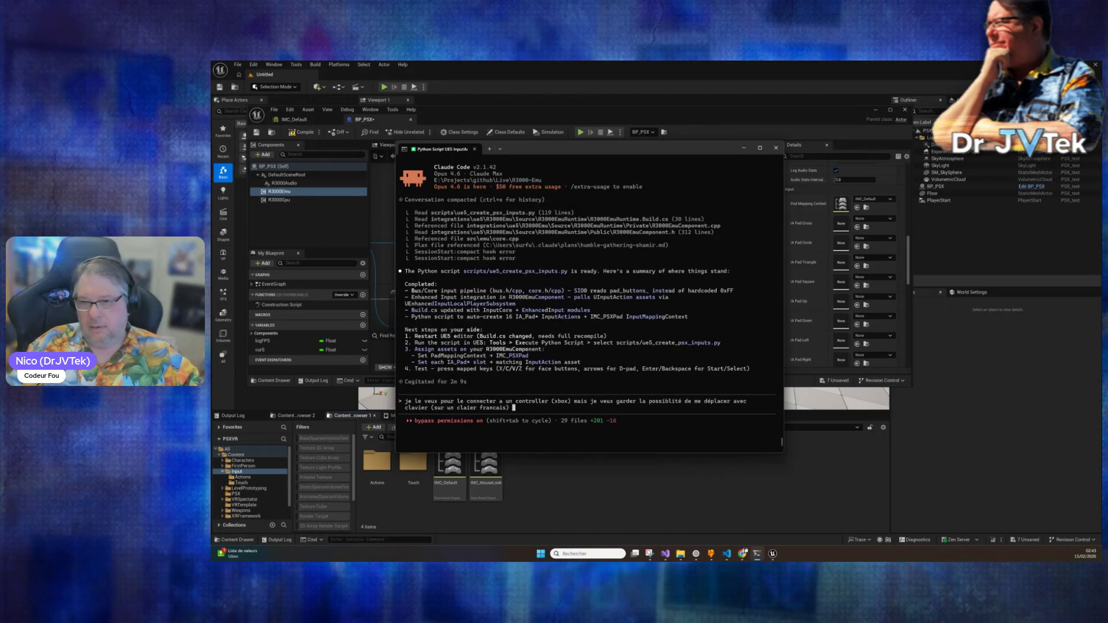
Step: Ask Claude Code for Xbox controller support while keeping French-keyboard and mouse debug movement
type("et ")
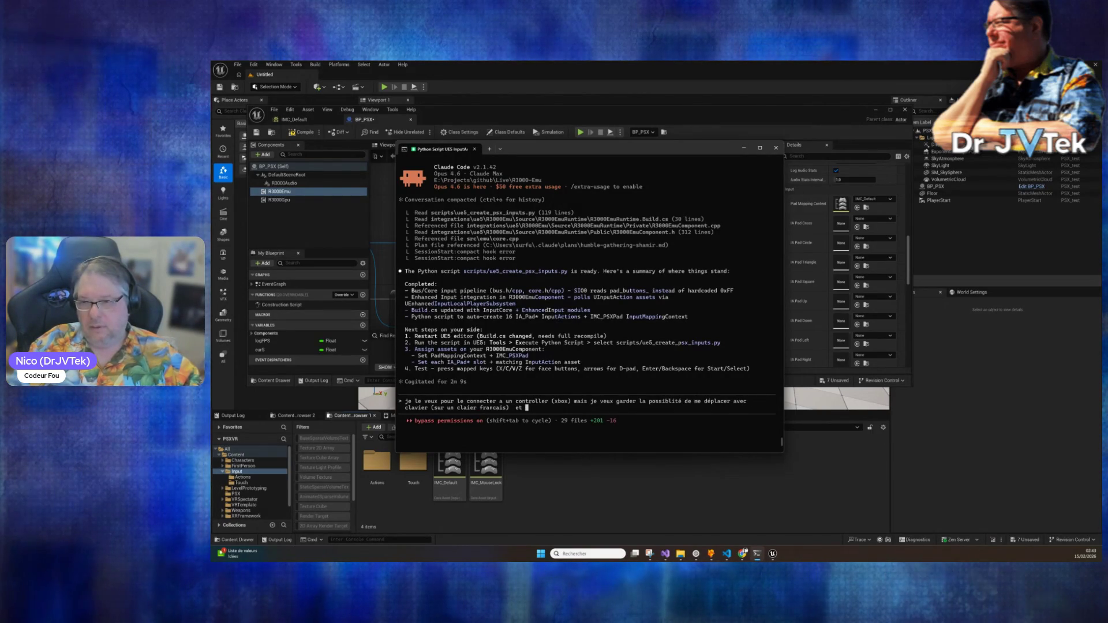
type("souris ")
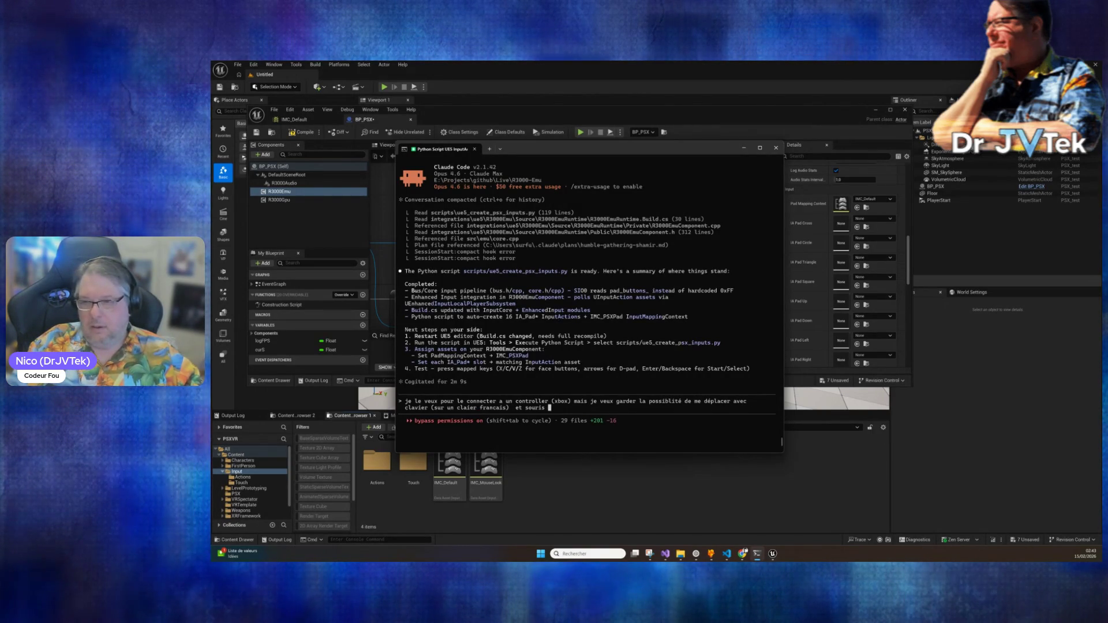
type("pour le débu")
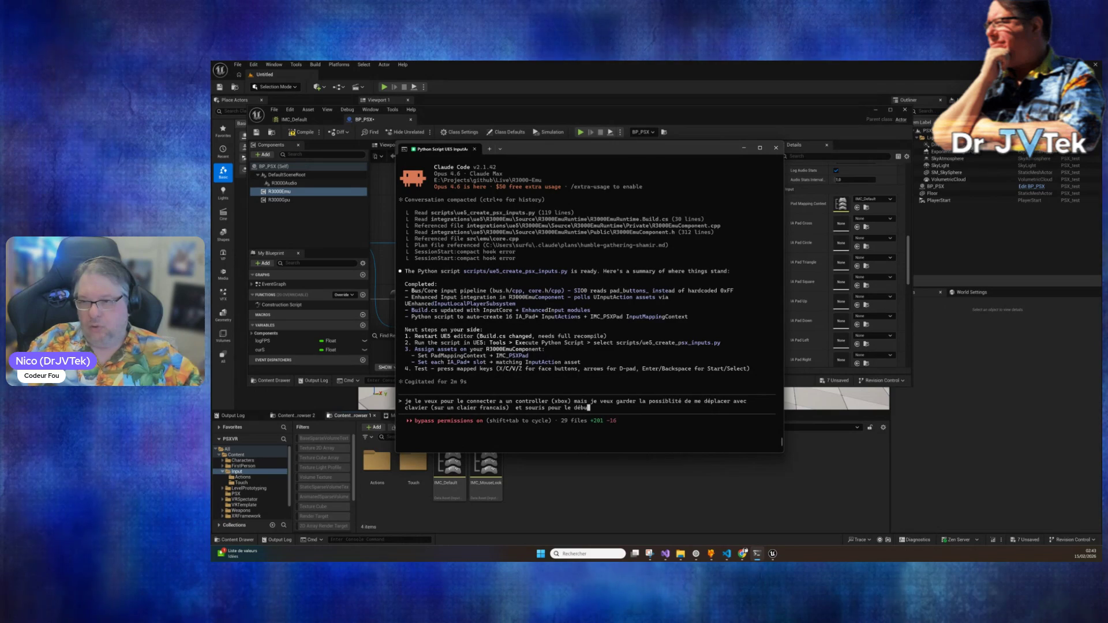
type("g etc (on est en 3d sous ue5")
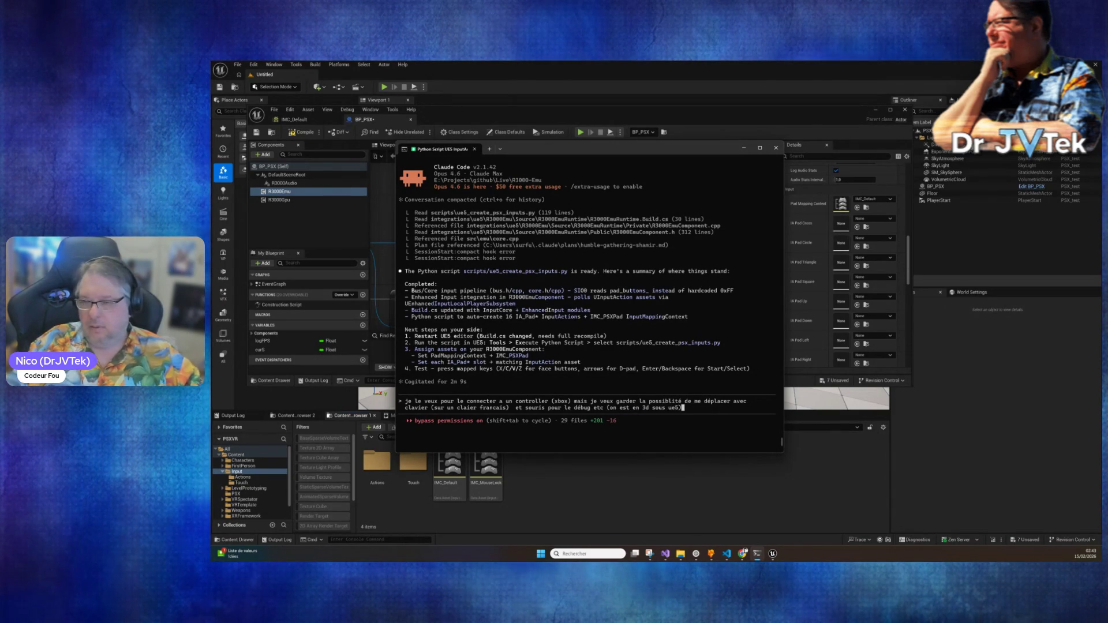
key("Return")
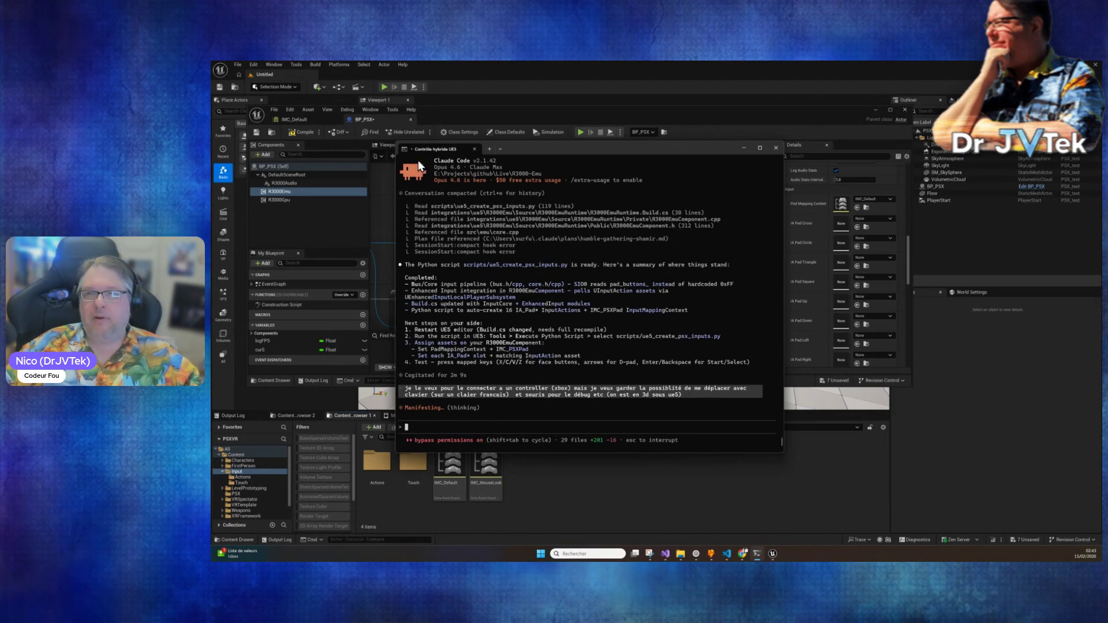
left_click(297, 64)
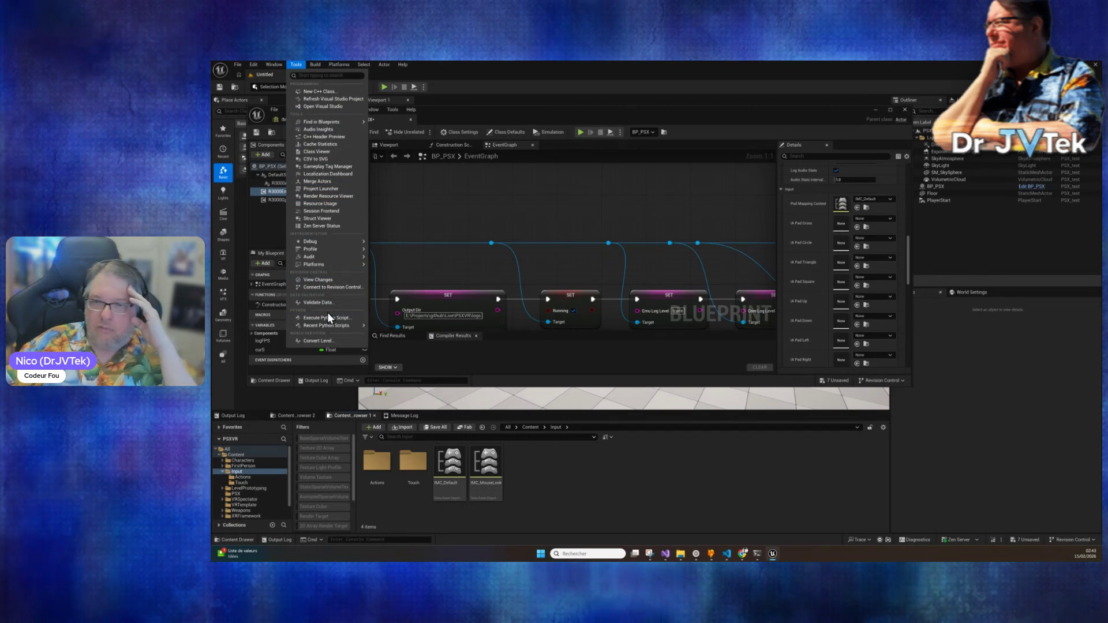
Step: Browse the Tools, Build, Platforms, Actor and Window menus in Unreal without choosing anything
mouse_move(317, 63)
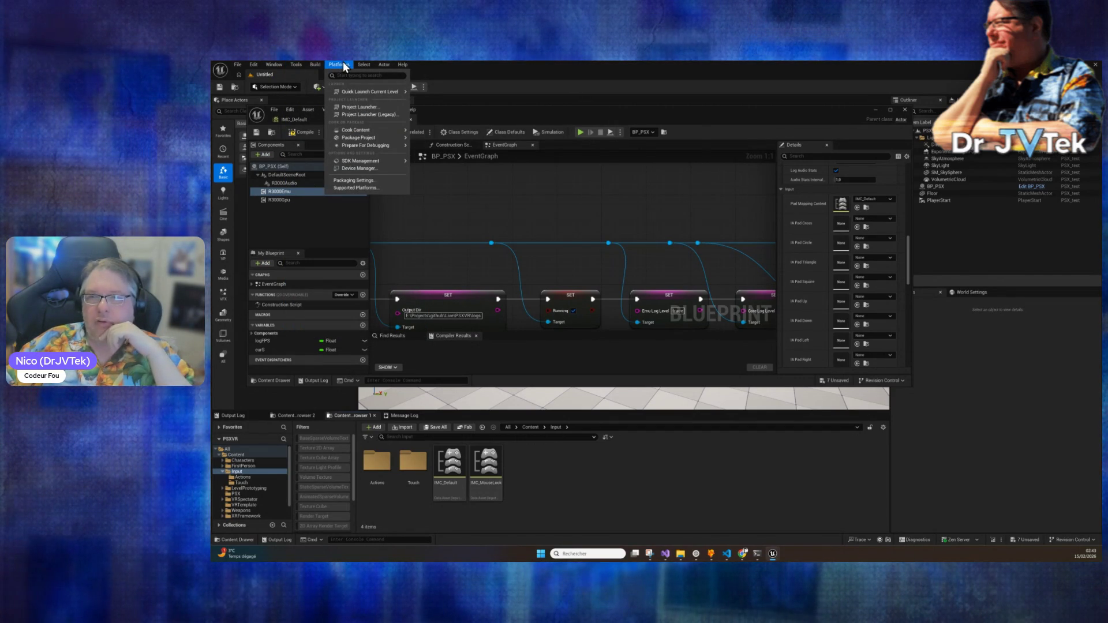
mouse_move(389, 63)
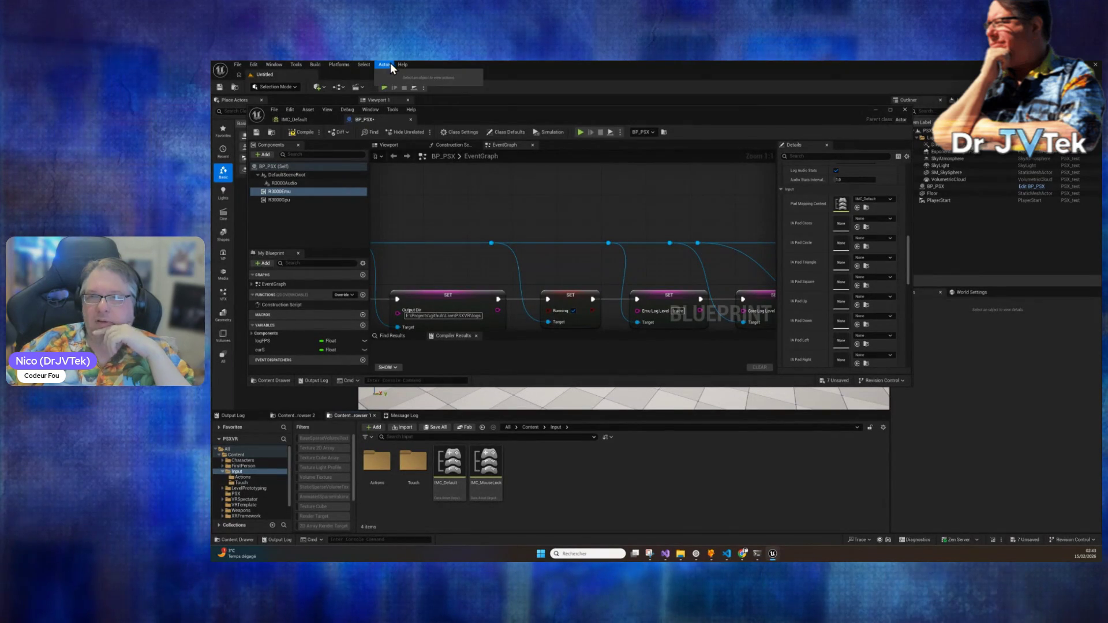
mouse_move(279, 65)
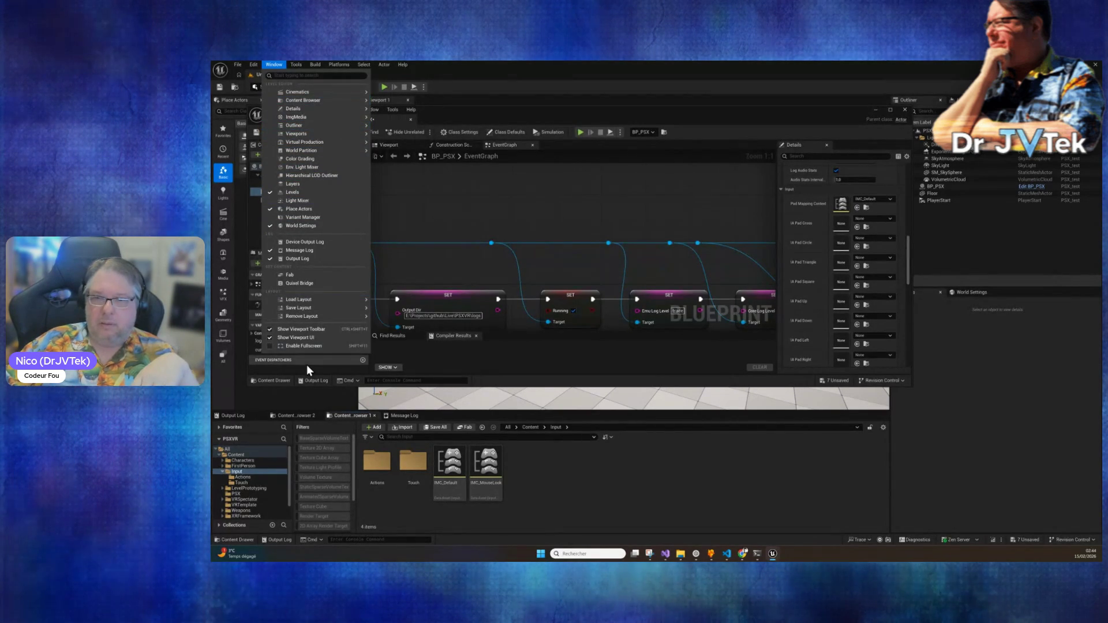
mouse_move(308, 296)
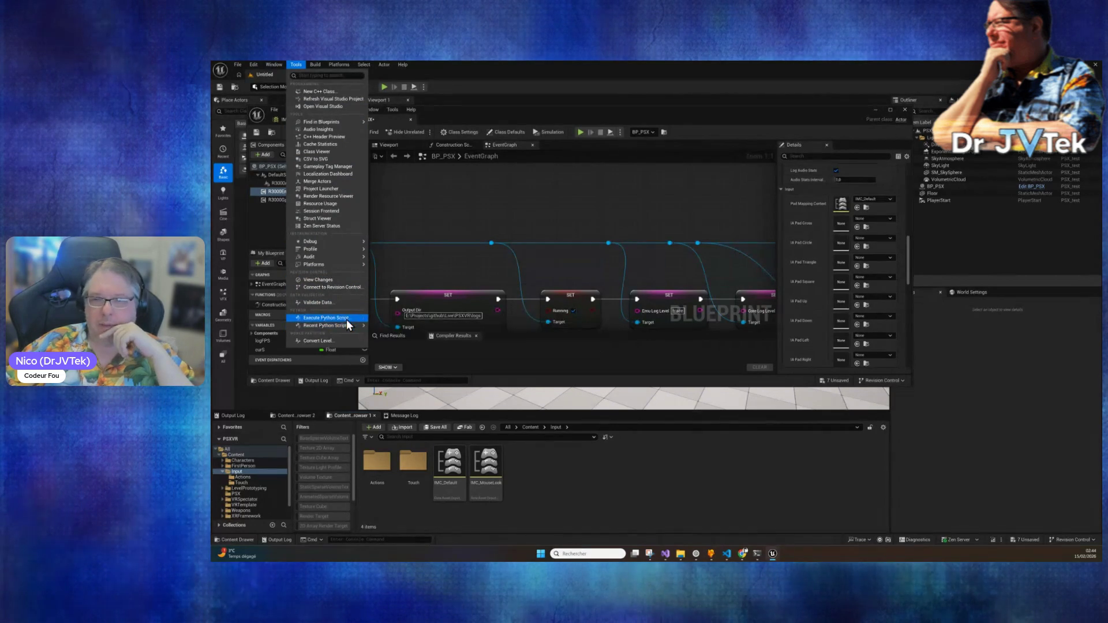
mouse_move(345, 327)
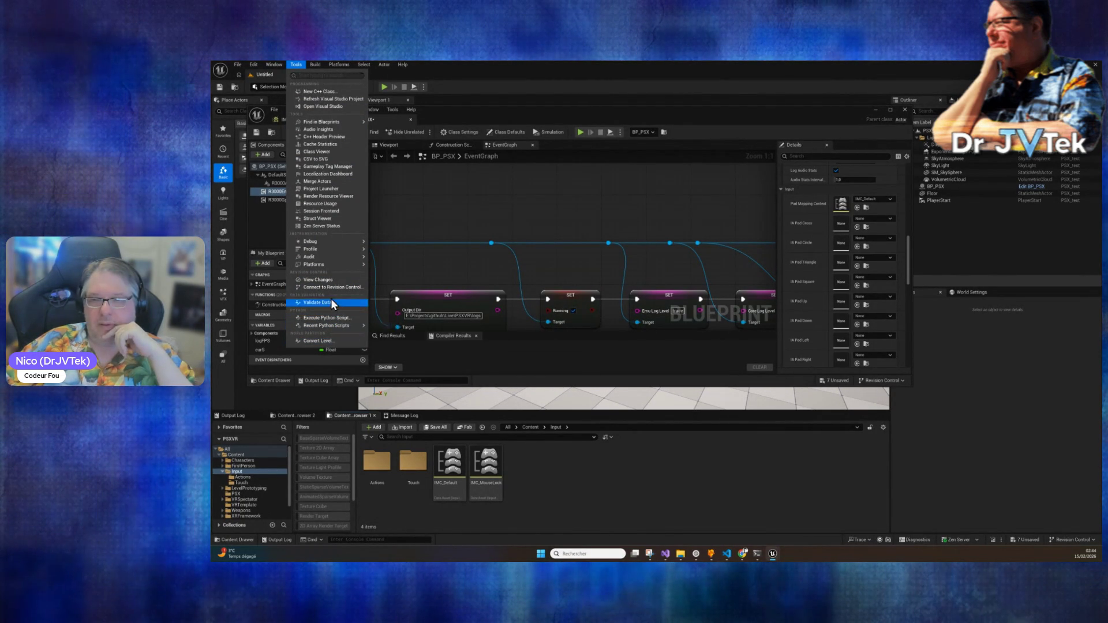
left_click(599, 498)
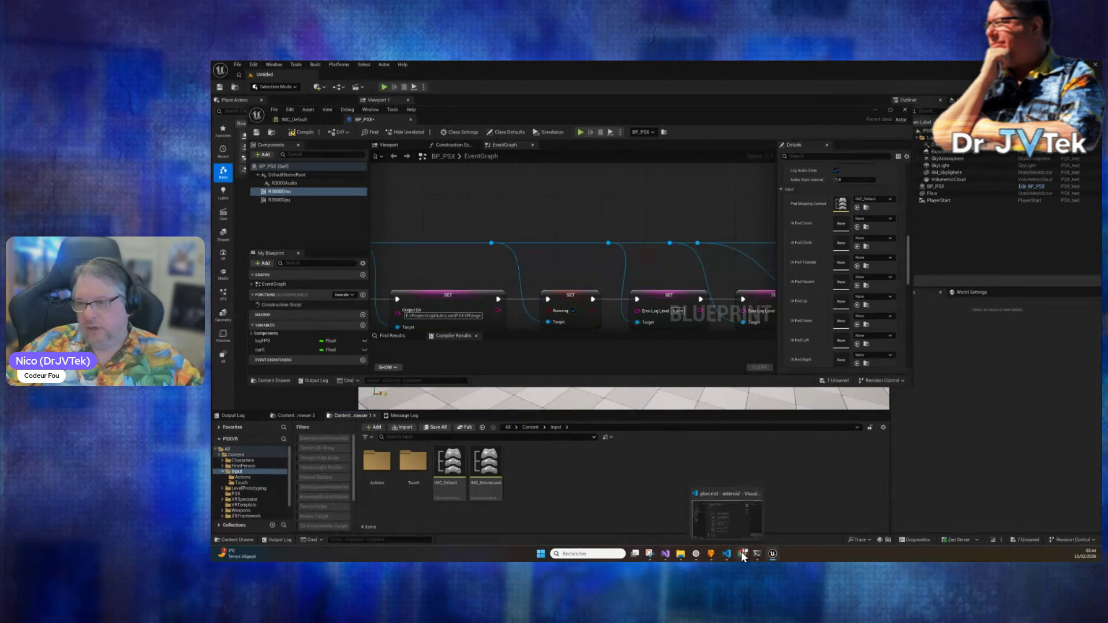
left_click(743, 554)
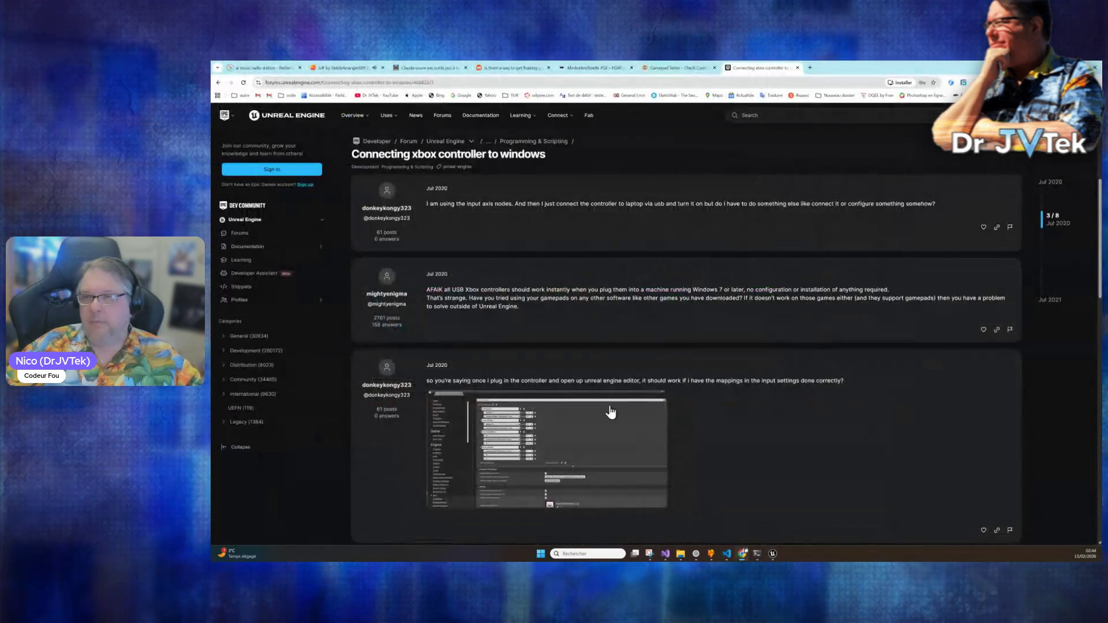
Step: Search Google for 'mcp ue5' in a new browser tab
left_click(811, 68)
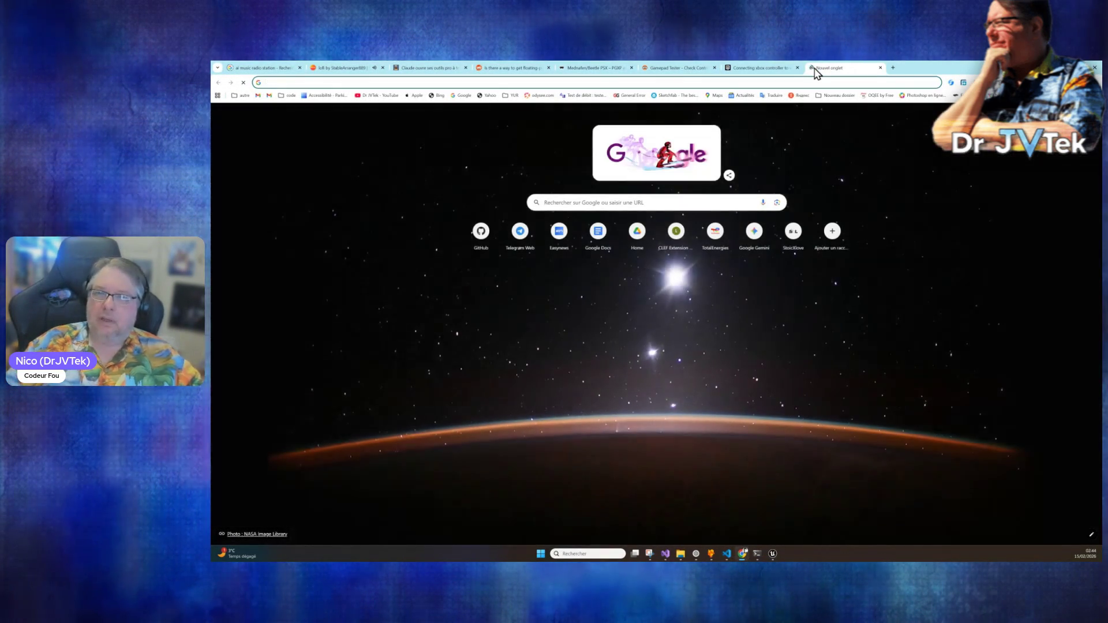
type("mpc")
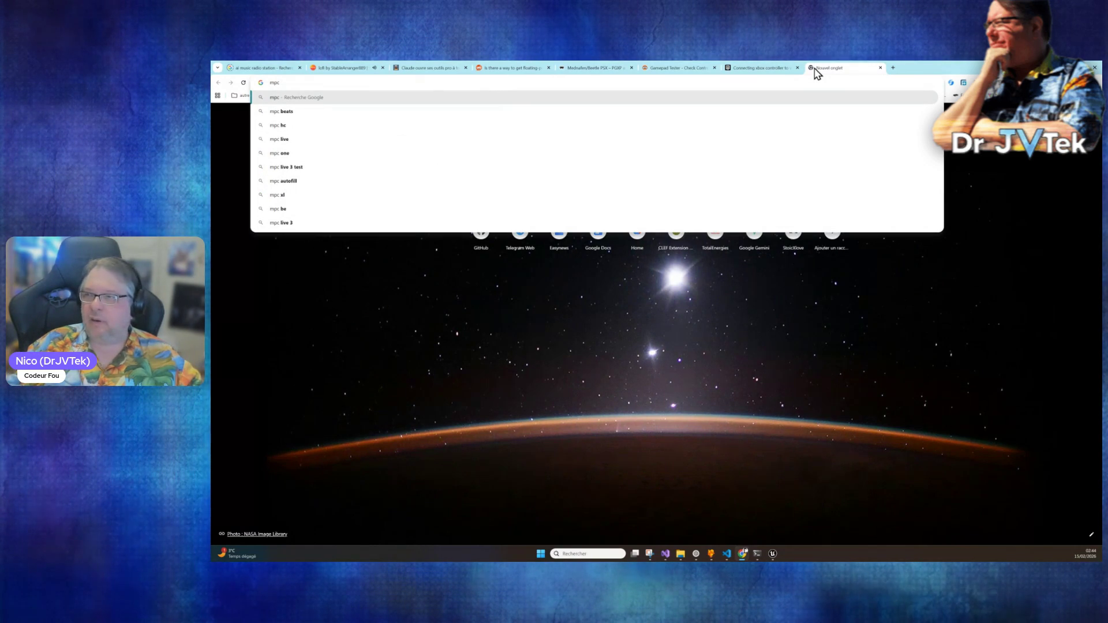
key("BackSpace")
key("BackSpace")
key("BackSpace")
type("cp ")
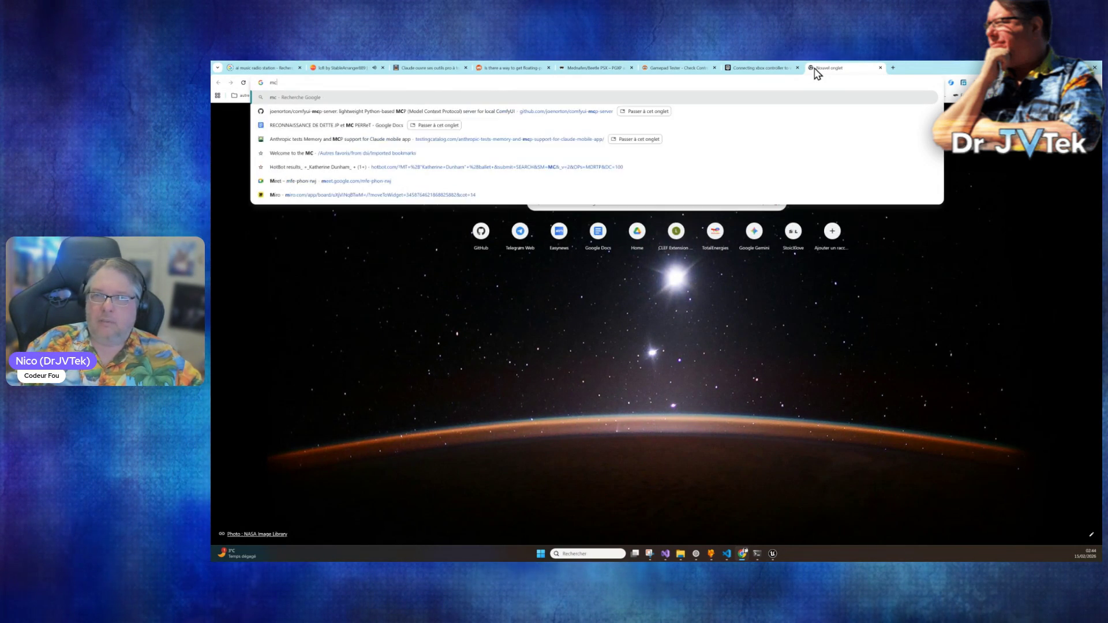
type("ue5")
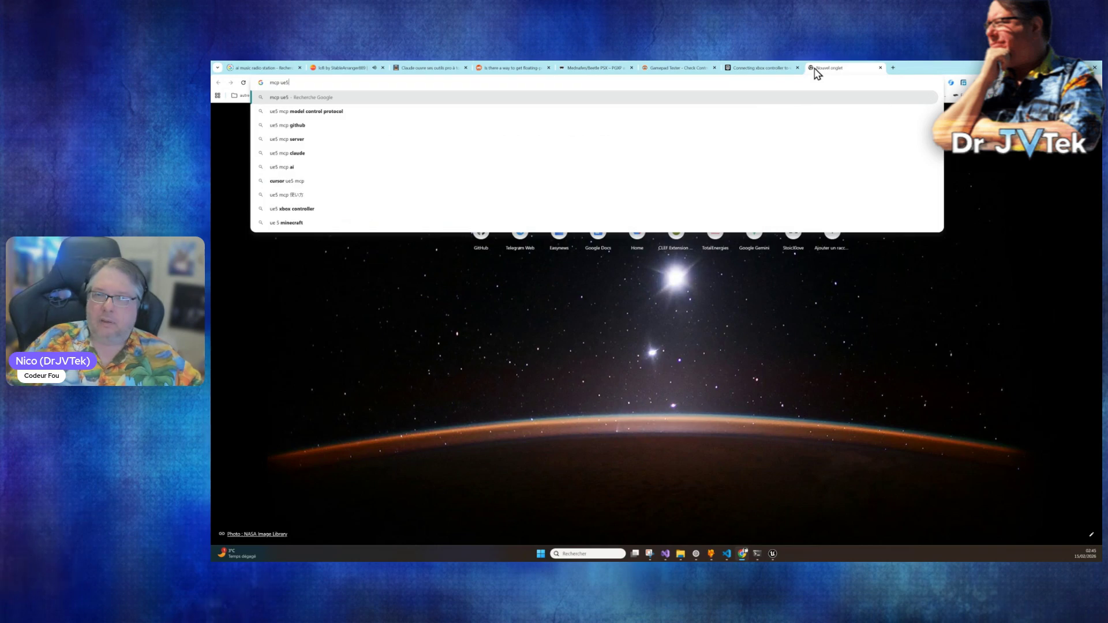
key("Return")
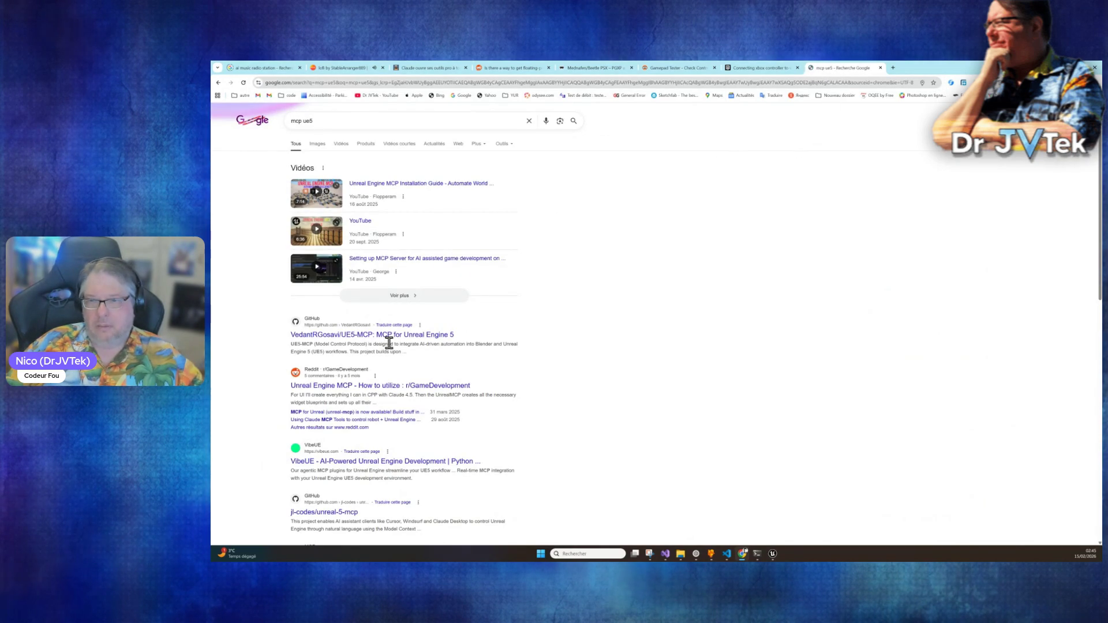
Step: Open the UE5-MCP GitHub result and scroll through its README
left_click(397, 340)
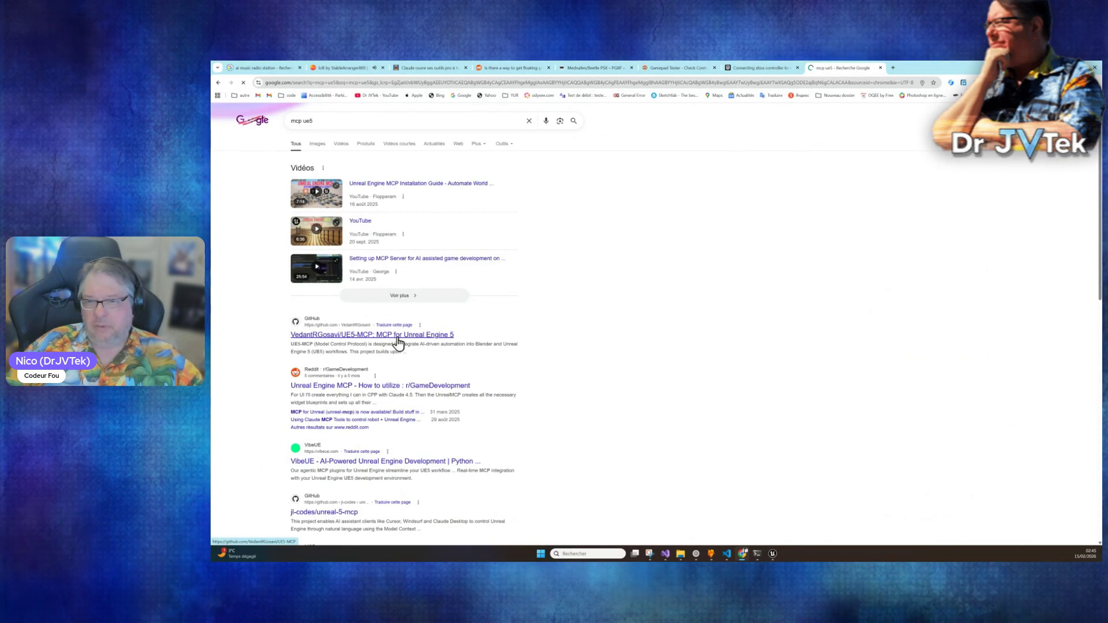
scroll(600, 341, "down", 10)
scroll(605, 339, "up", 4)
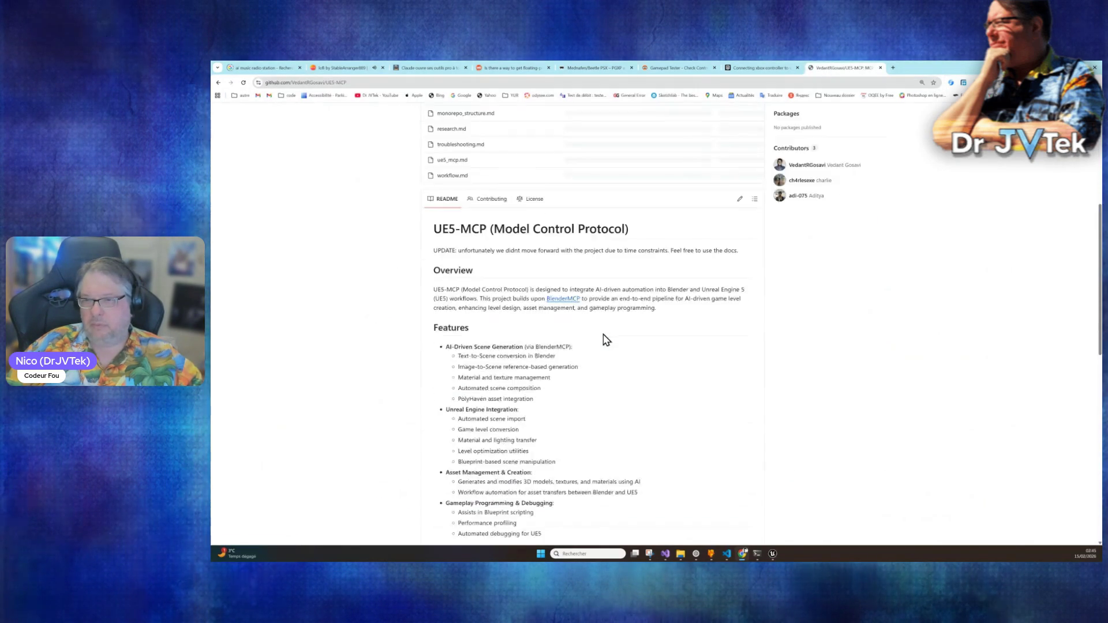
scroll(605, 339, "up", 5)
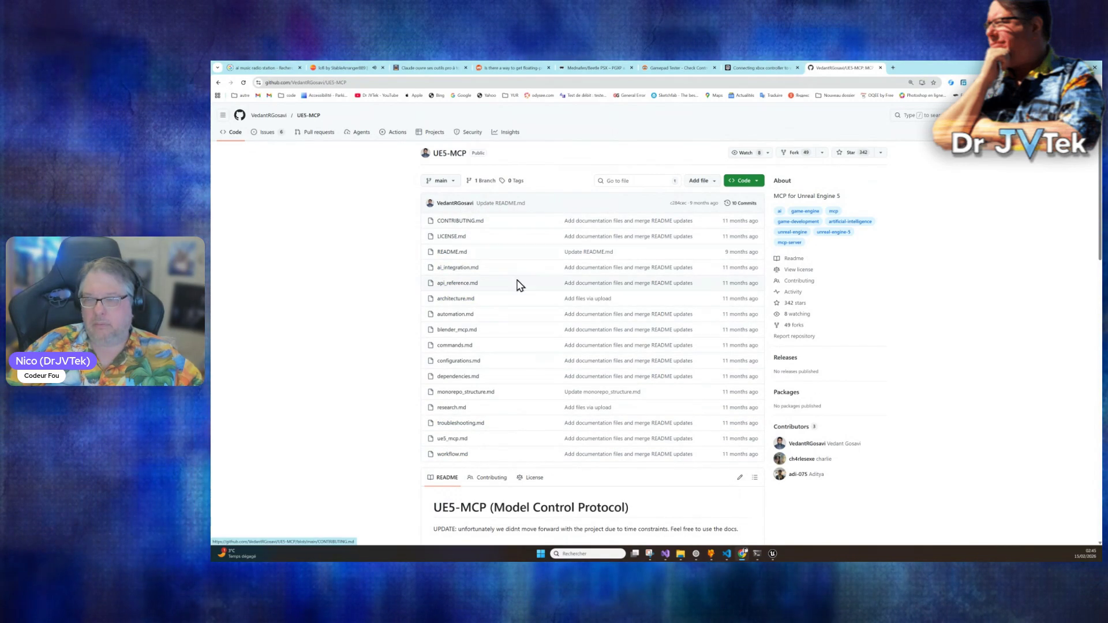
scroll(518, 279, "down", 2)
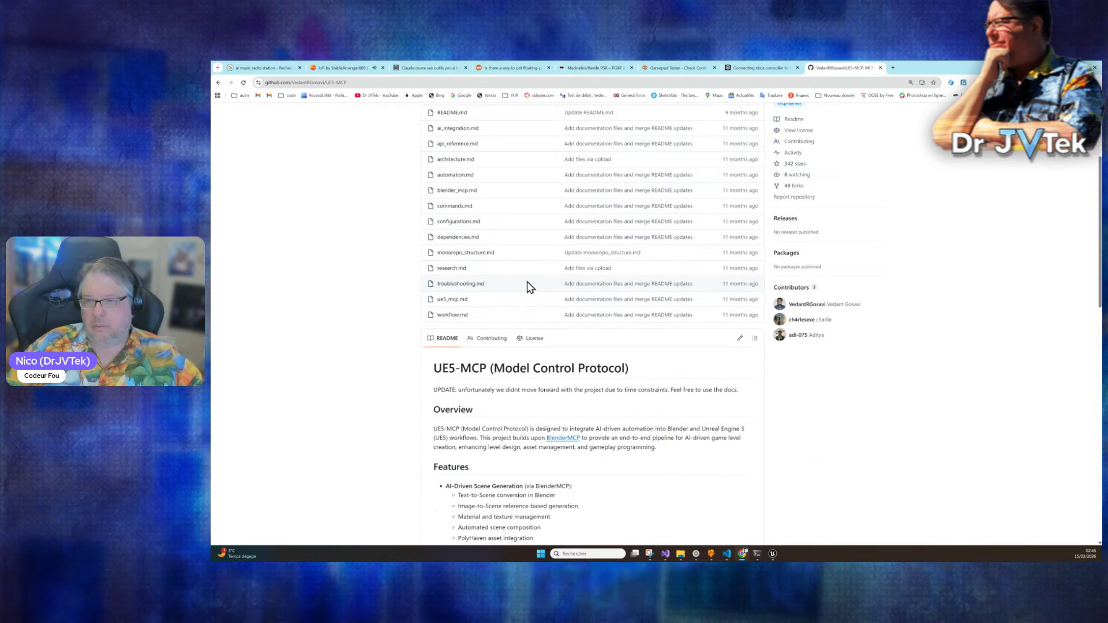
scroll(527, 287, "up", 3)
scroll(527, 287, "down", 8)
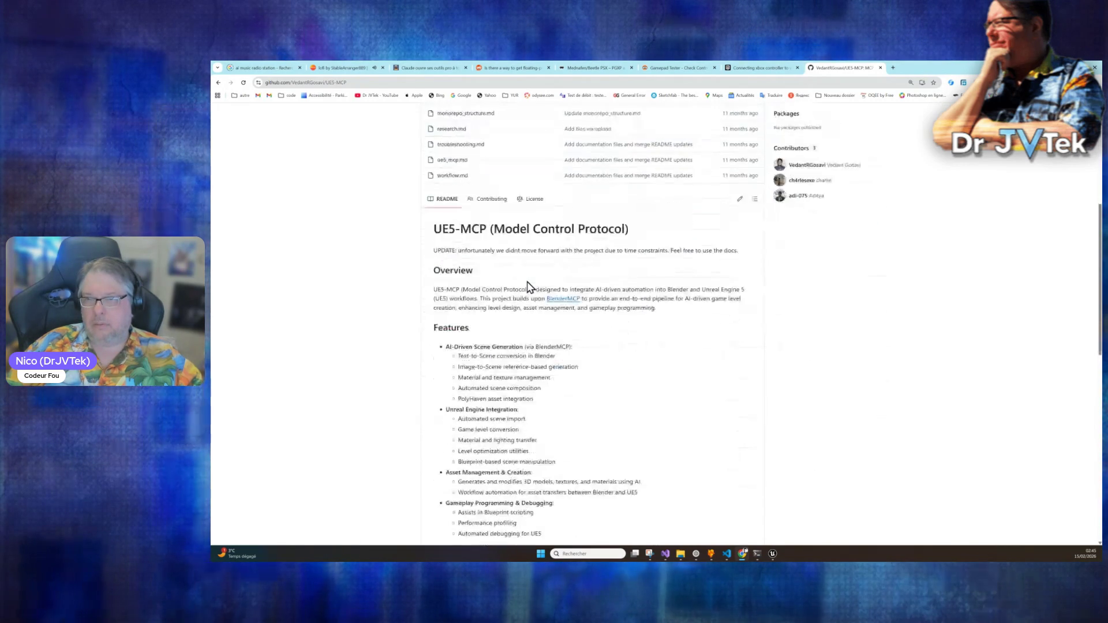
scroll(527, 287, "down", 2)
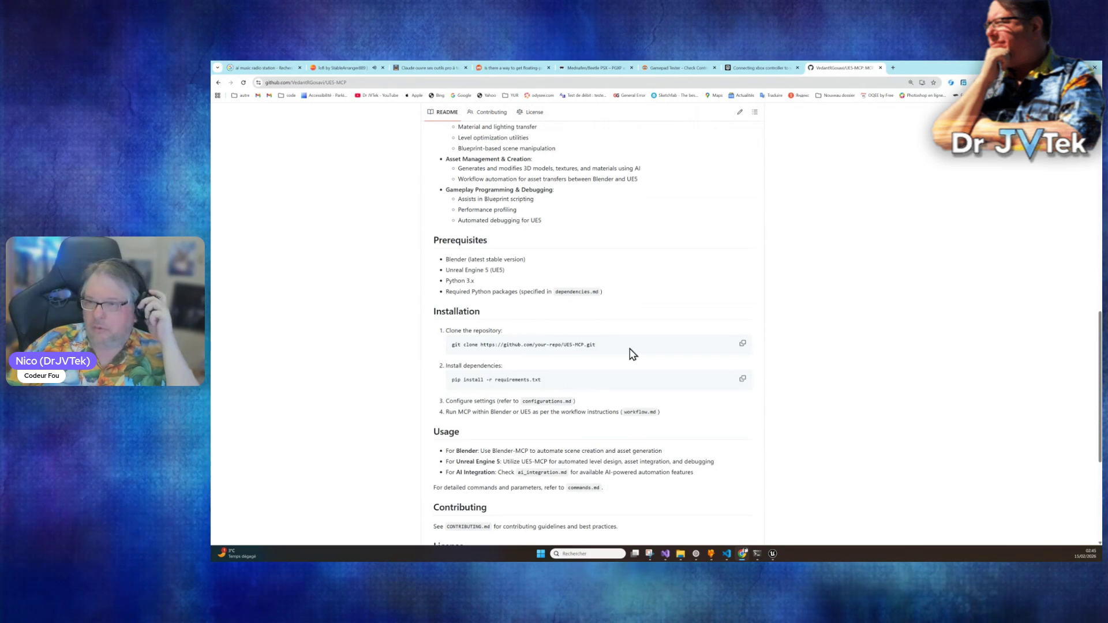
scroll(613, 347, "down", 3)
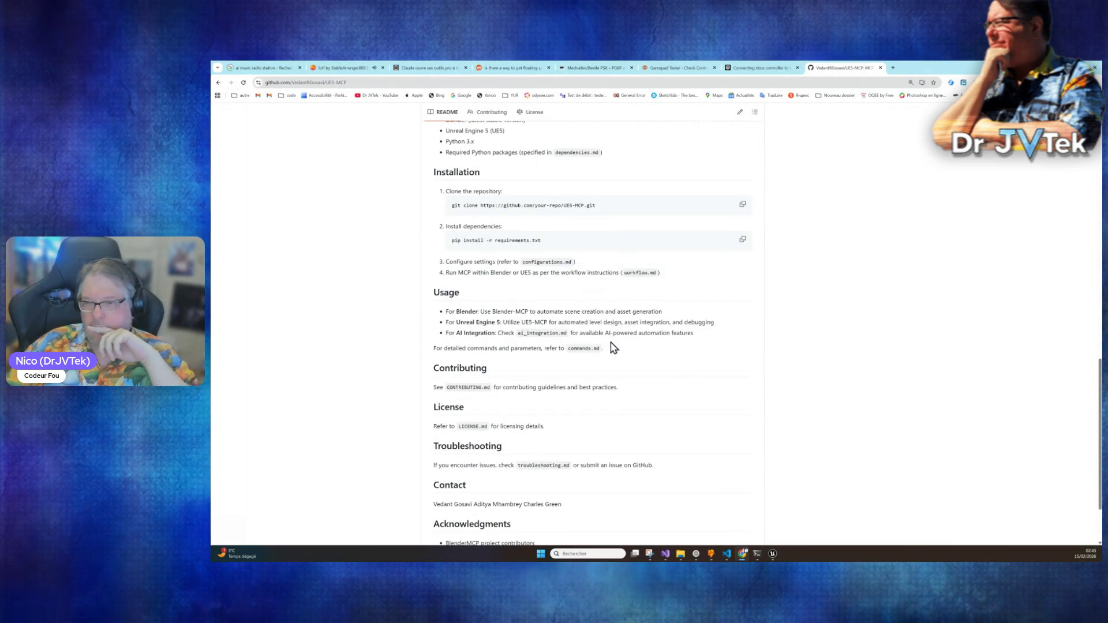
scroll(614, 347, "down", 1)
scroll(613, 347, "up", 15)
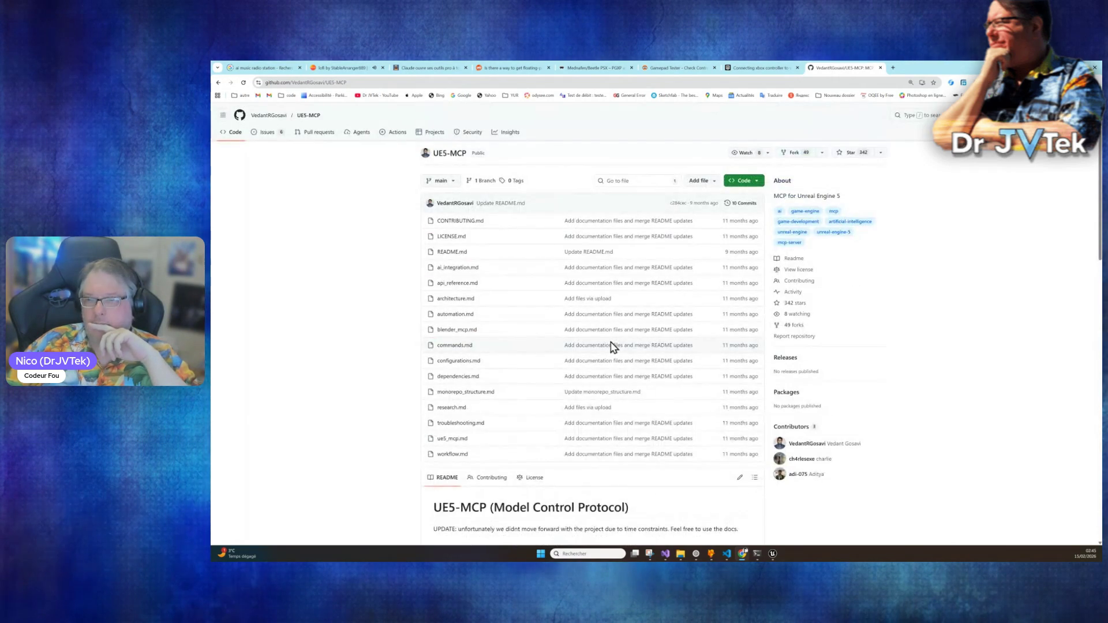
scroll(613, 347, "down", 1)
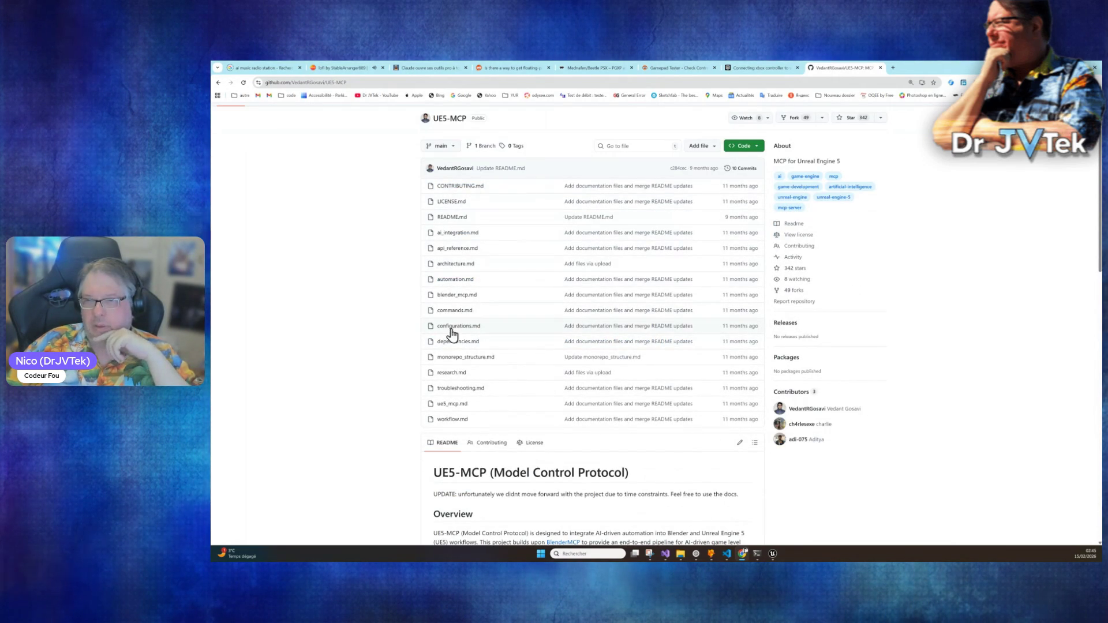
scroll(534, 392, "down", 4)
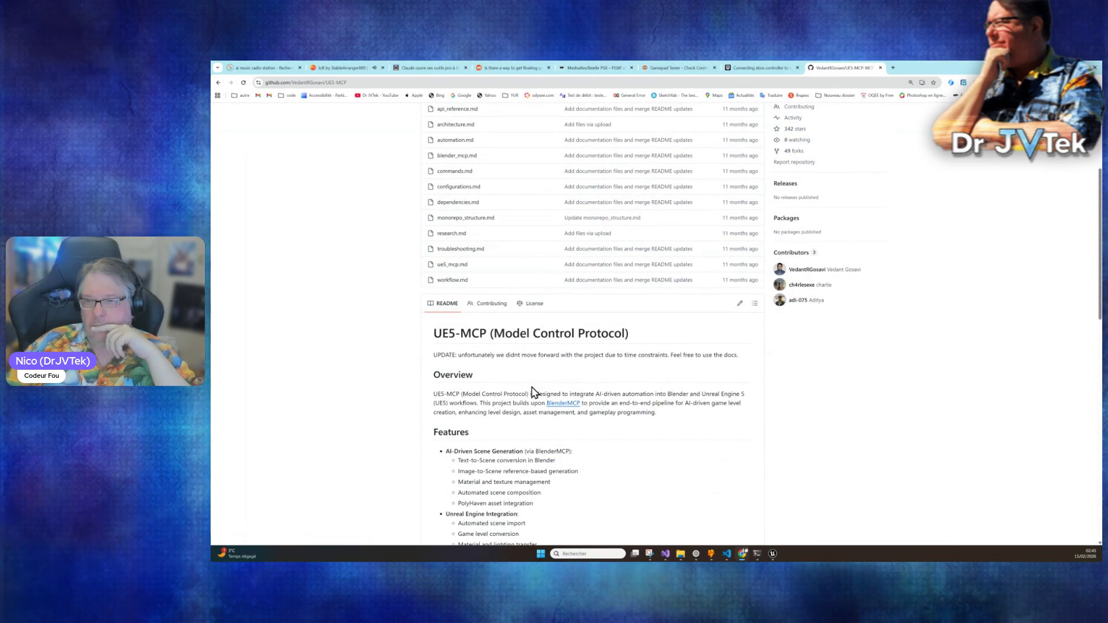
Step: Highlight the README's note that the project was abandoned, then return to the Google results
left_click_drag(471, 355, 749, 362)
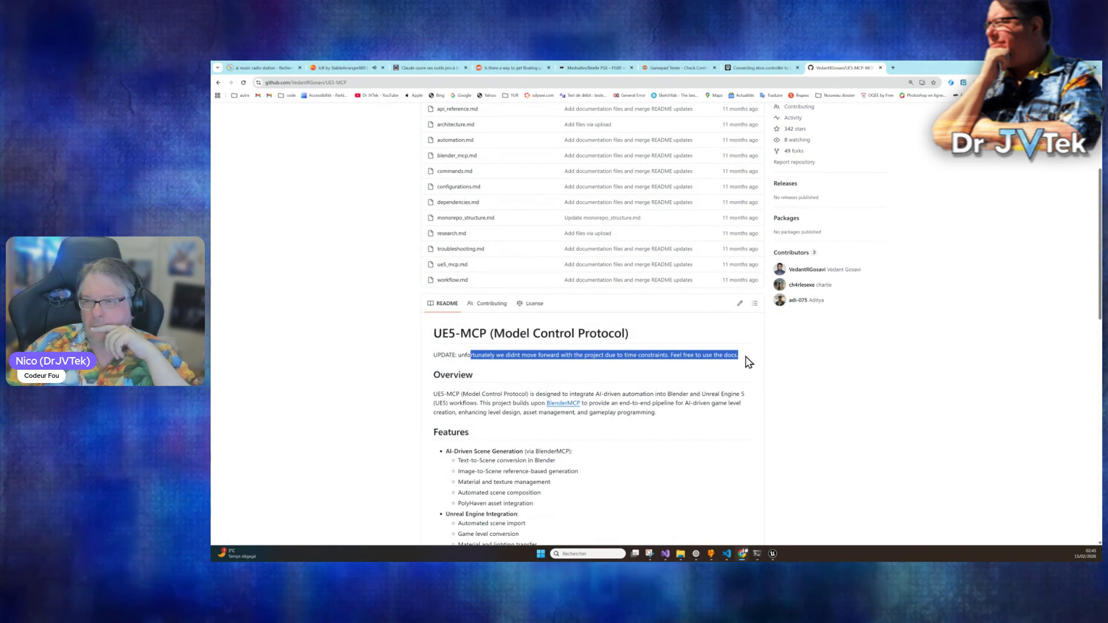
left_click(728, 377)
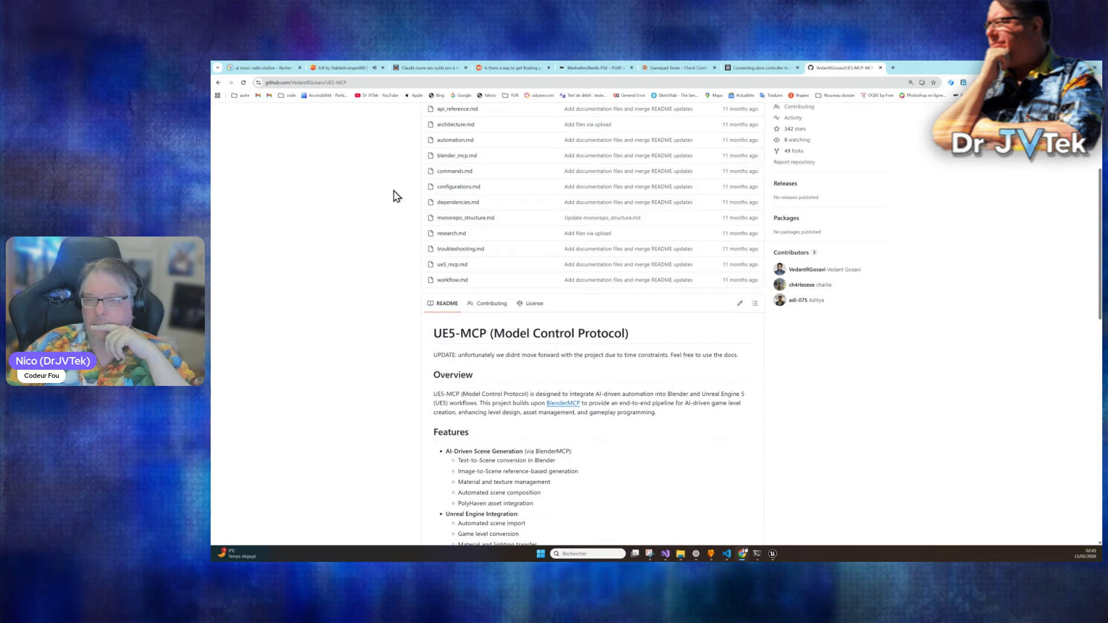
left_click(223, 84)
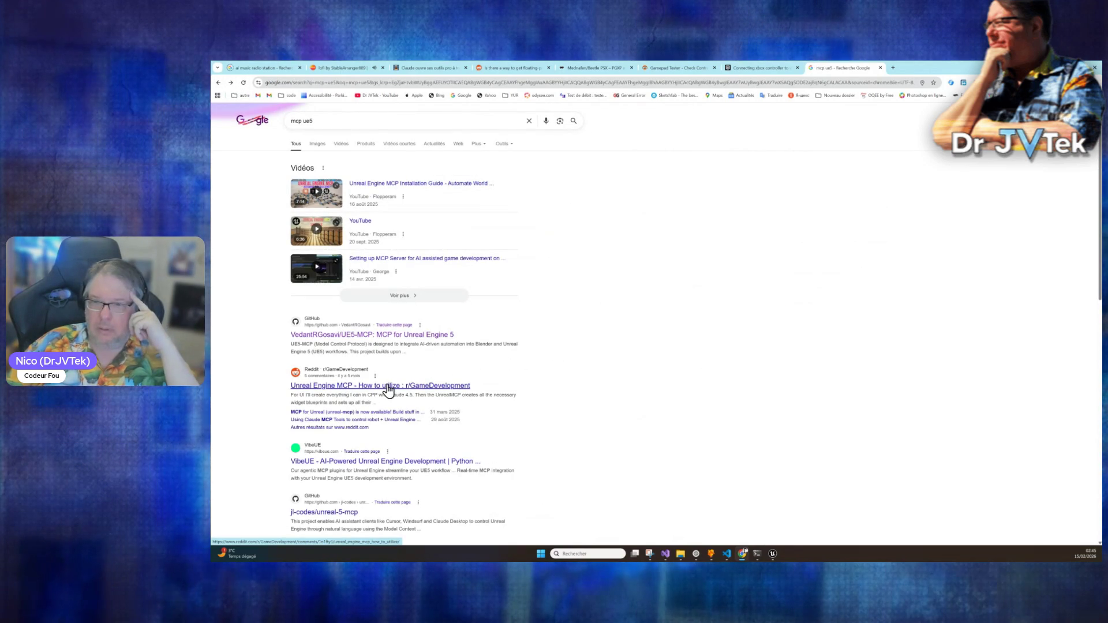
Step: Open jl-codes' unreal-5-mcp repository and scroll through its 'Model Context Protocol for Unreal Engine' README
scroll(427, 457, "down", 2)
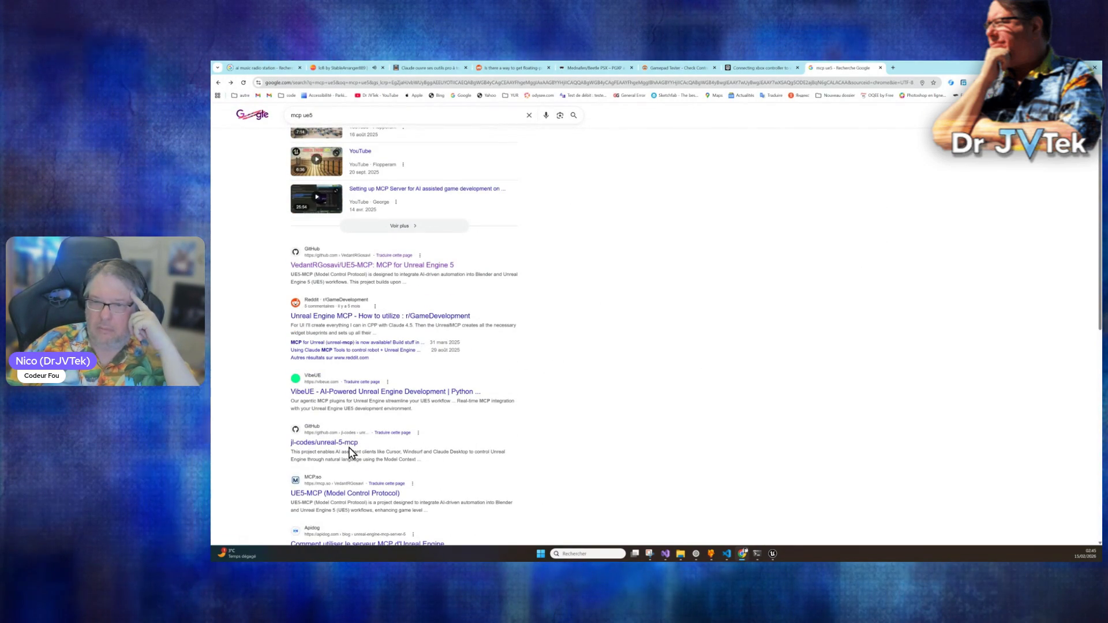
left_click(352, 451)
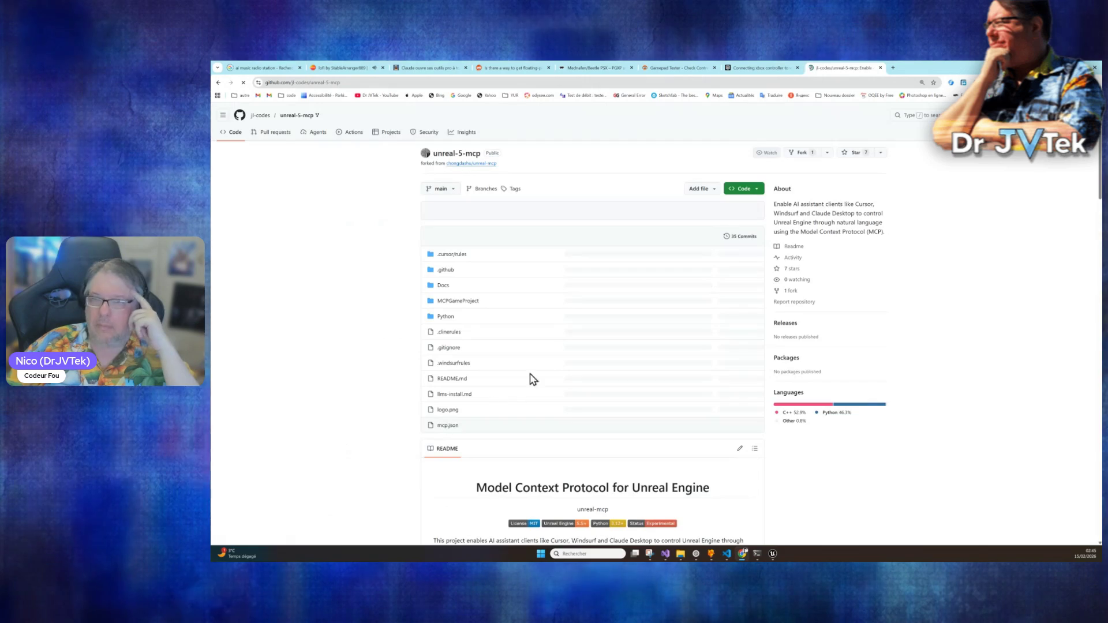
scroll(550, 375, "down", 3)
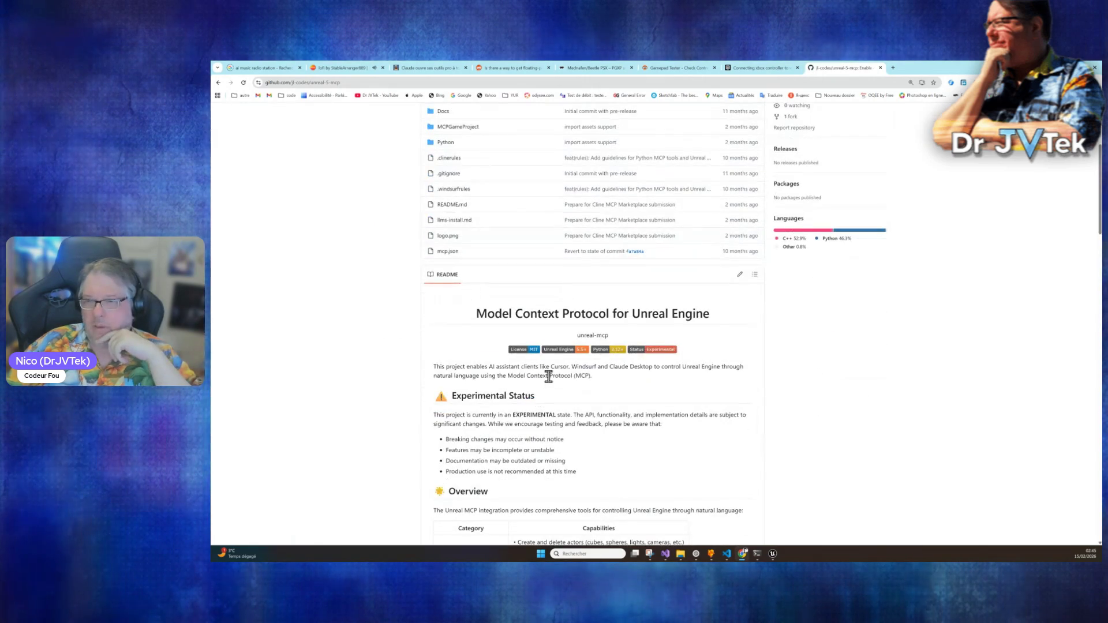
scroll(549, 377, "down", 8)
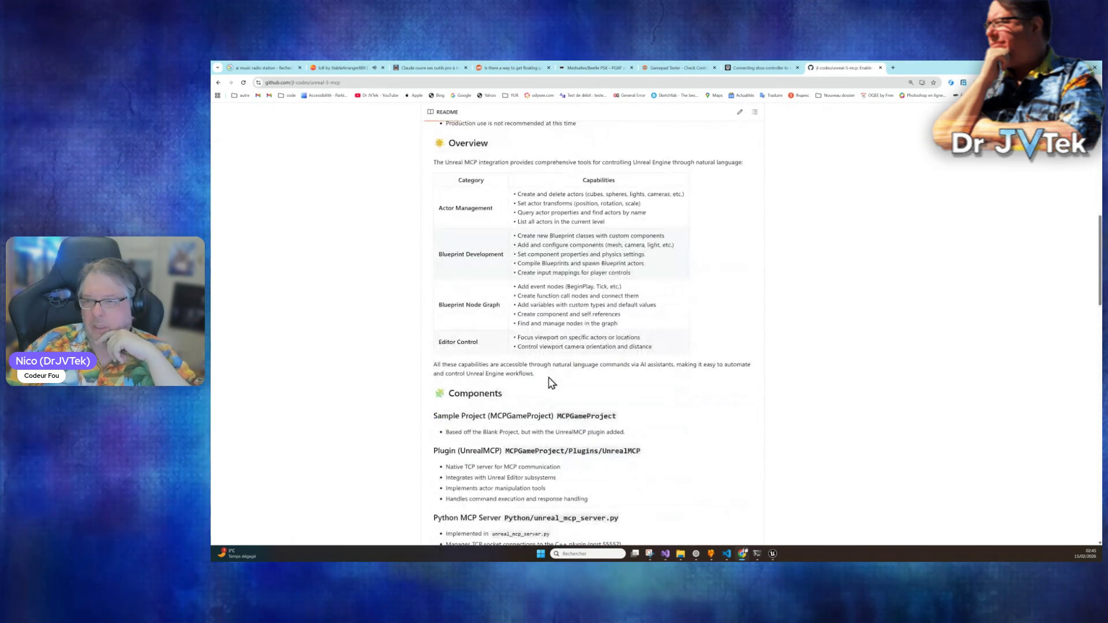
scroll(549, 378, "down", 2)
scroll(543, 369, "up", 1)
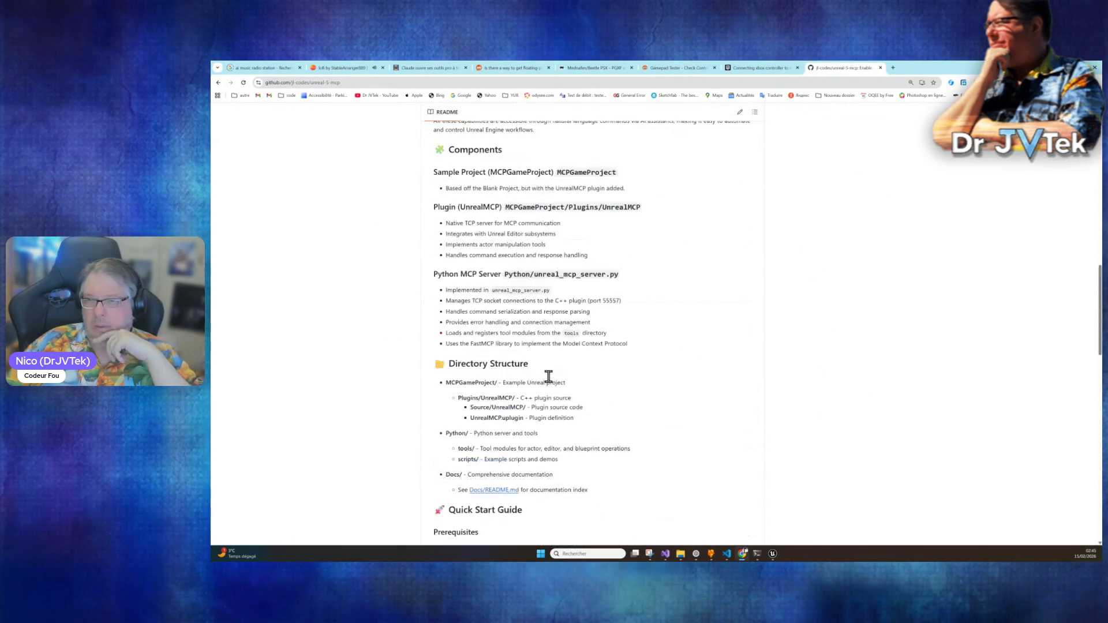
scroll(577, 323, "up", 12)
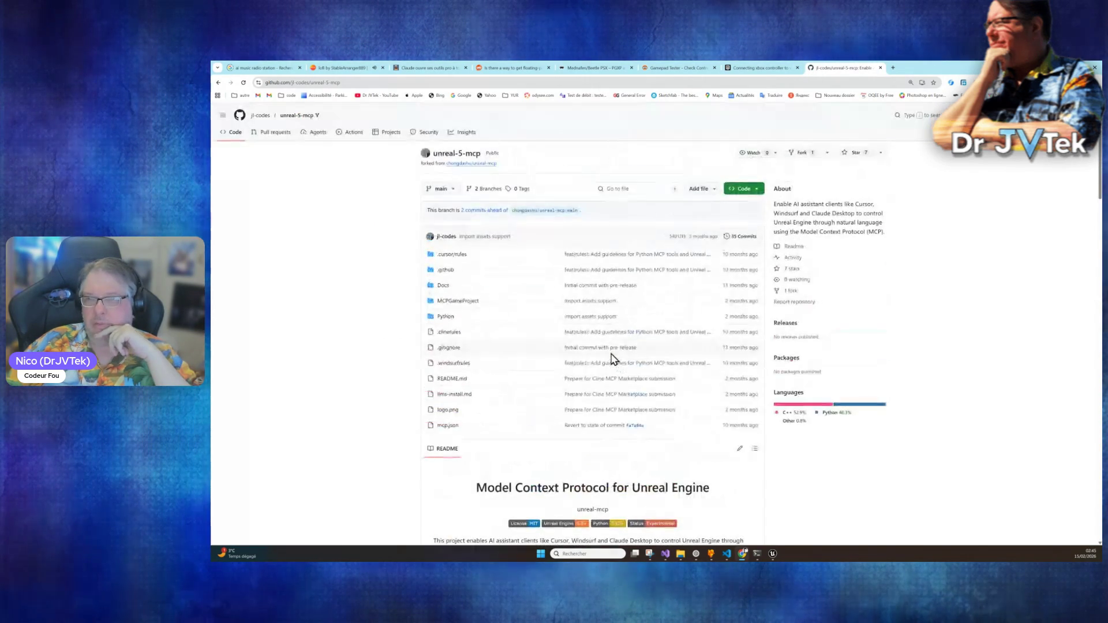
Step: Open MCPGameProject/Plugins/UnrealMCP/Source/UnrealMCP/Private/UnrealMCPBridge.cpp and scroll through its code
left_click(469, 302)
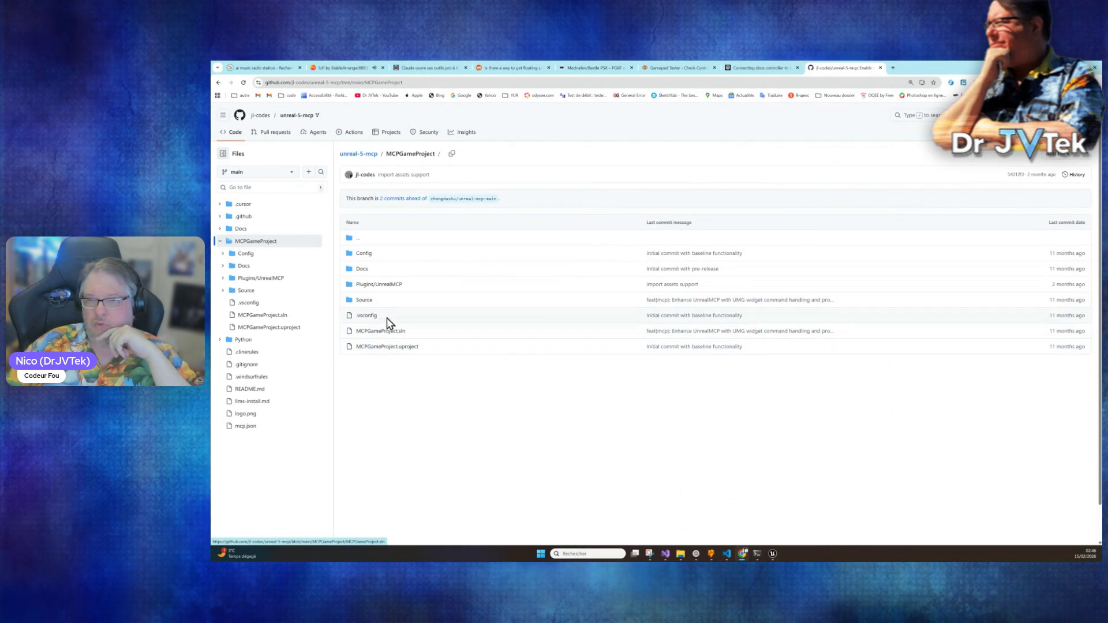
left_click(393, 286)
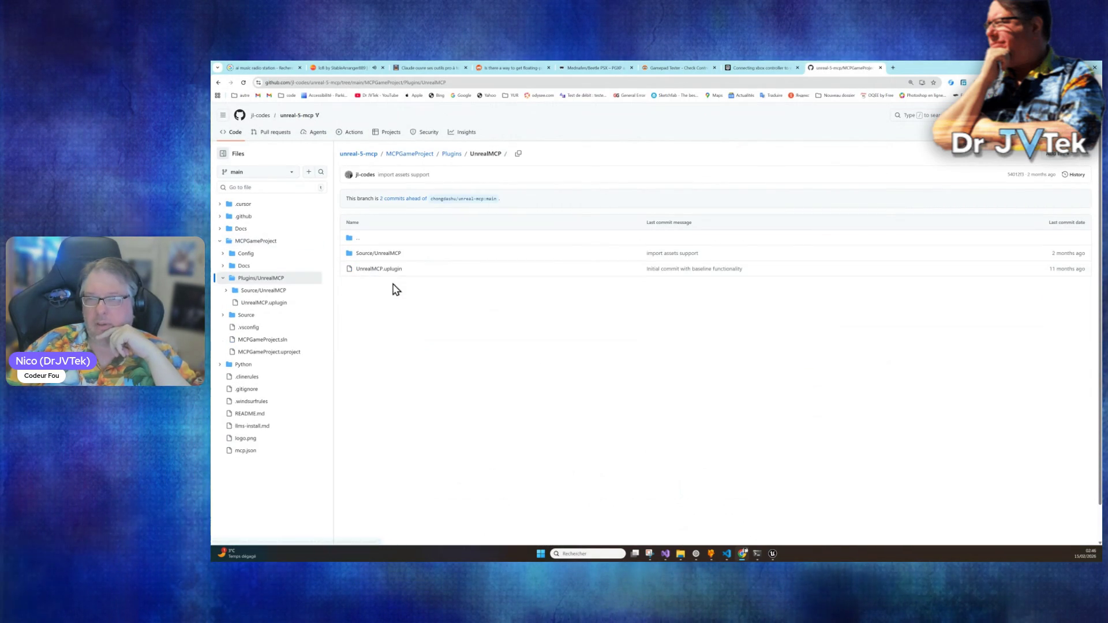
left_click(394, 254)
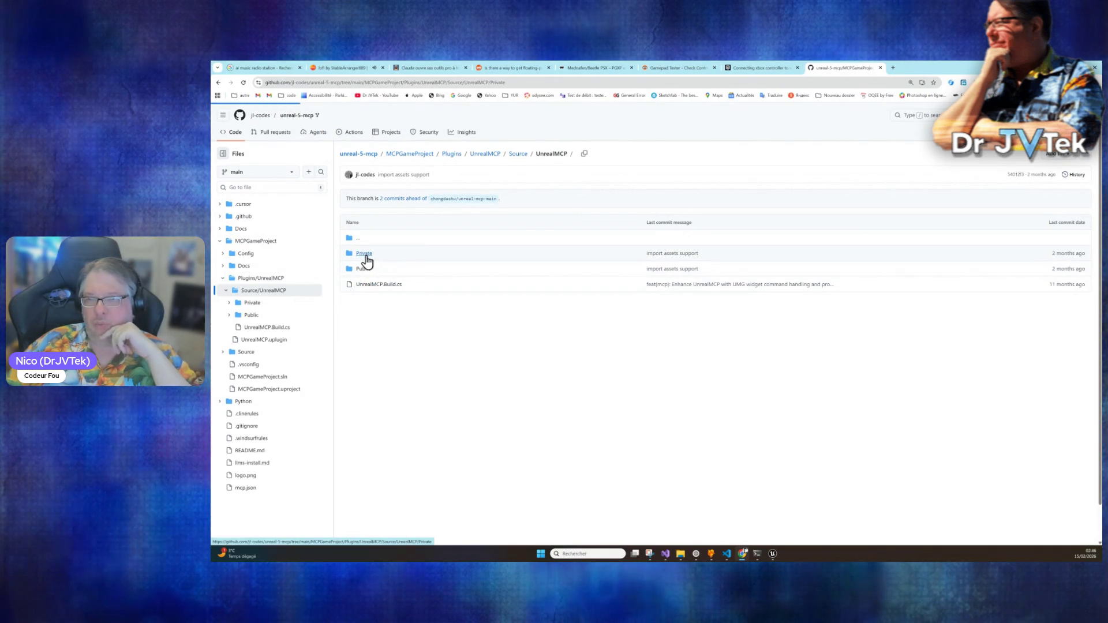
left_click(365, 255)
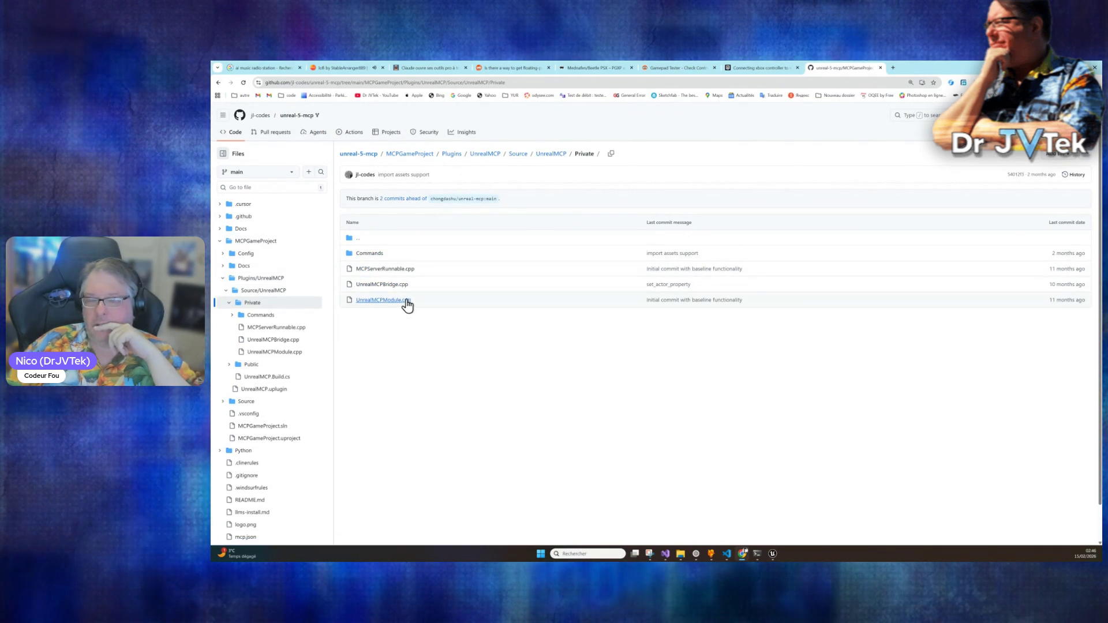
left_click(384, 285)
scroll(581, 351, "down", 15)
scroll(581, 353, "down", 8)
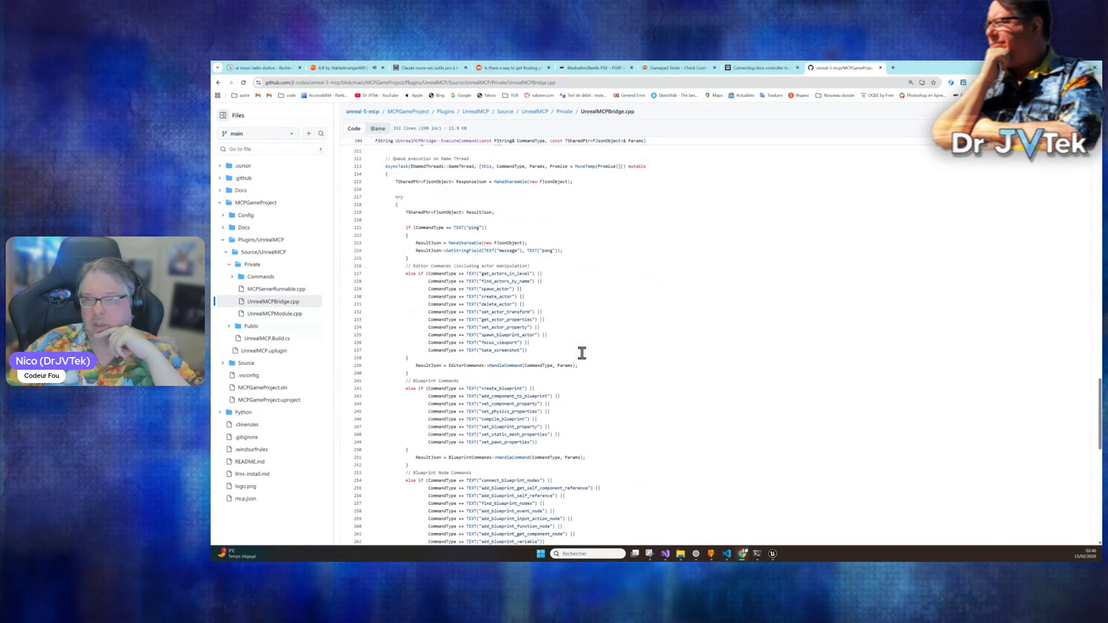
scroll(582, 353, "down", 10)
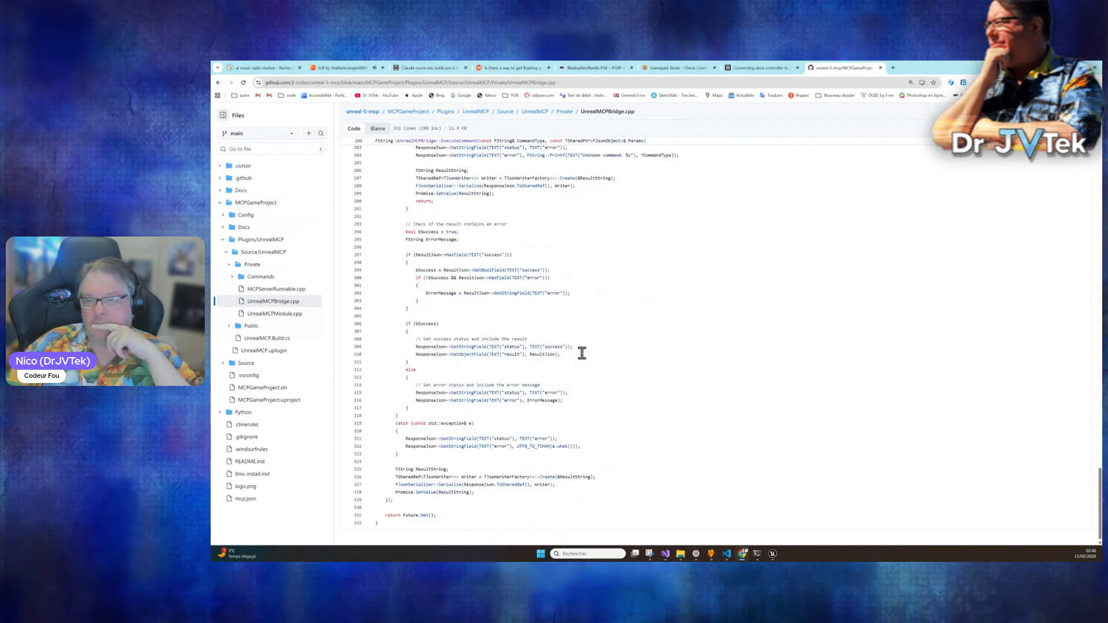
scroll(582, 353, "up", 10)
scroll(582, 353, "down", 5)
Step: Go back up to the MCPGameProject folder and switch to the Unreal editor
left_click(219, 82)
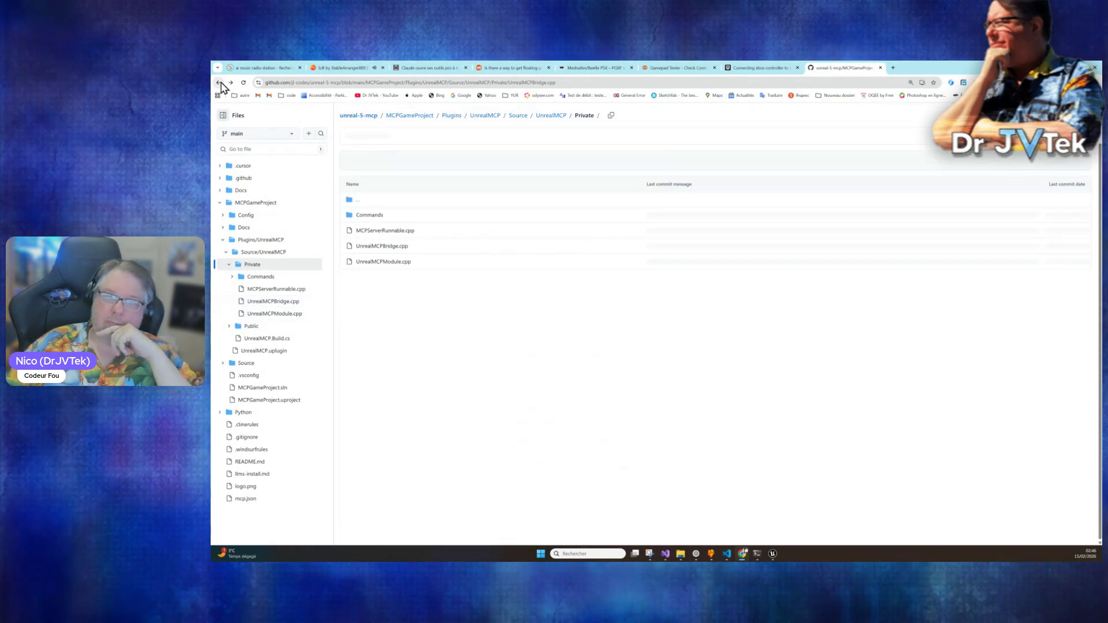
left_click(219, 83)
left_click(219, 82)
left_click(219, 82)
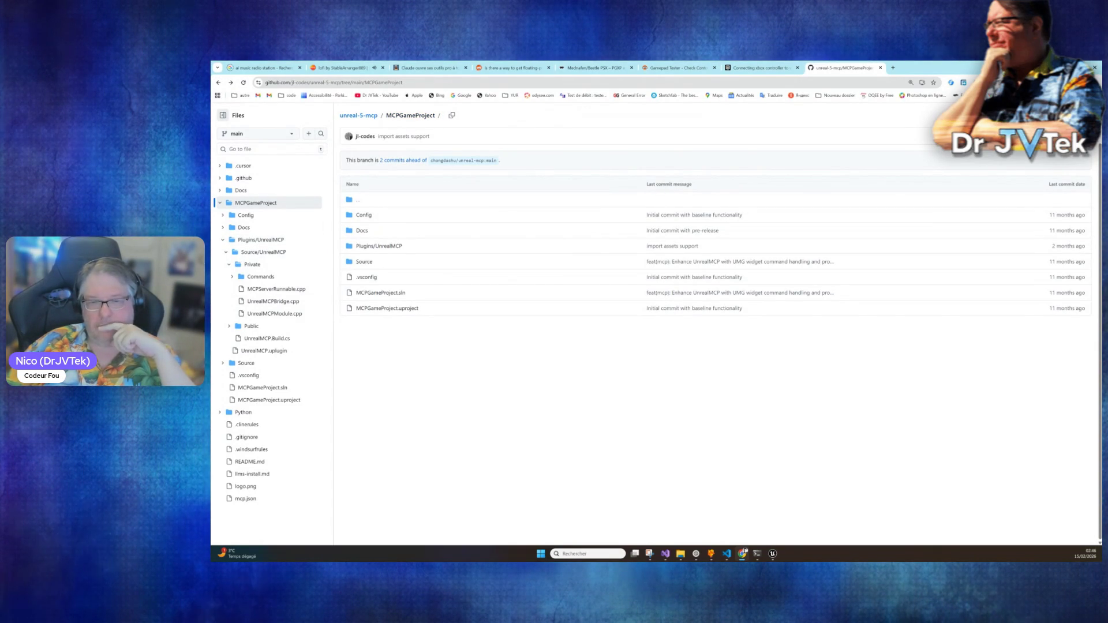
key("alt+Tab")
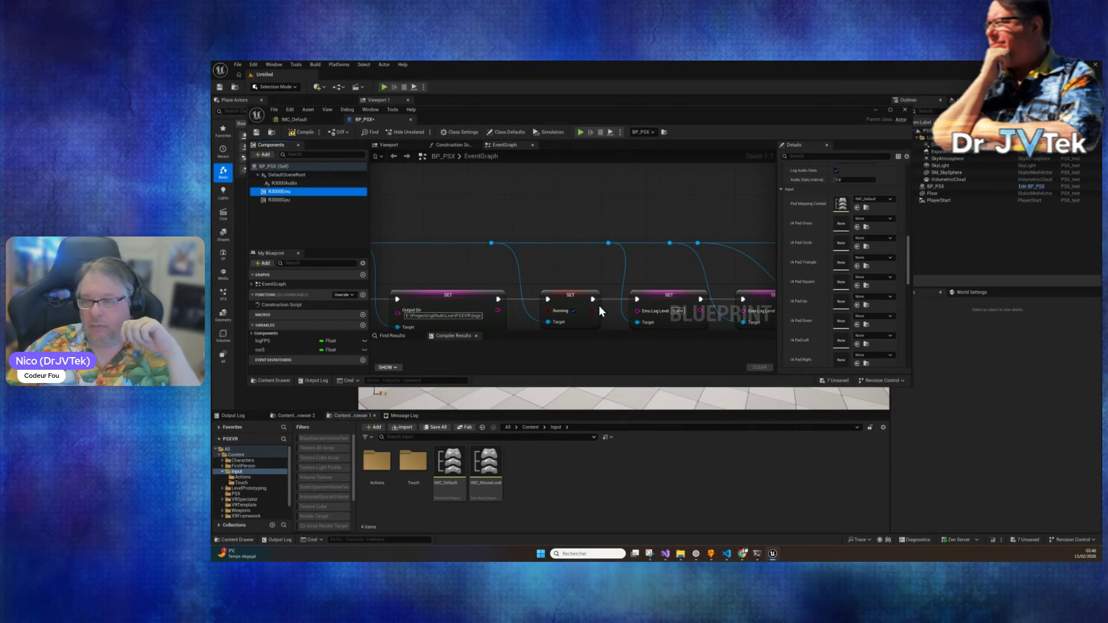
Step: Bring up Claude Code and review the updated PS1 pad-input script with its Xbox-to-PS1 mapping
mouse_move(642, 107)
left_mouse_down()
mouse_move(687, 110)
mouse_move(730, 140)
mouse_move(708, 112)
left_mouse_up()
left_click(756, 553)
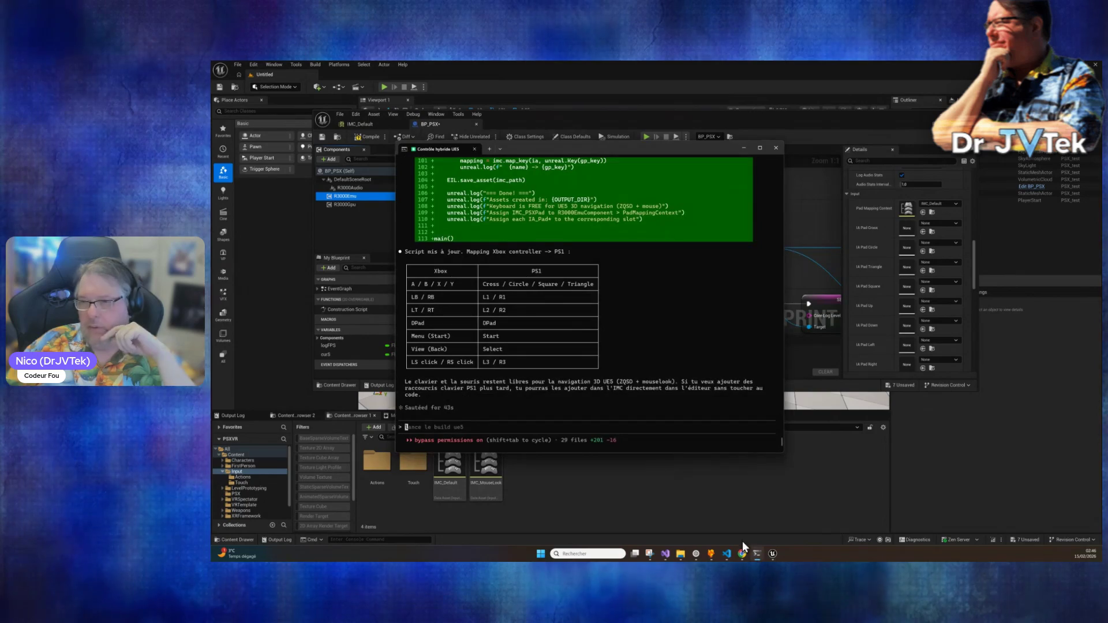
scroll(644, 341, "up", 8)
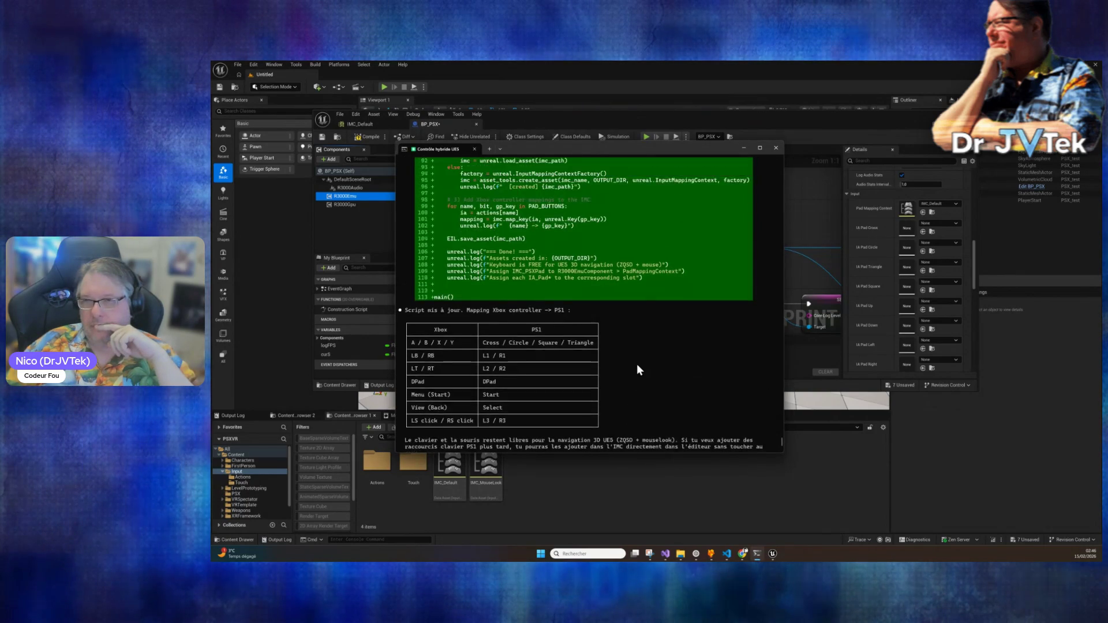
scroll(637, 367, "up", 10)
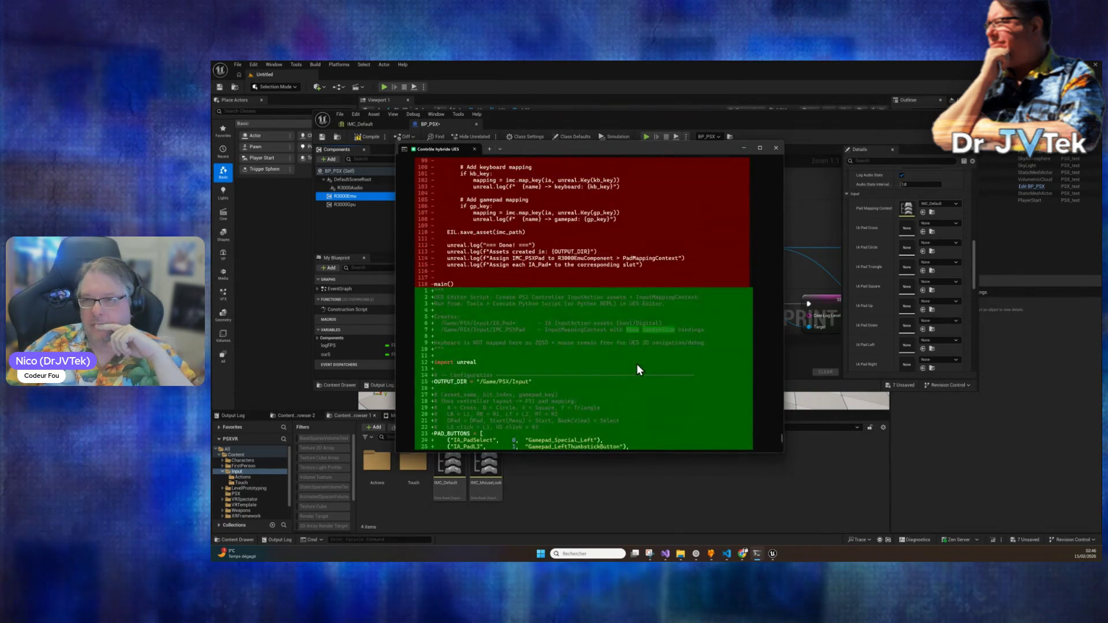
scroll(637, 364, "down", 20)
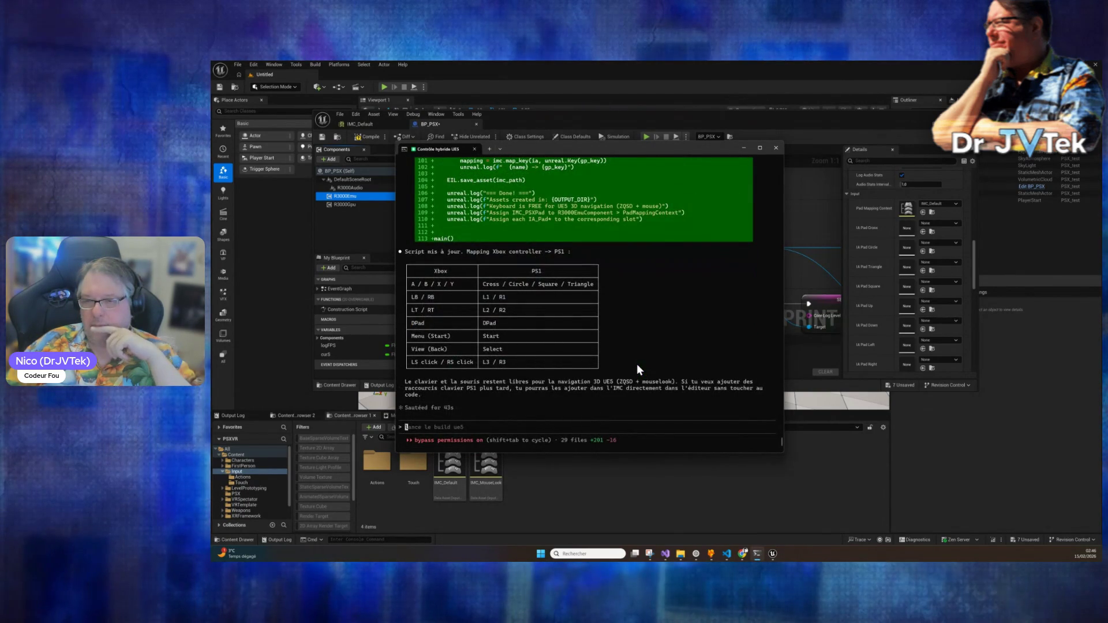
scroll(636, 364, "up", 15)
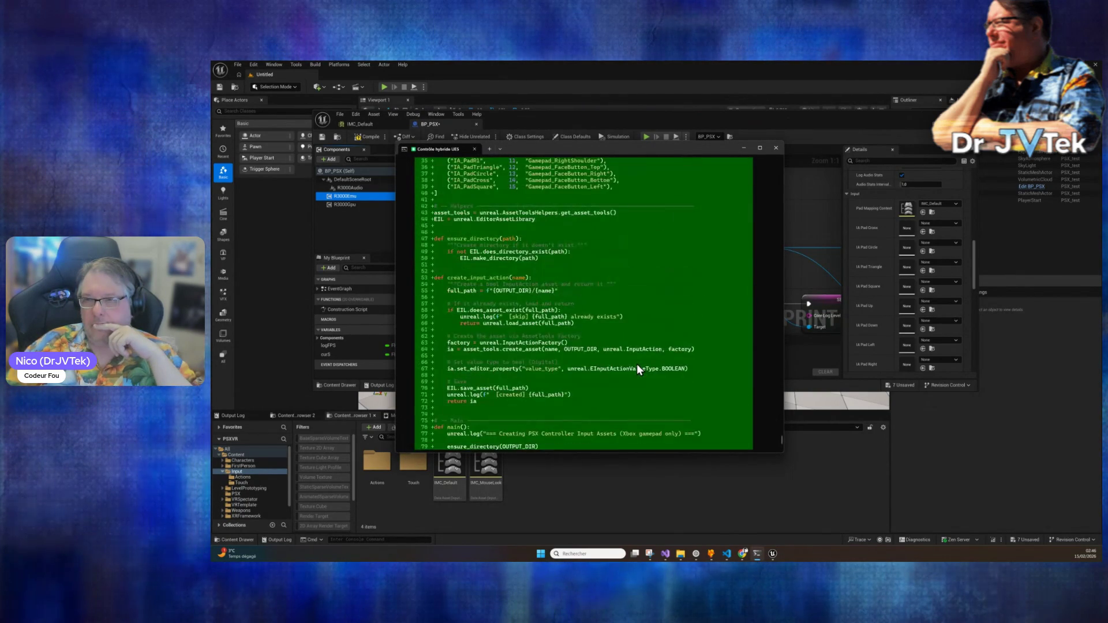
scroll(637, 367, "down", 20)
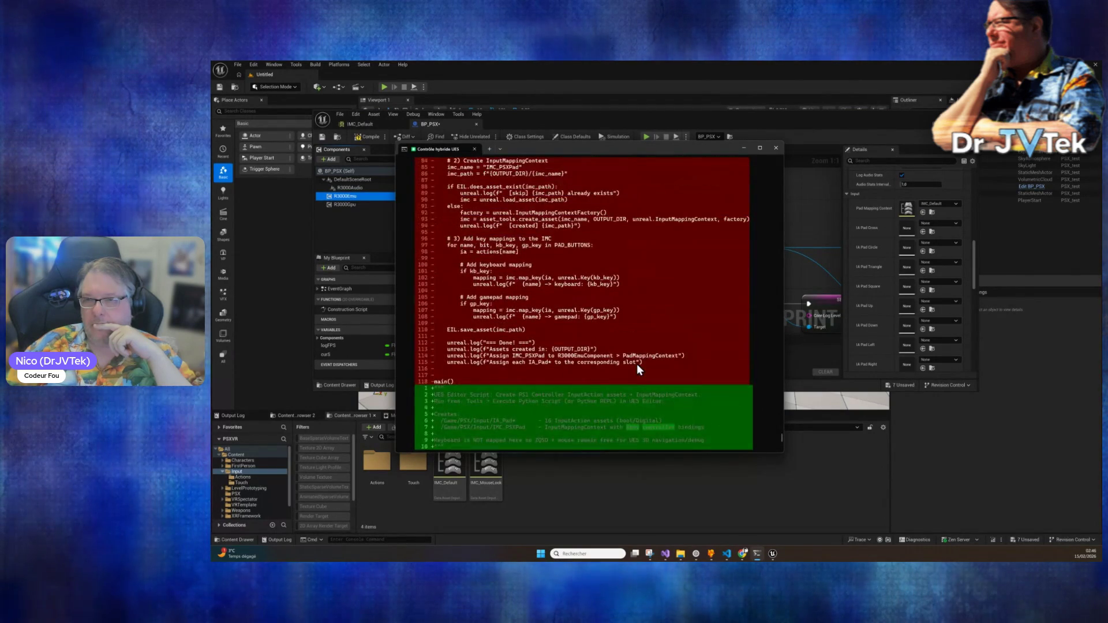
scroll(637, 368, "up", 20)
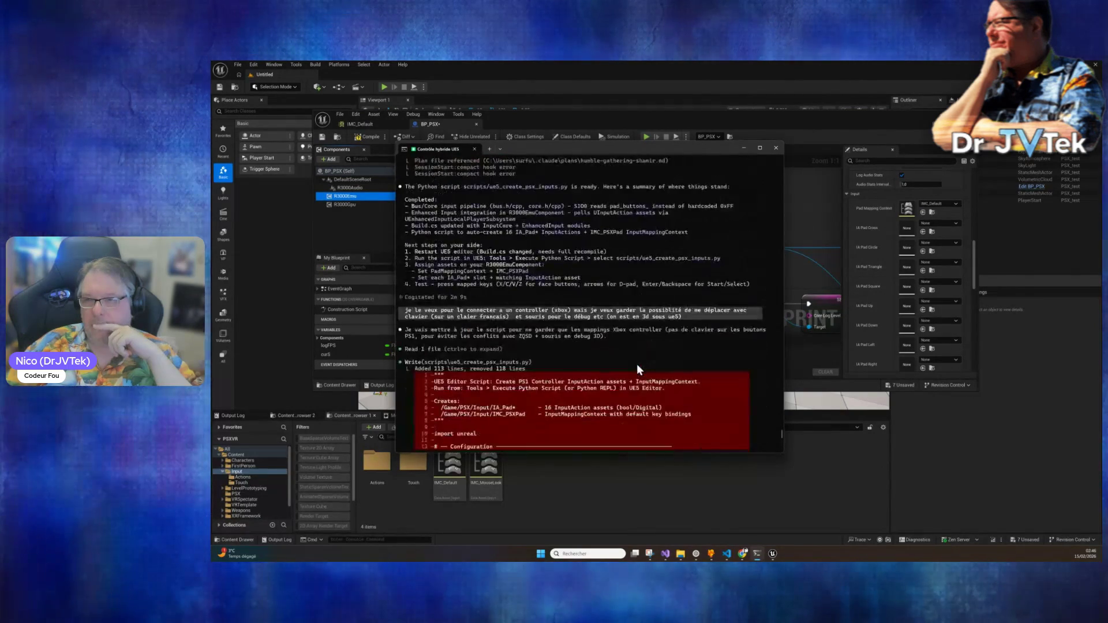
scroll(636, 364, "down", 1)
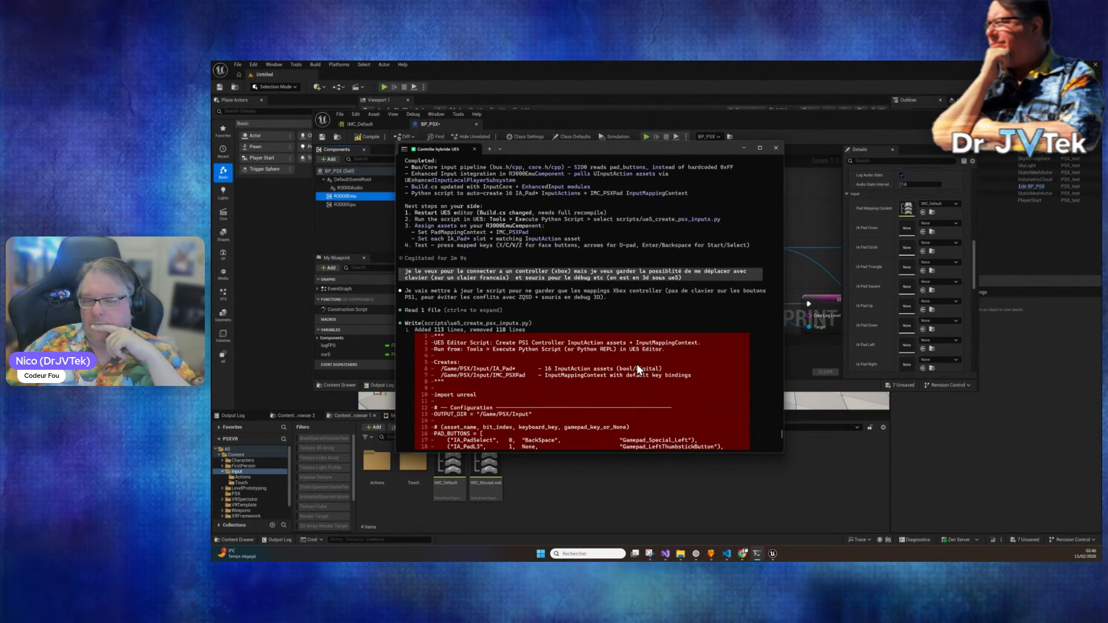
scroll(637, 364, "down", 20)
scroll(637, 366, "down", 15)
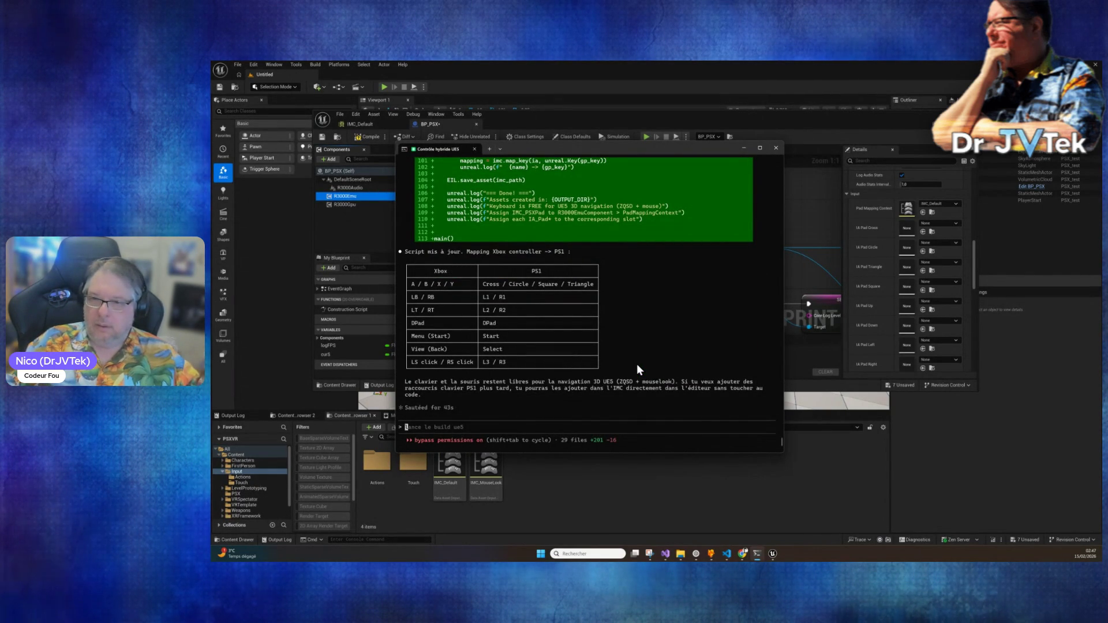
Step: Ask Claude 'tu la run ?' to run the script itself
type("tu ")
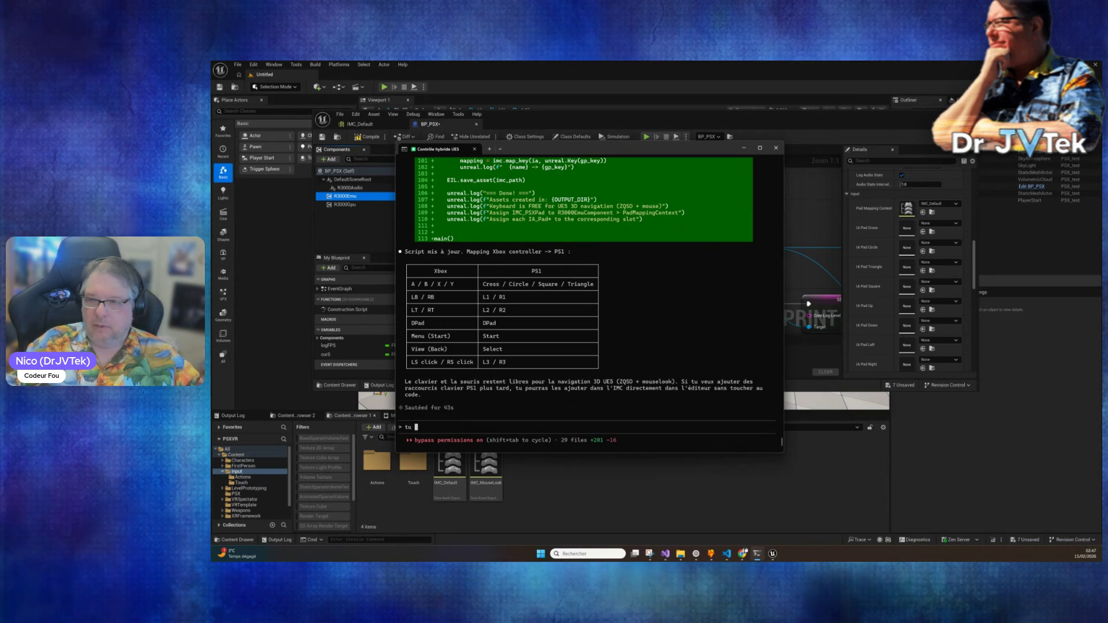
type("la run ?")
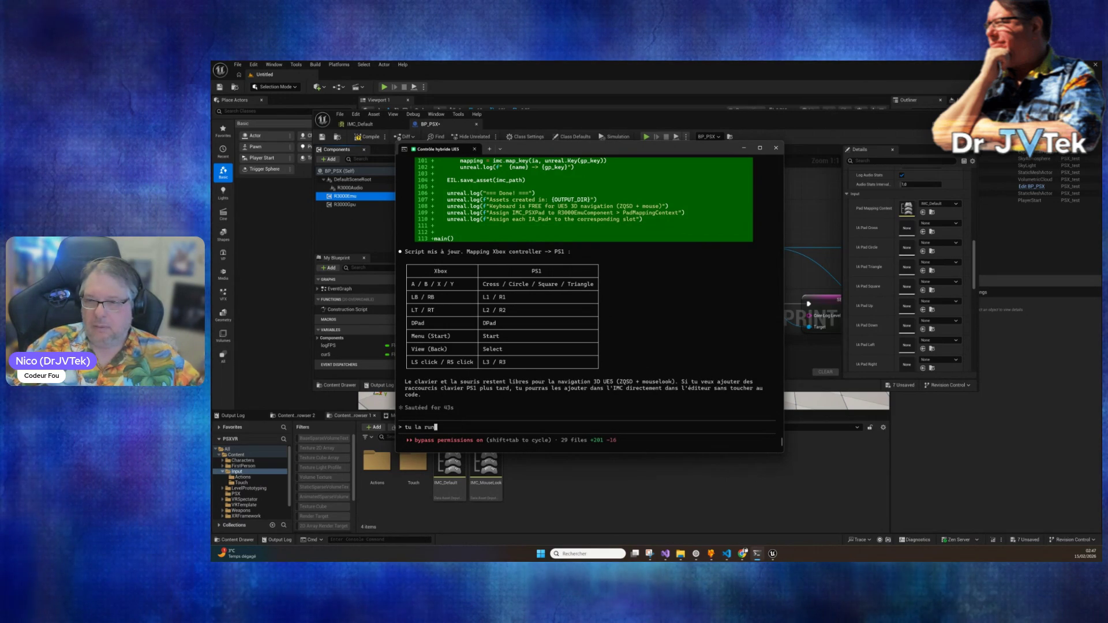
key("Return")
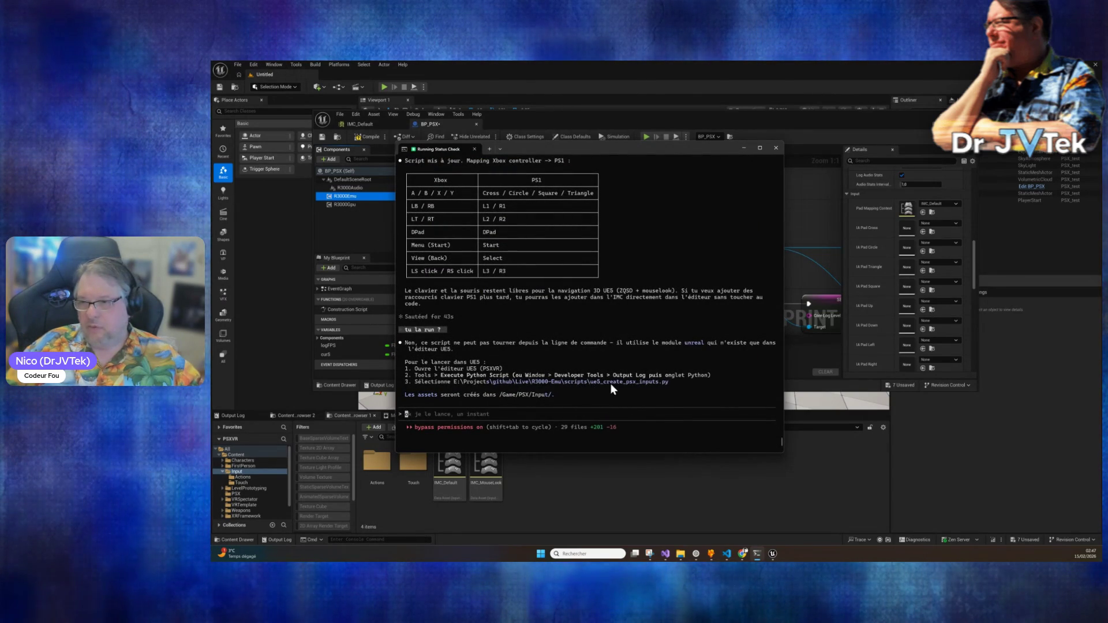
left_click(299, 64)
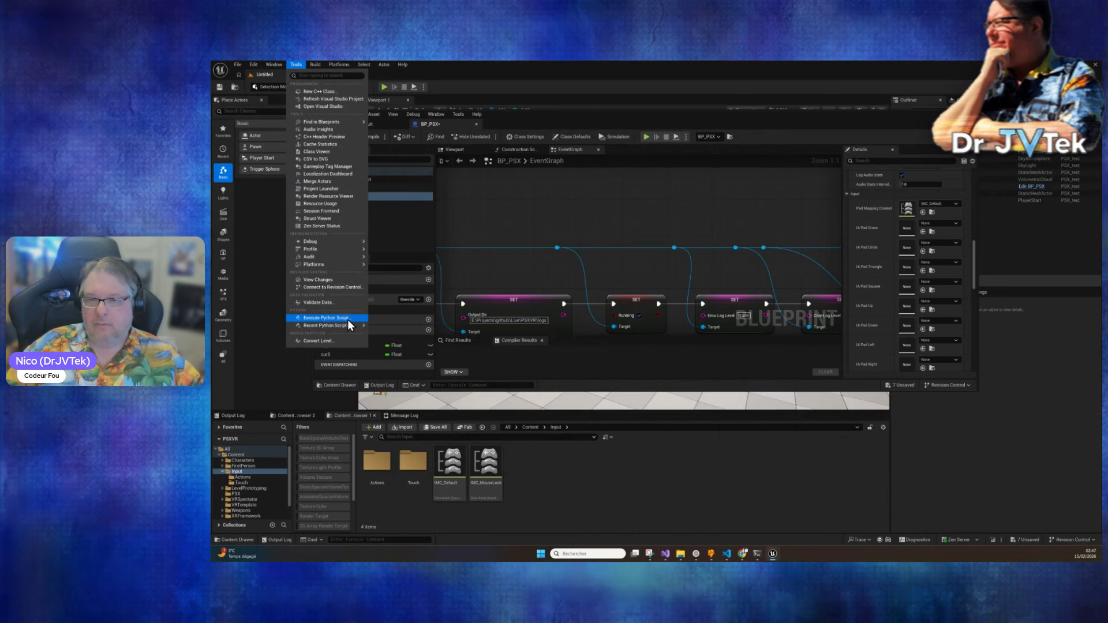
Step: Browse the Execute Python Script dialog to E:\Projects\github\Live\R3000-Emu\scripts
key("Escape")
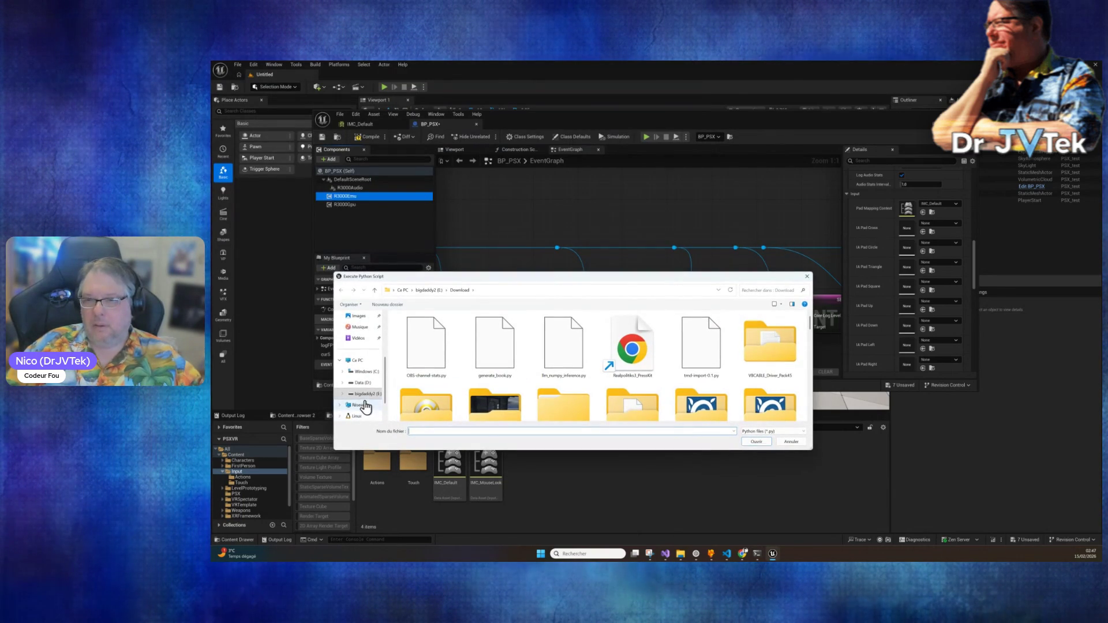
left_click(428, 291)
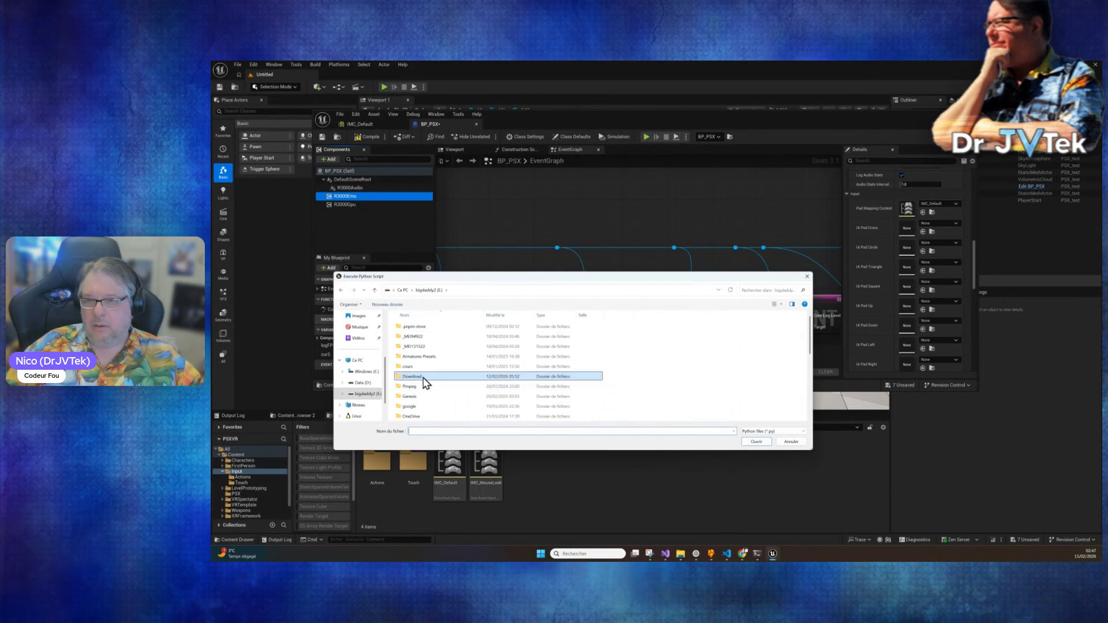
scroll(425, 382, "down", 2)
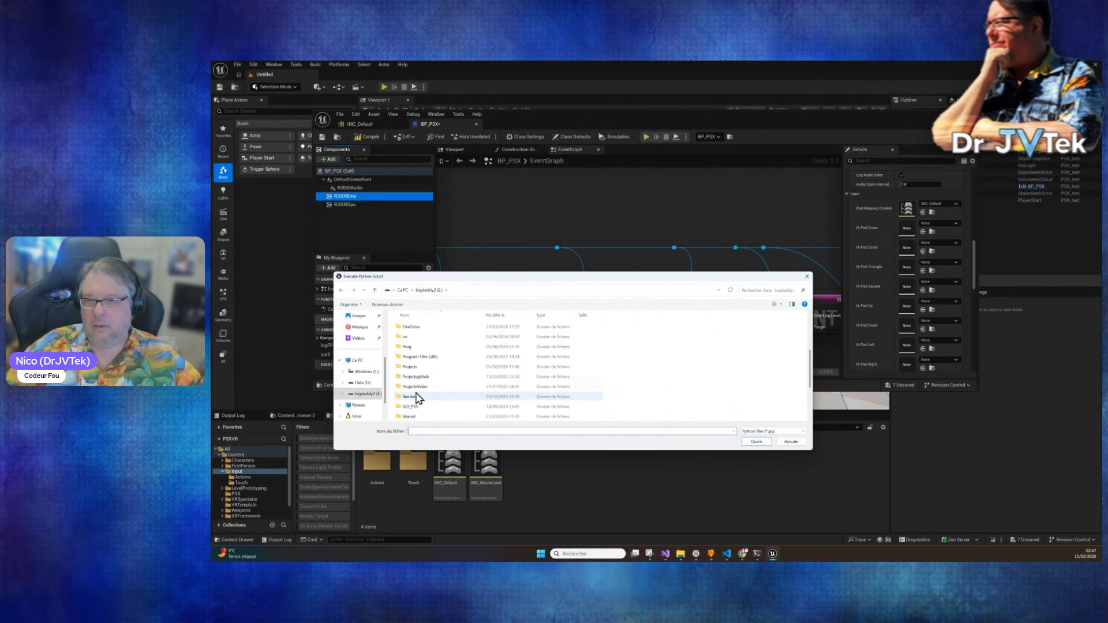
left_click(421, 367)
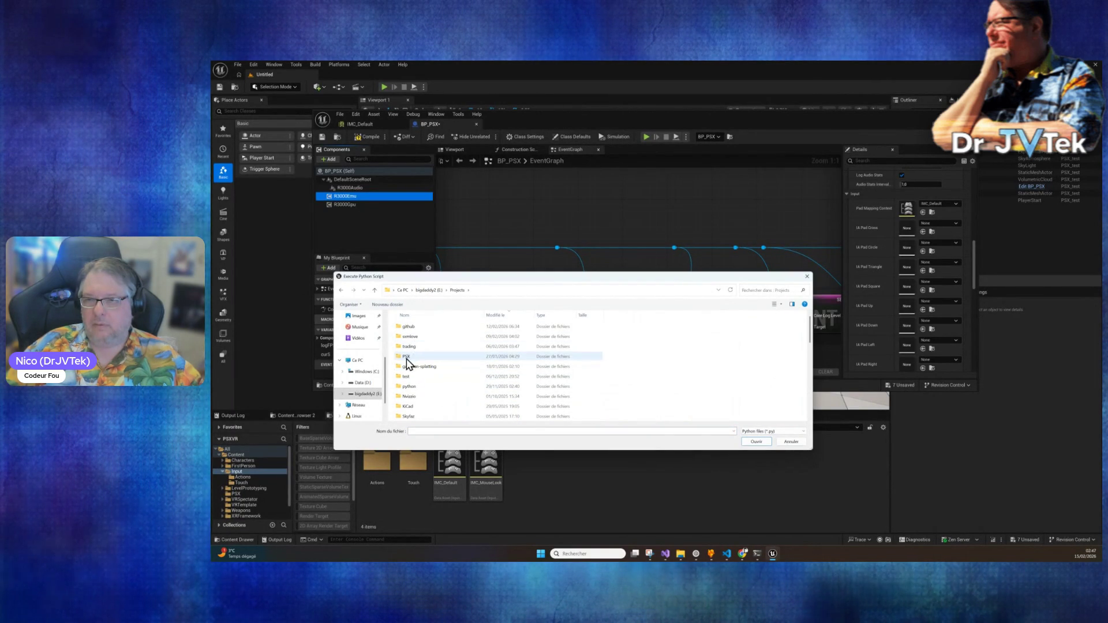
double_click(404, 367)
double_click(421, 333)
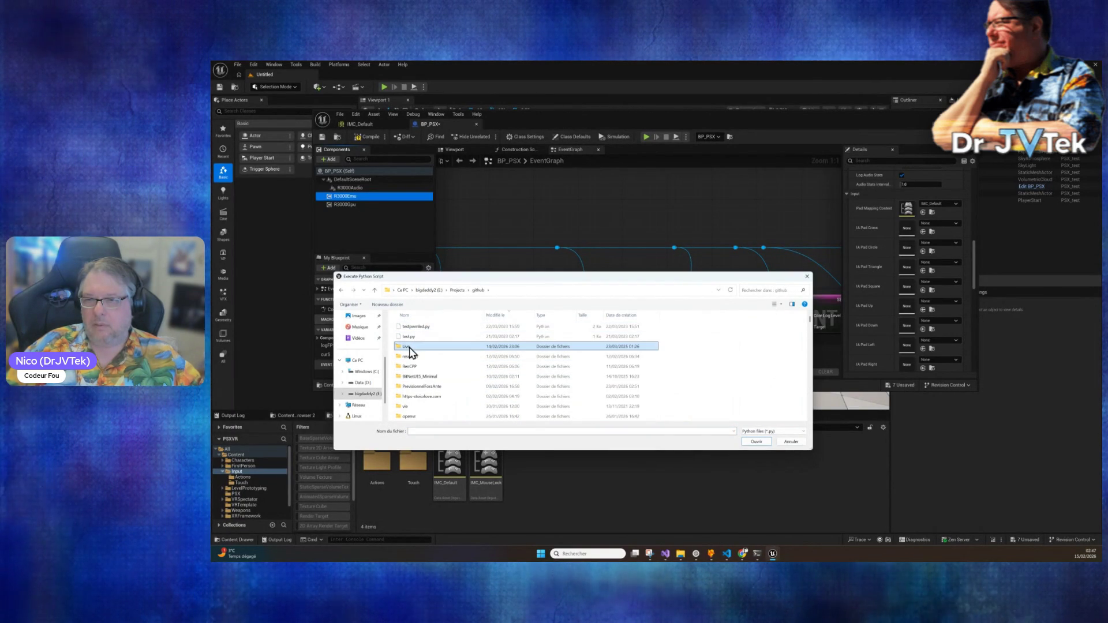
double_click(407, 347)
double_click(432, 355)
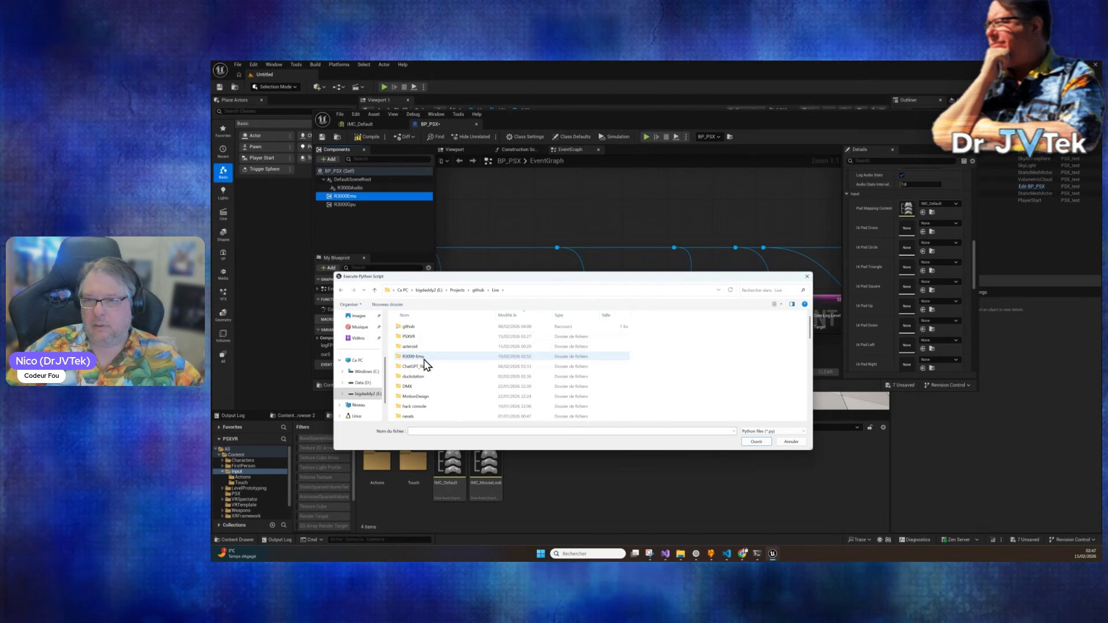
scroll(427, 364, "down", 3)
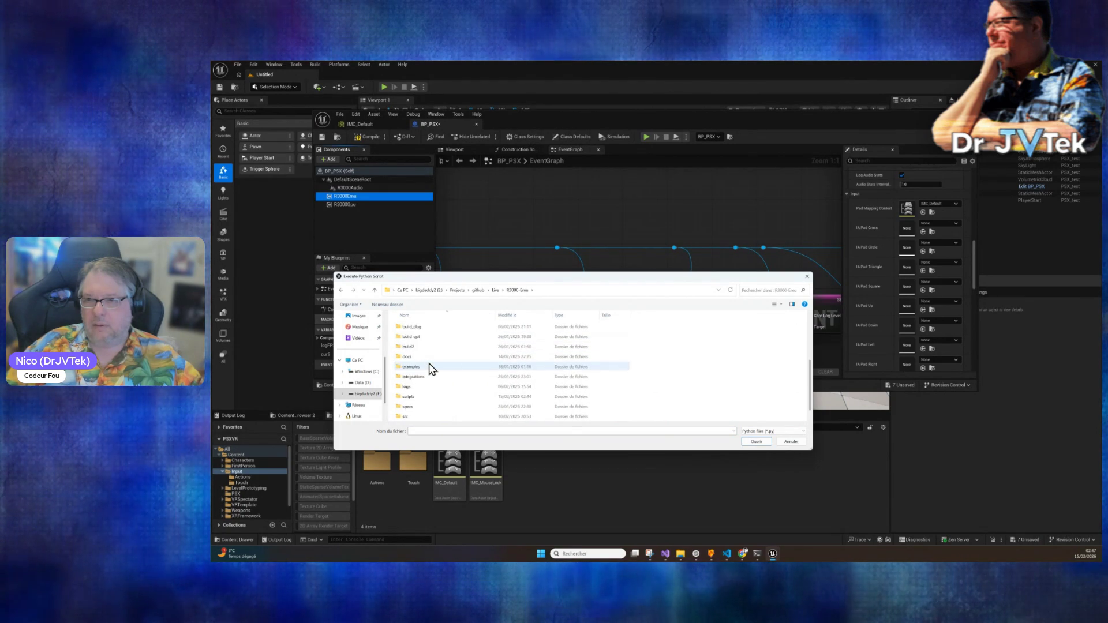
double_click(409, 389)
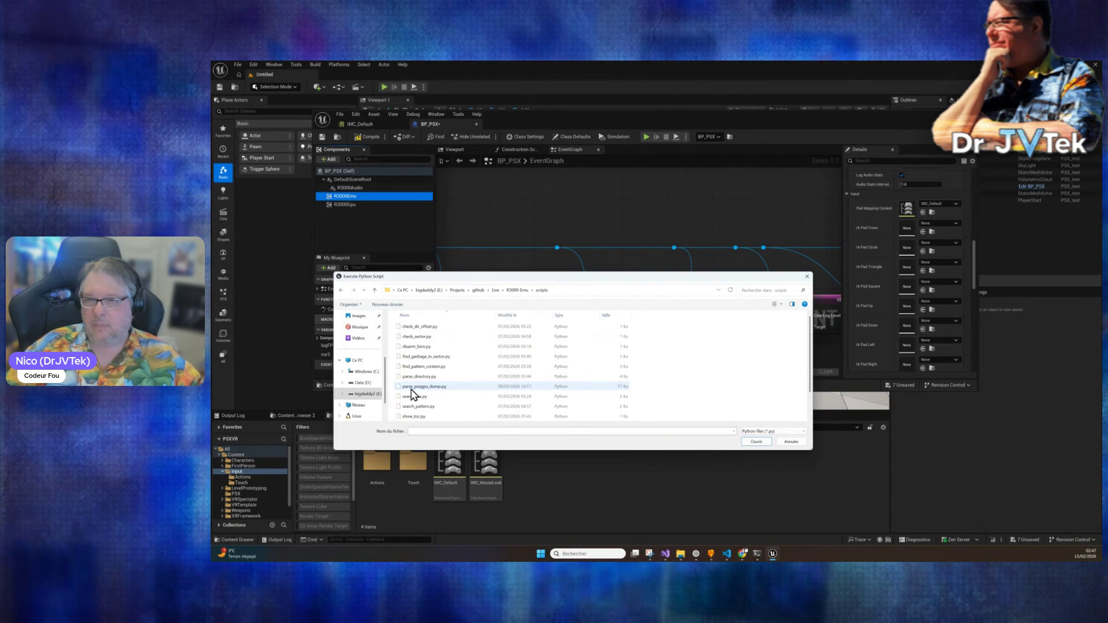
Step: Run ue5_create_psx_inputs.py from the scripts folder
left_click(757, 553)
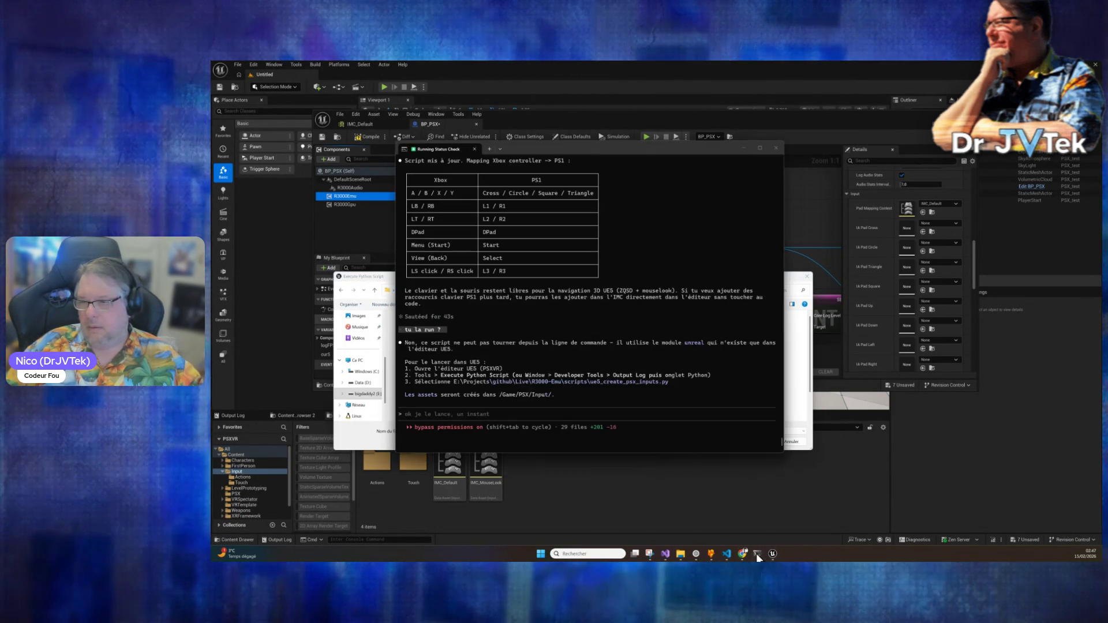
left_click(758, 554)
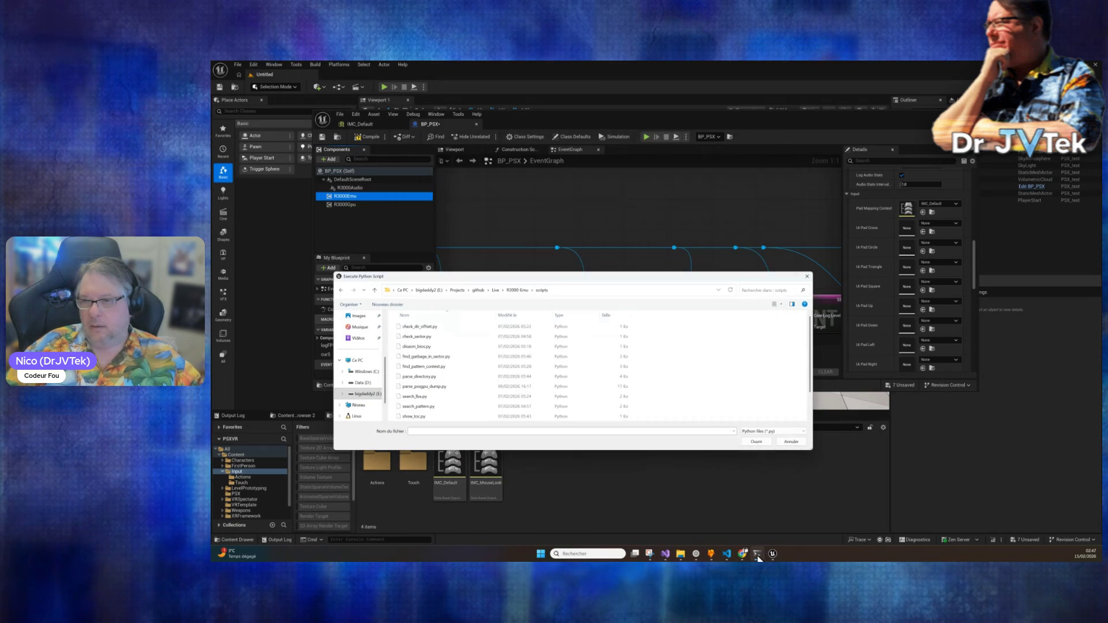
left_click(442, 408)
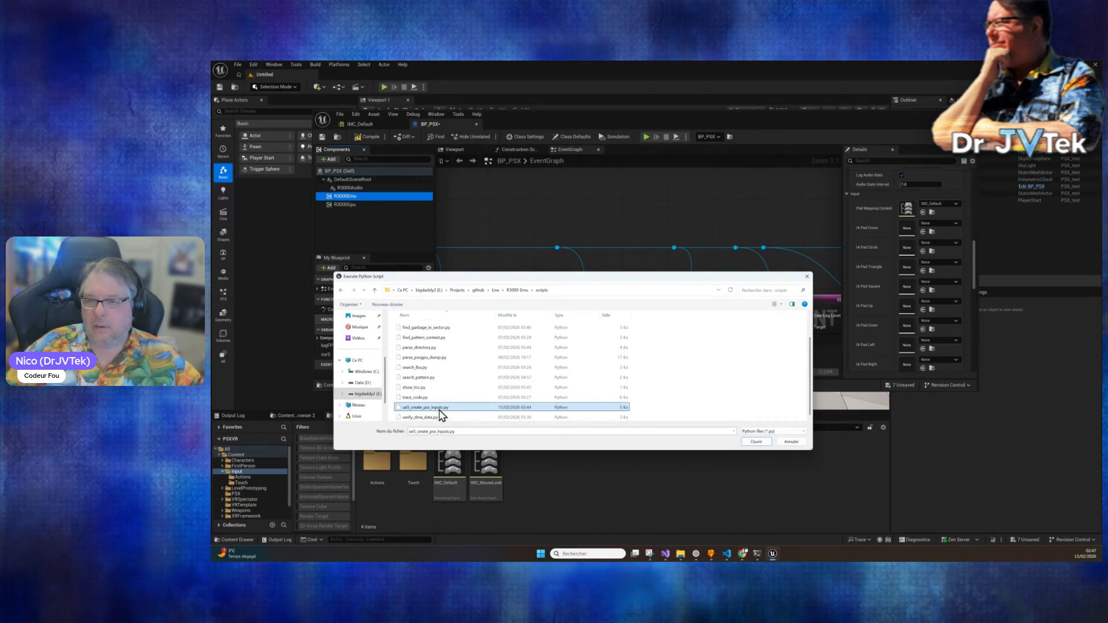
double_click(444, 411)
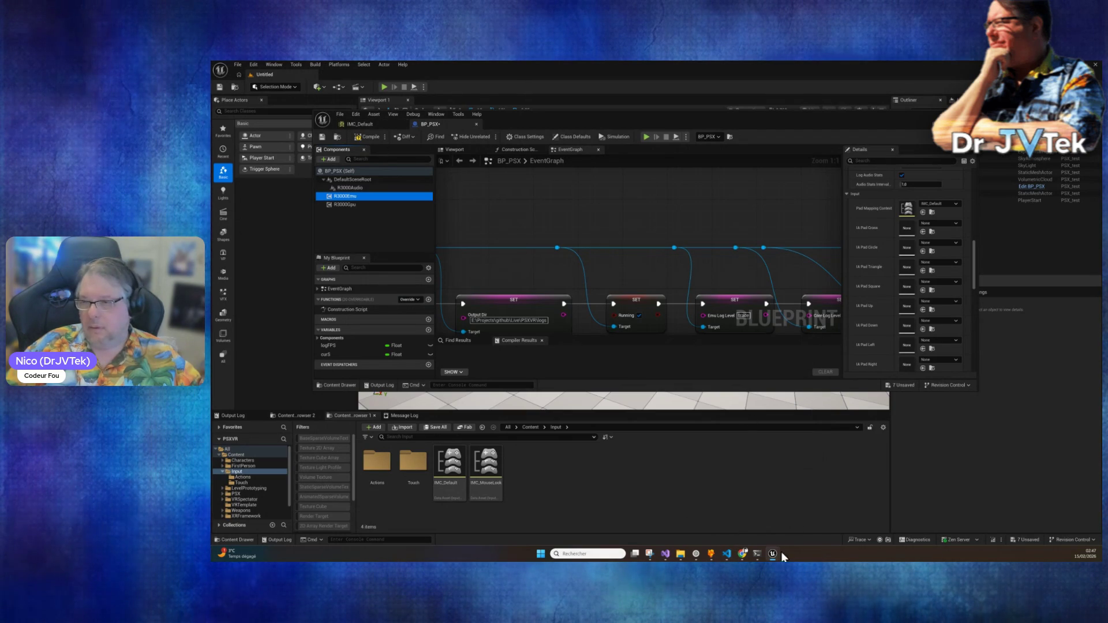
left_click(759, 556)
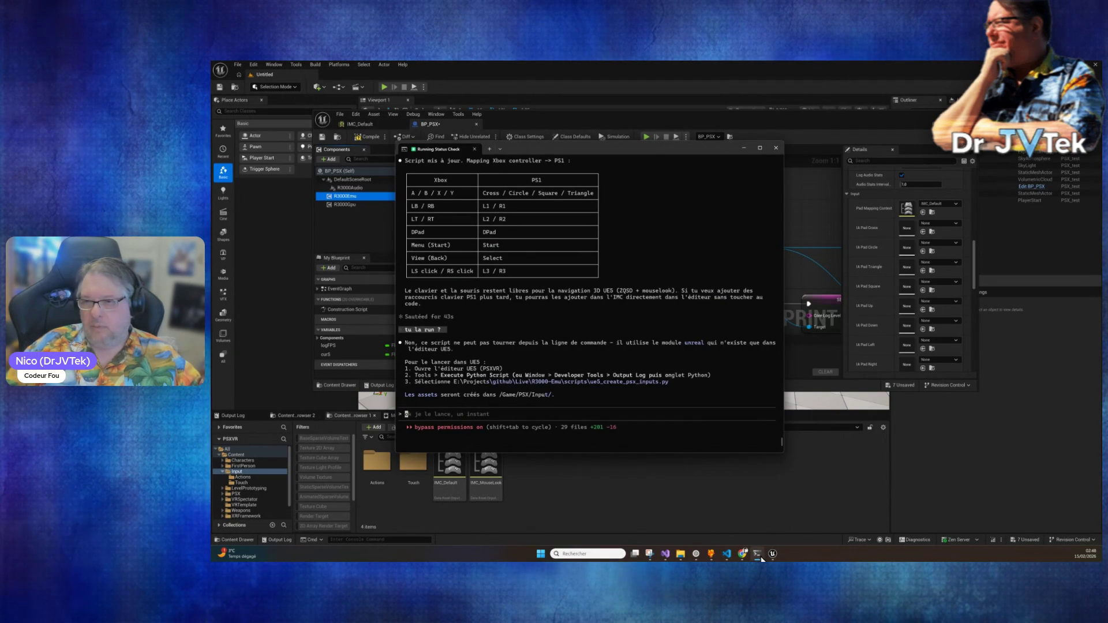
Step: Open Content/PSX/Input in the Content Browser, which still shows 0 items
left_click(761, 559)
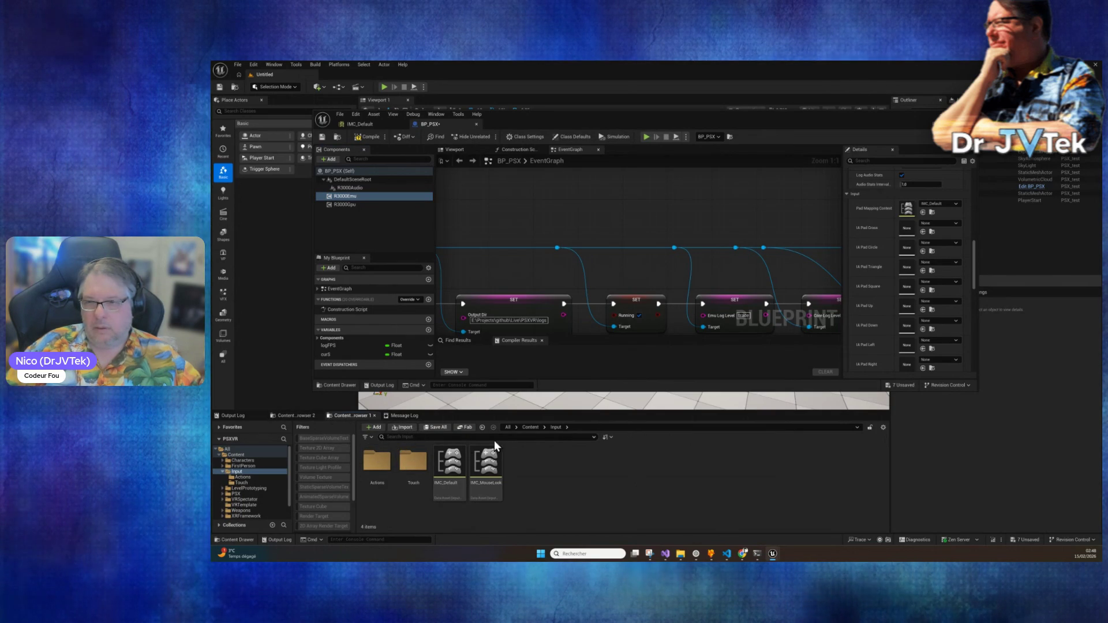
left_click(535, 430)
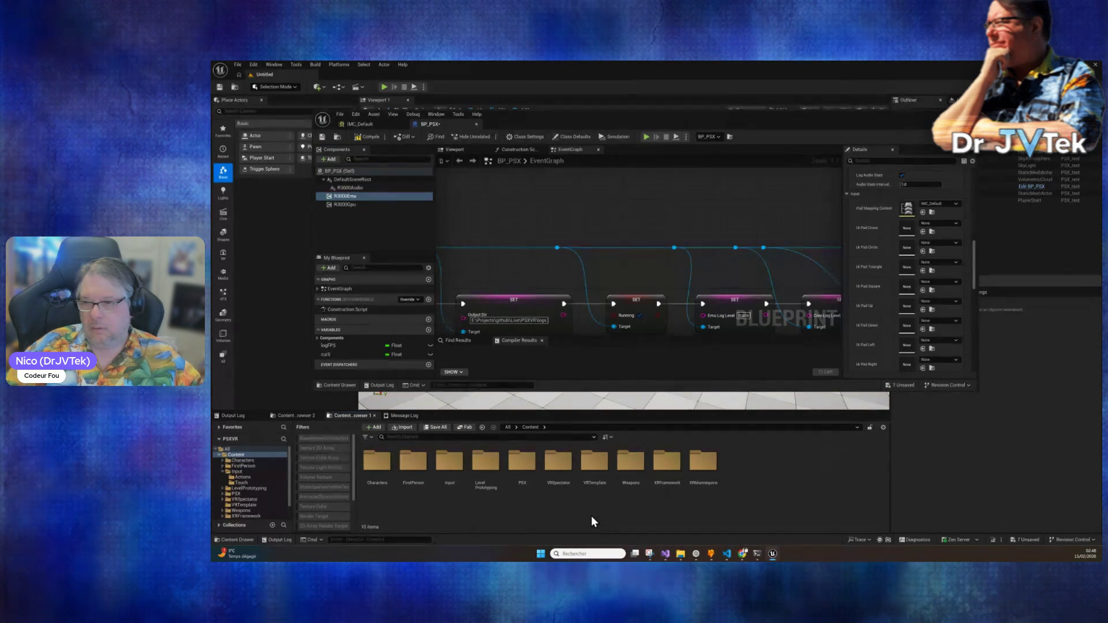
double_click(522, 460)
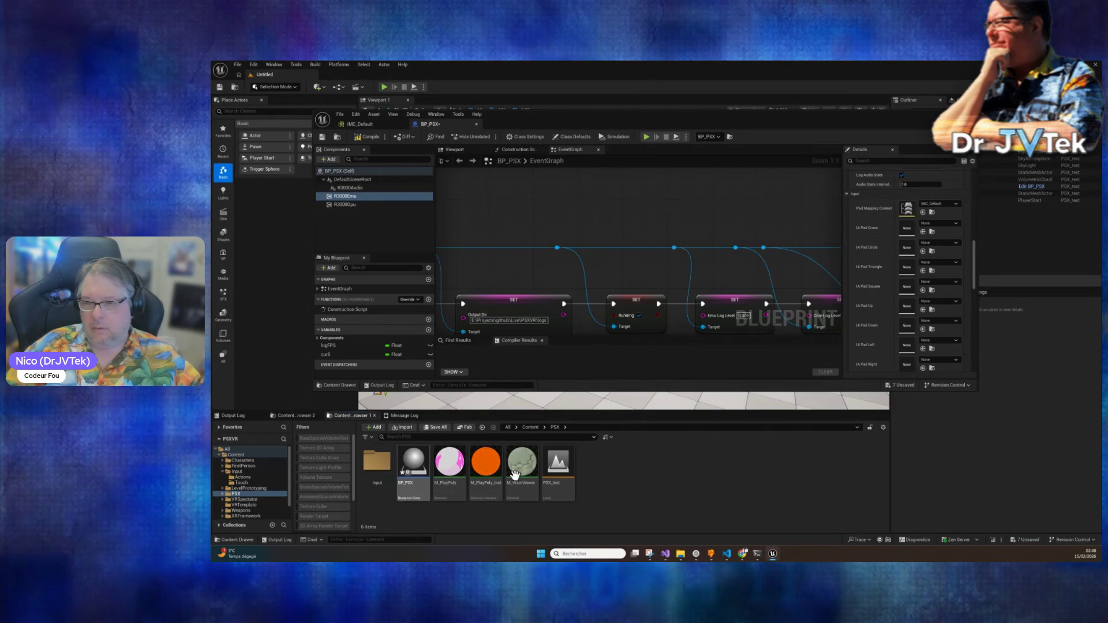
double_click(386, 466)
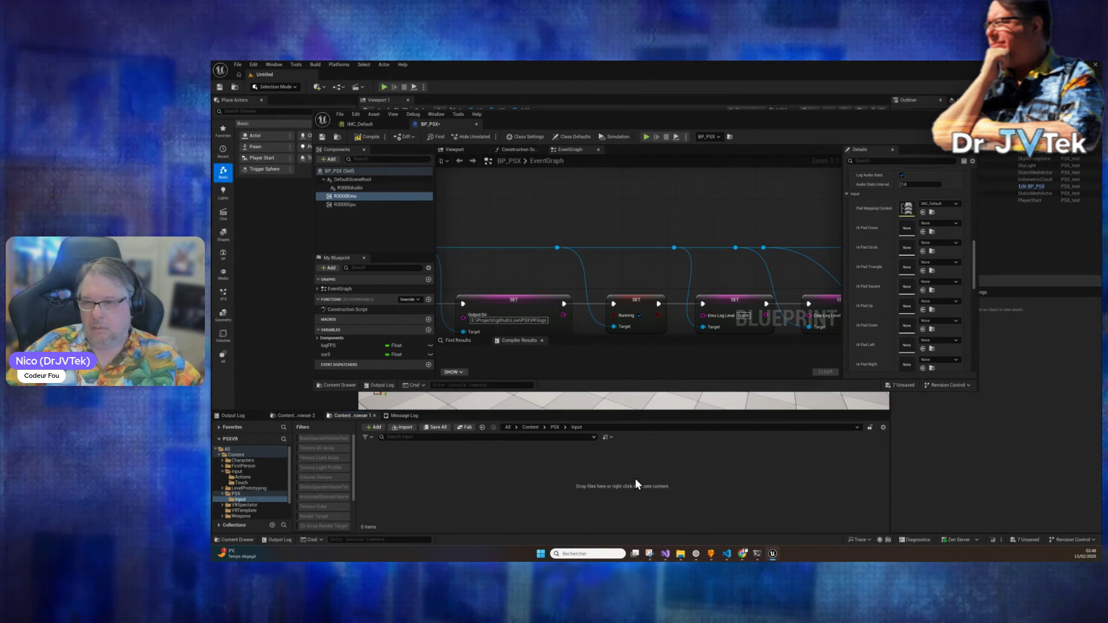
mouse_move(759, 554)
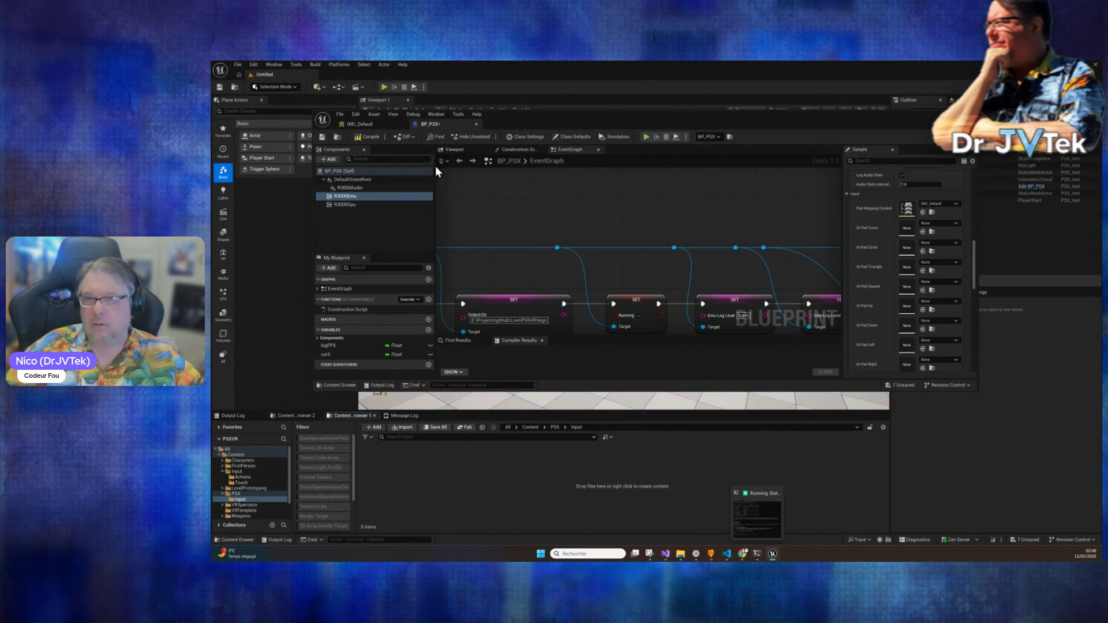
left_click(296, 64)
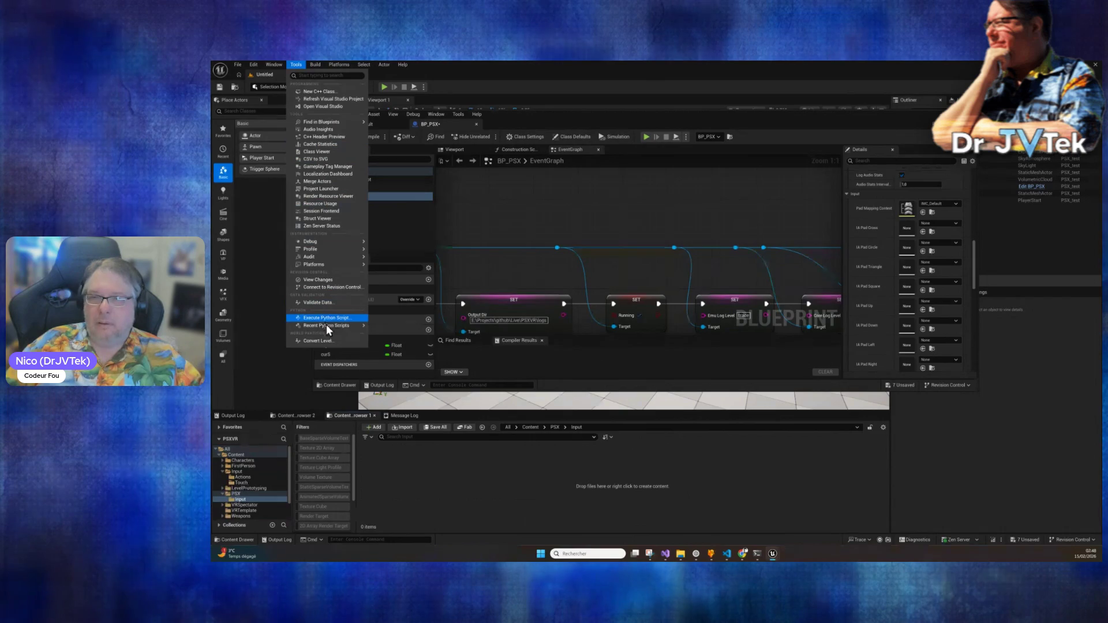
Step: Rerun the PSX input script from the Output Log console
mouse_move(341, 326)
left_click(528, 330)
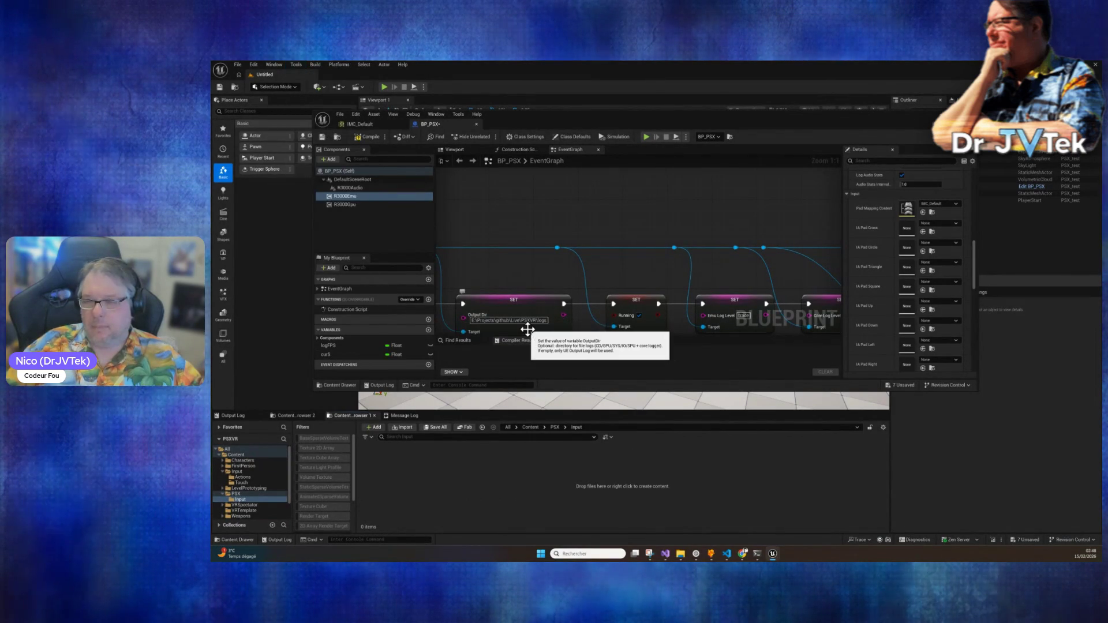
left_click(303, 65)
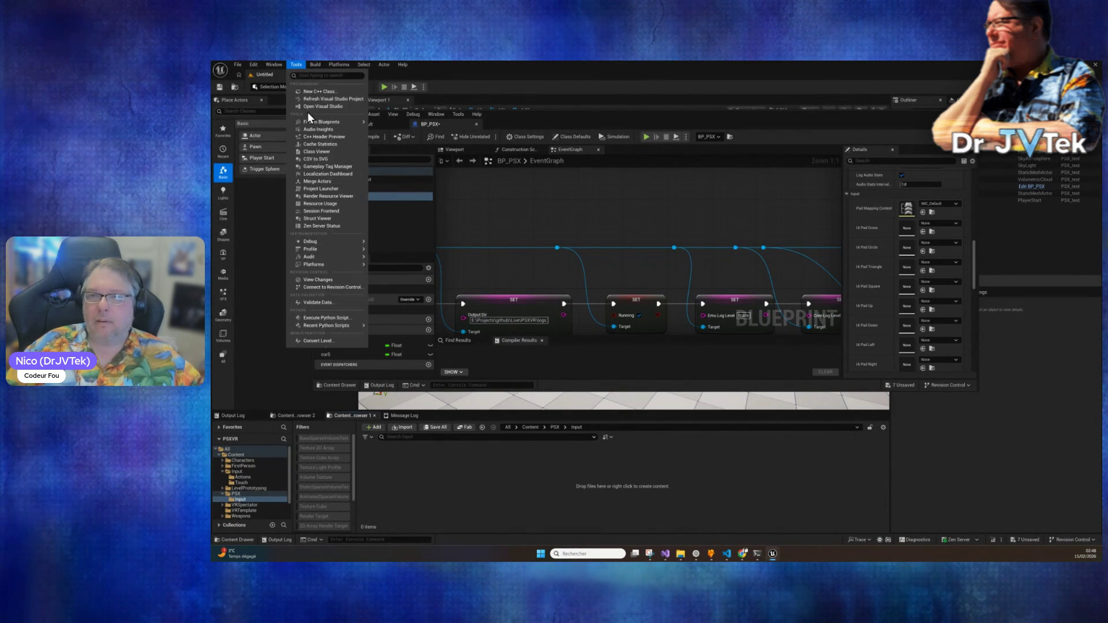
mouse_move(332, 327)
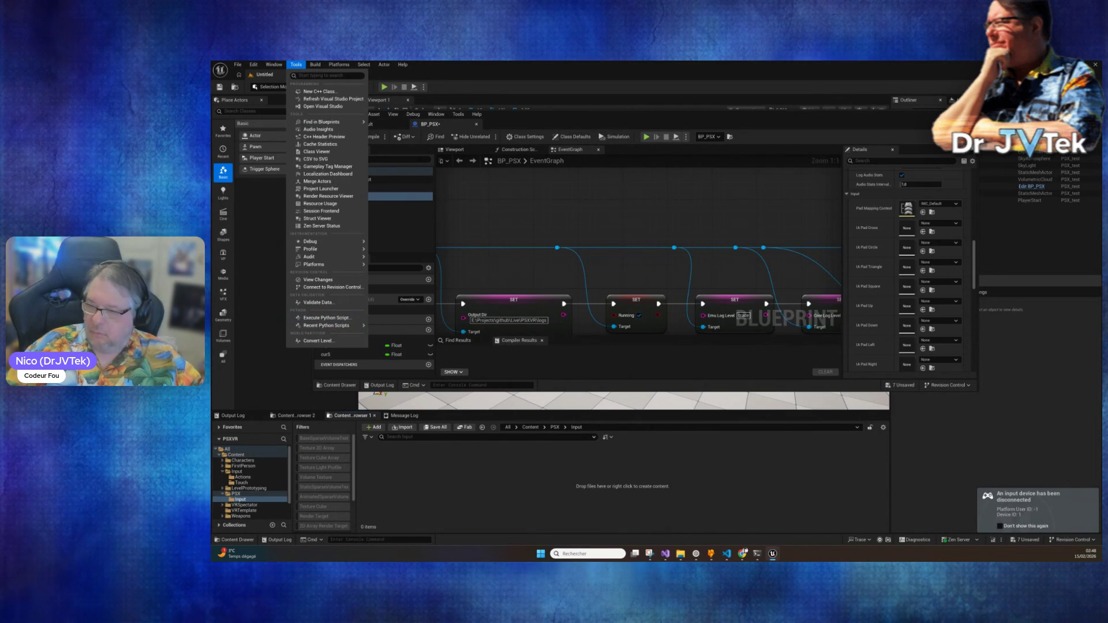
key("Escape")
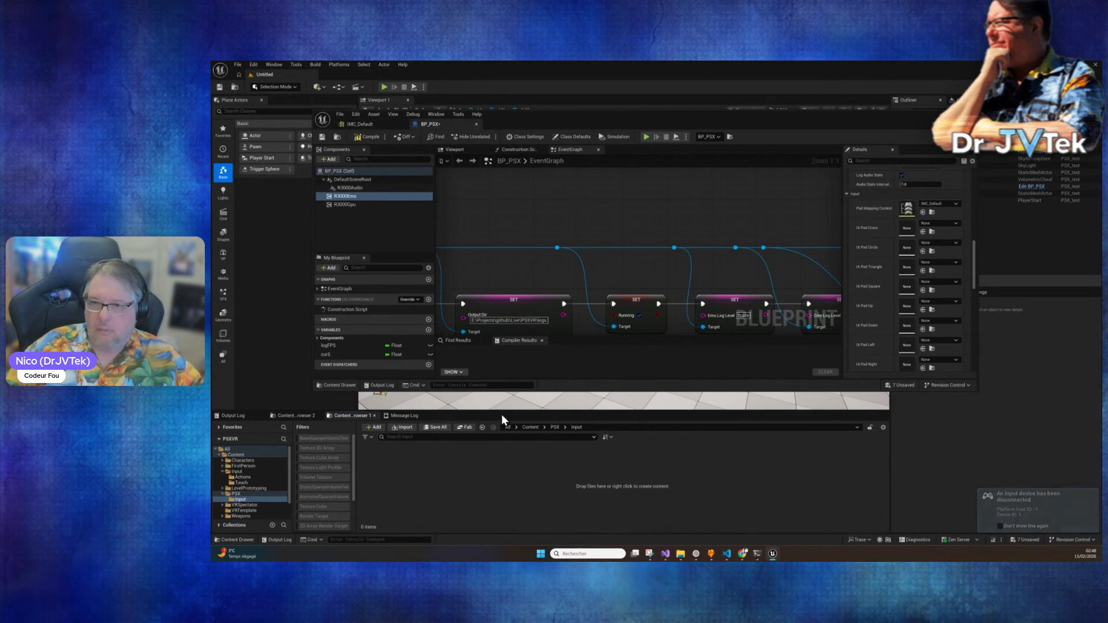
left_click(234, 415)
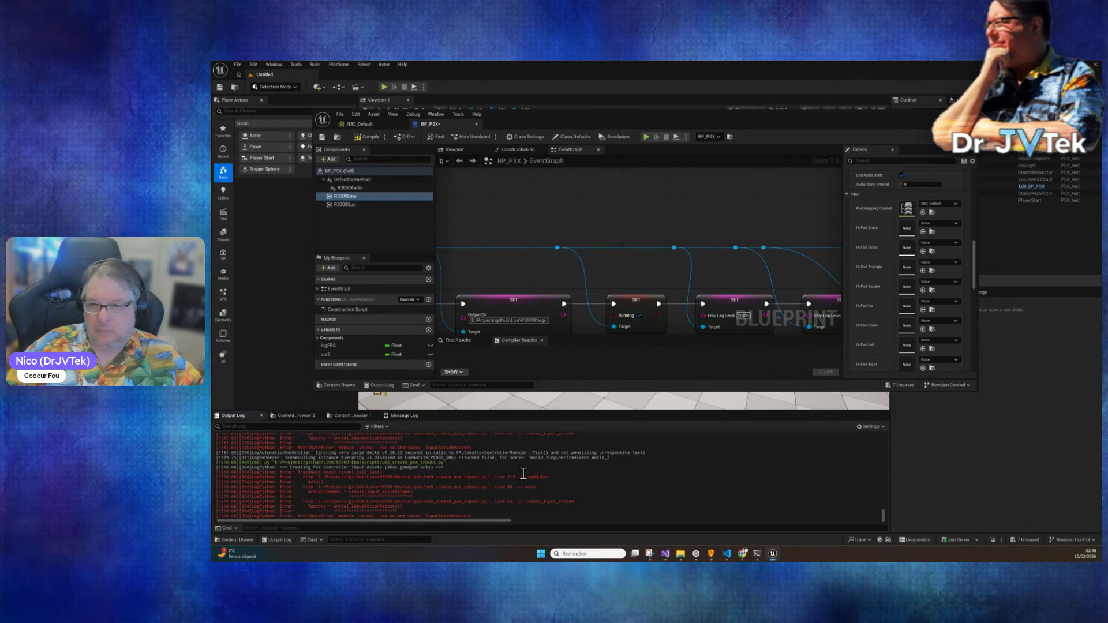
key("Up")
key("Return")
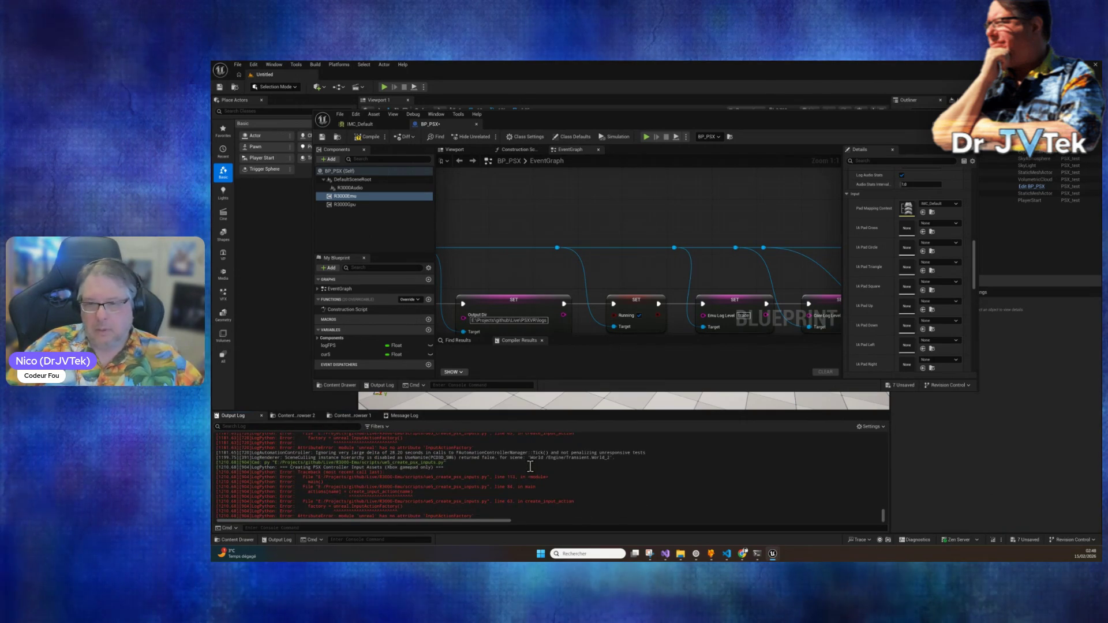
Step: Copy the missing InputActionFactory error lines from the log and paste them into Claude Code
mouse_move(270, 467)
left_mouse_down()
mouse_move(335, 492)
mouse_move(597, 536)
left_mouse_up()
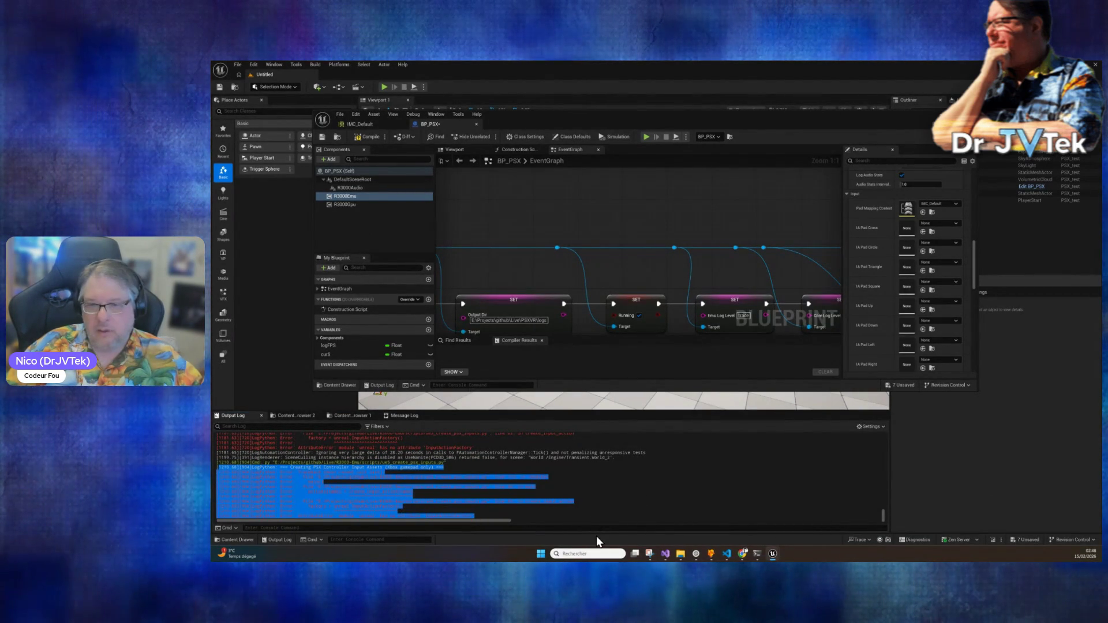
left_click(232, 470)
left_click_drag(218, 469, 541, 498)
mouse_move(218, 462)
left_mouse_down()
mouse_move(445, 469)
mouse_move(589, 541)
left_mouse_up()
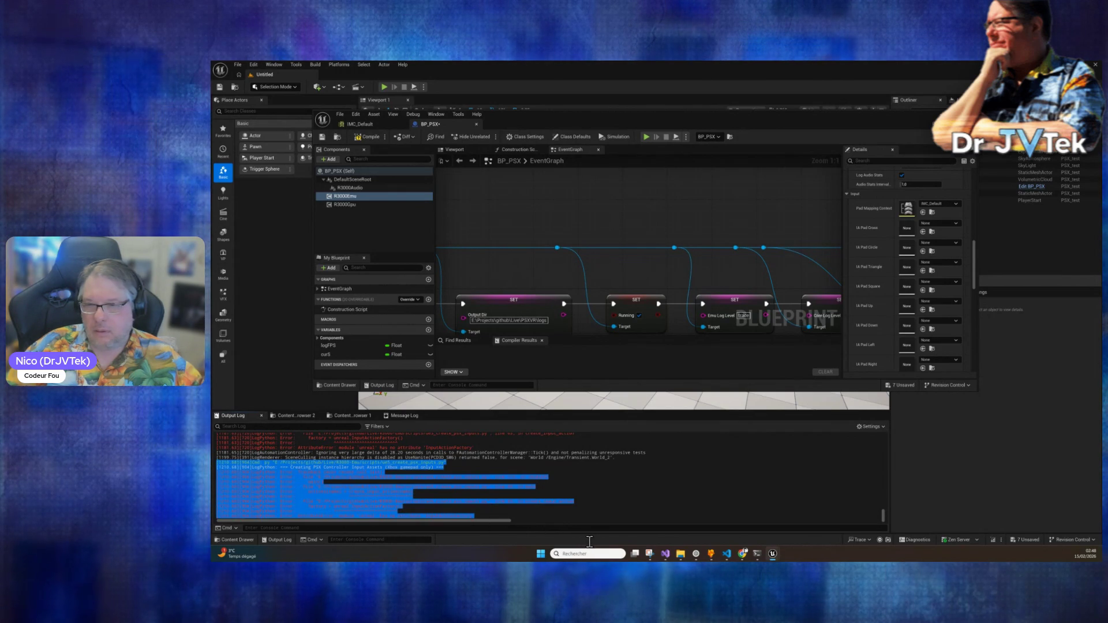
right_click(540, 495)
left_click(569, 462)
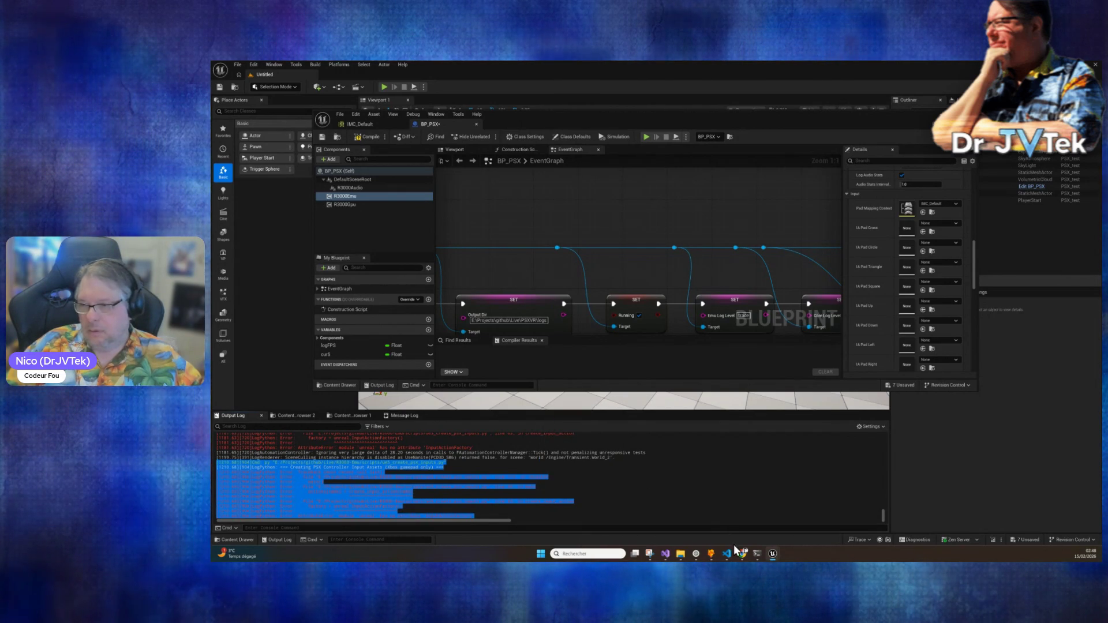
left_click(758, 553)
key("ctrl+v")
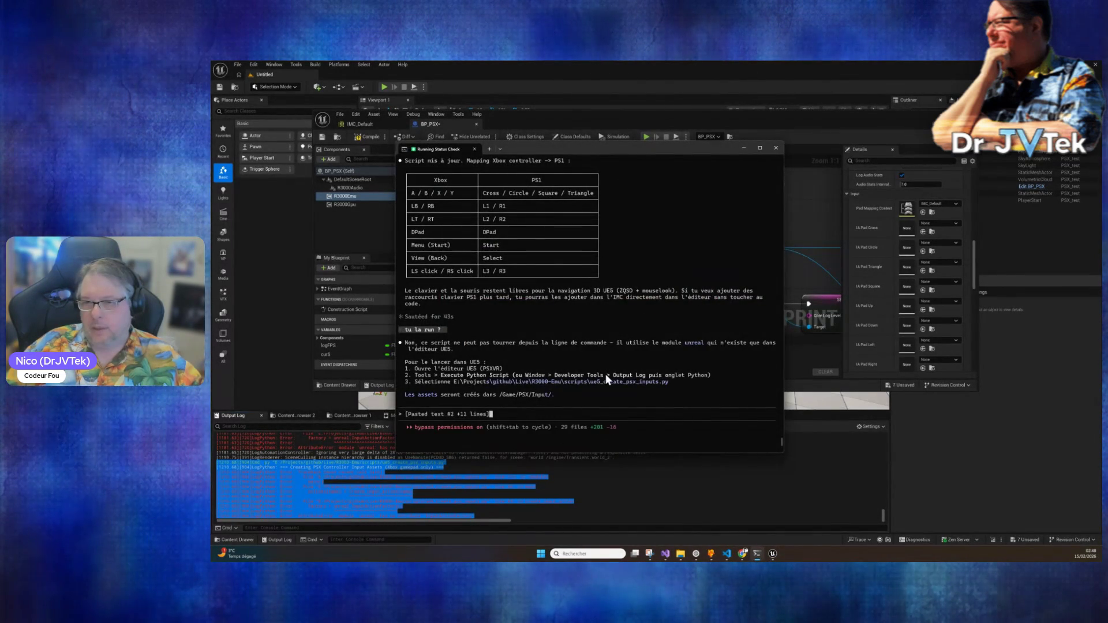
Step: Send the error log to Claude Code, check the still-empty PSX/Input folder, then return to Claude
key("Return")
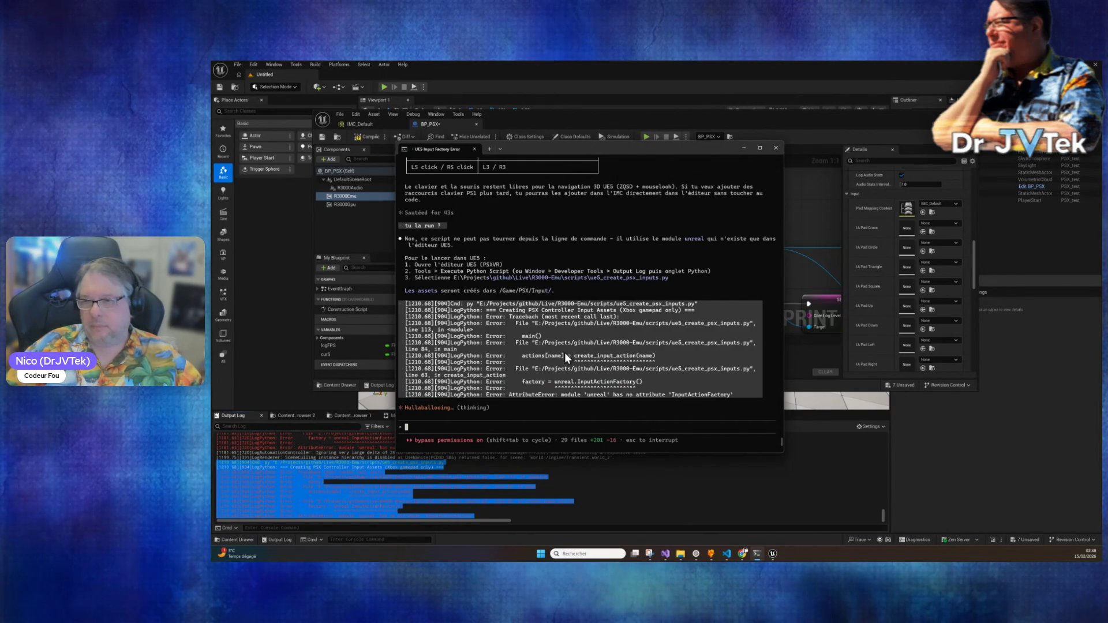
left_click(683, 500)
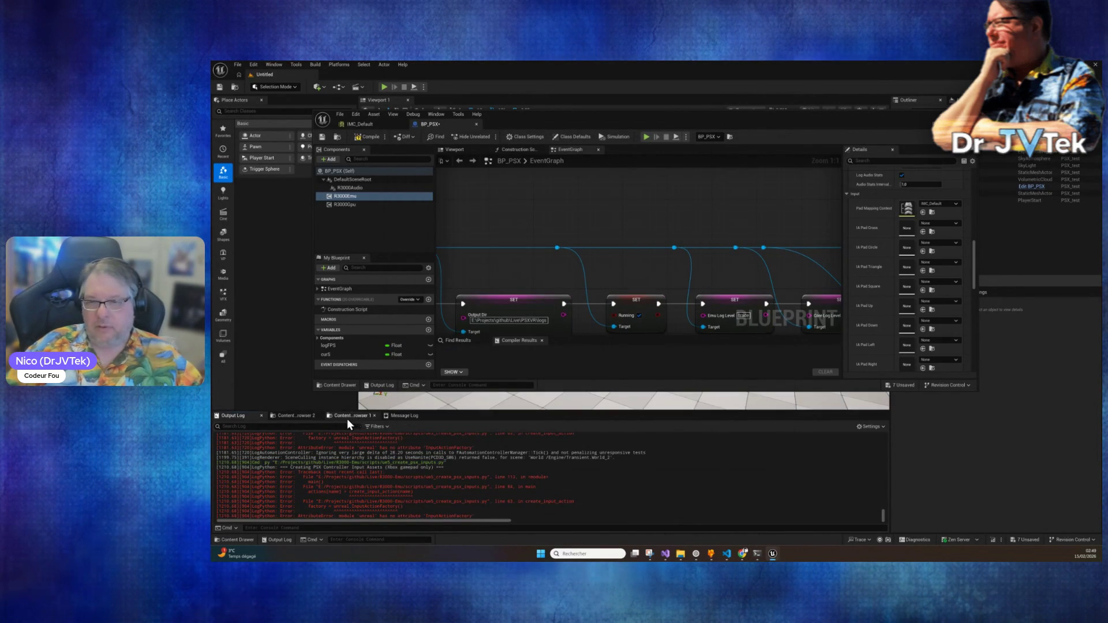
left_click(349, 417)
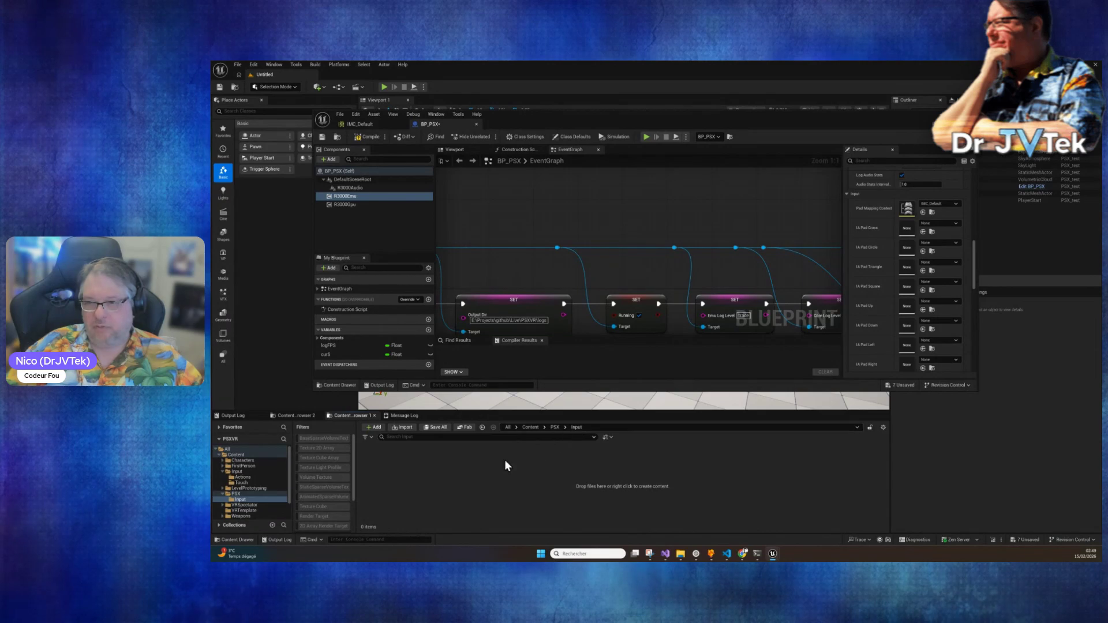
left_click(758, 555)
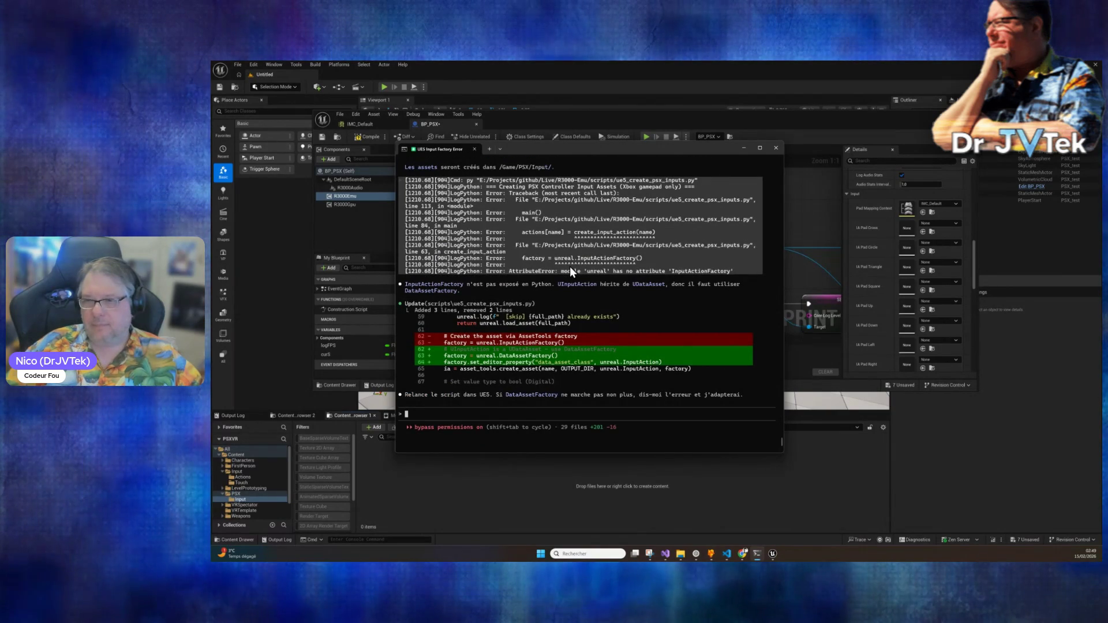
Step: Rerun ue5_create_psx_inputs.py, inspect the new IA_PadSelect asset, and show the Python errors in the Output Log
left_click(300, 62)
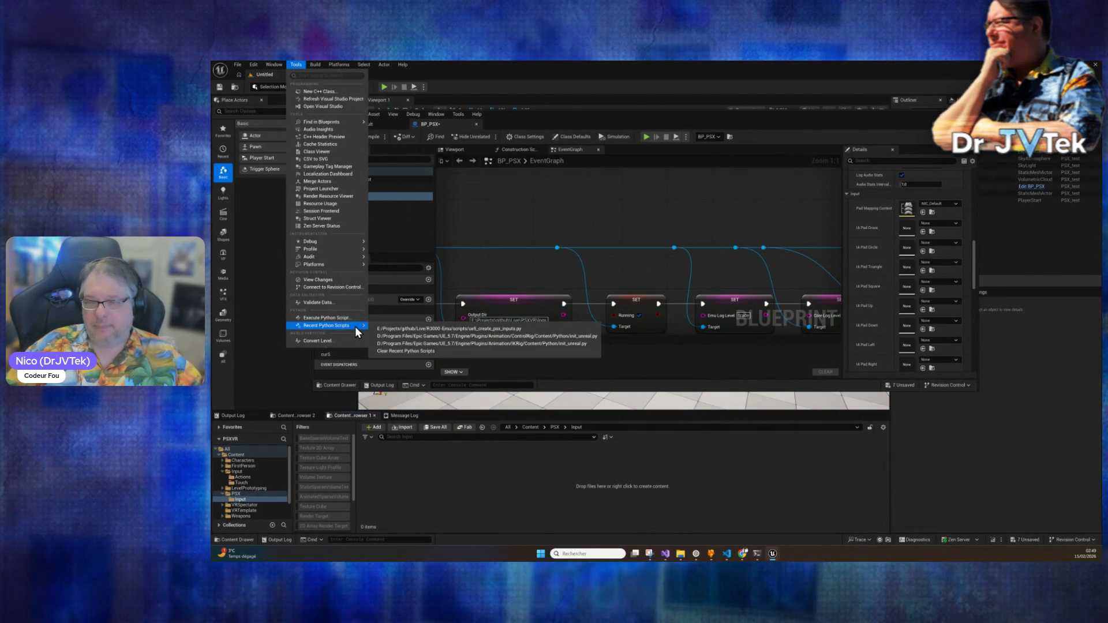
left_click(528, 328)
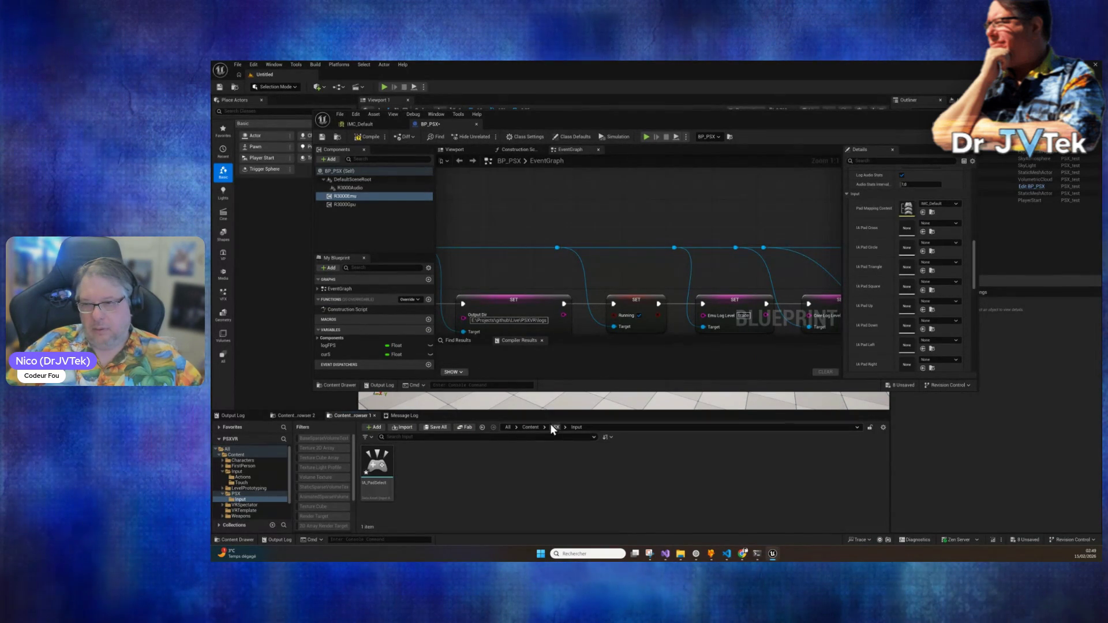
double_click(374, 467)
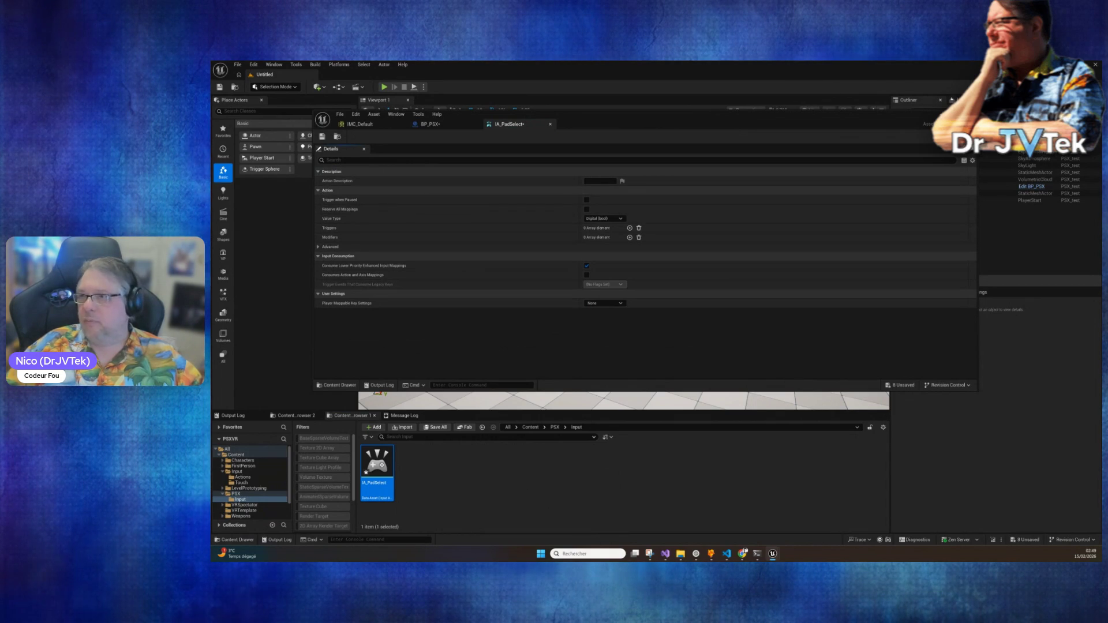
left_click(417, 401)
left_click(248, 417)
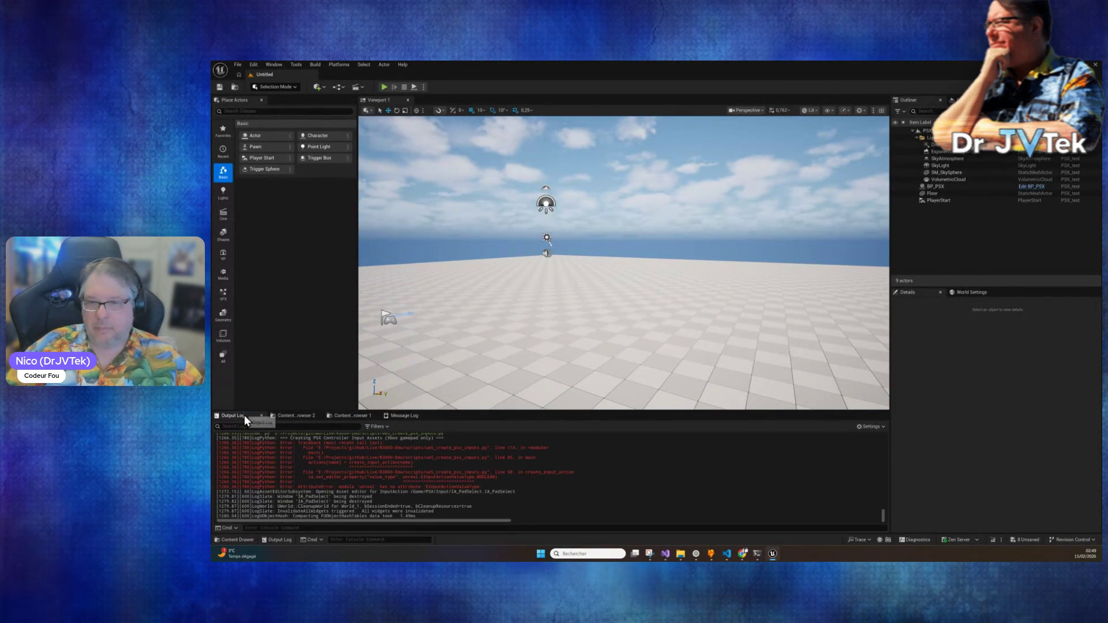
Step: Copy the latest Python error lines from the Output Log
scroll(474, 469, "up", 3)
scroll(474, 469, "down", 2)
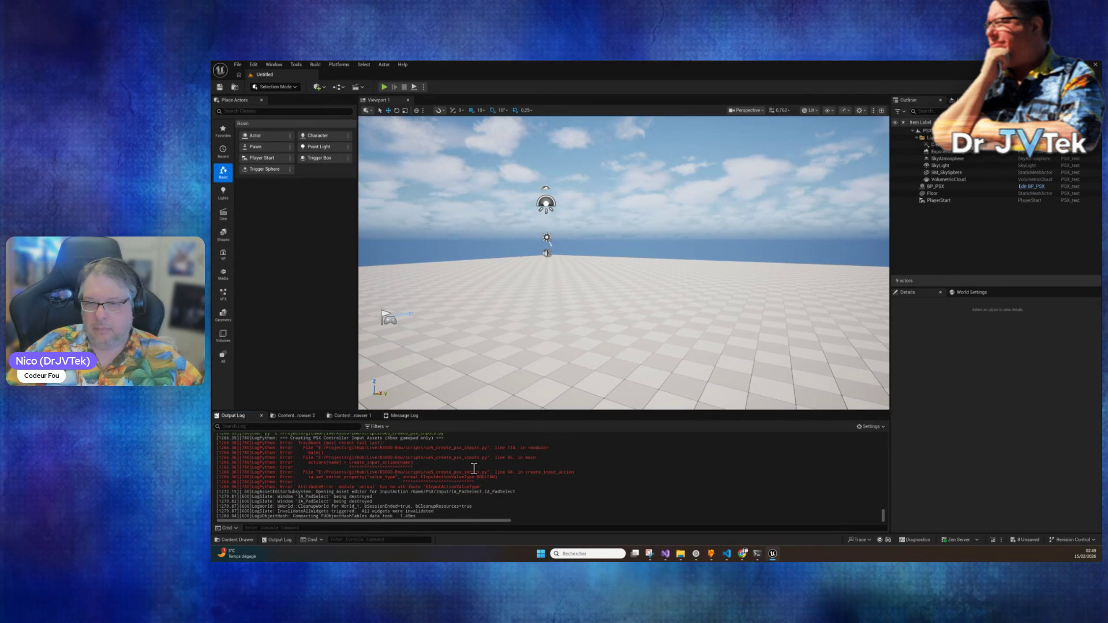
scroll(474, 469, "up", 2)
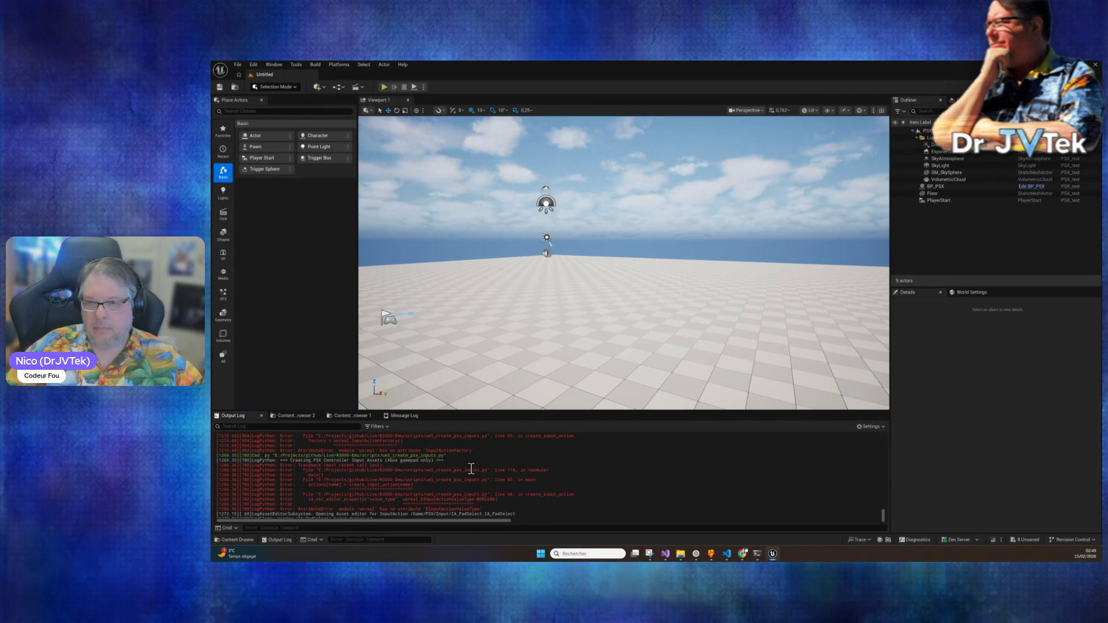
mouse_move(216, 455)
left_mouse_down()
mouse_move(474, 495)
mouse_move(462, 517)
mouse_move(460, 489)
left_mouse_up()
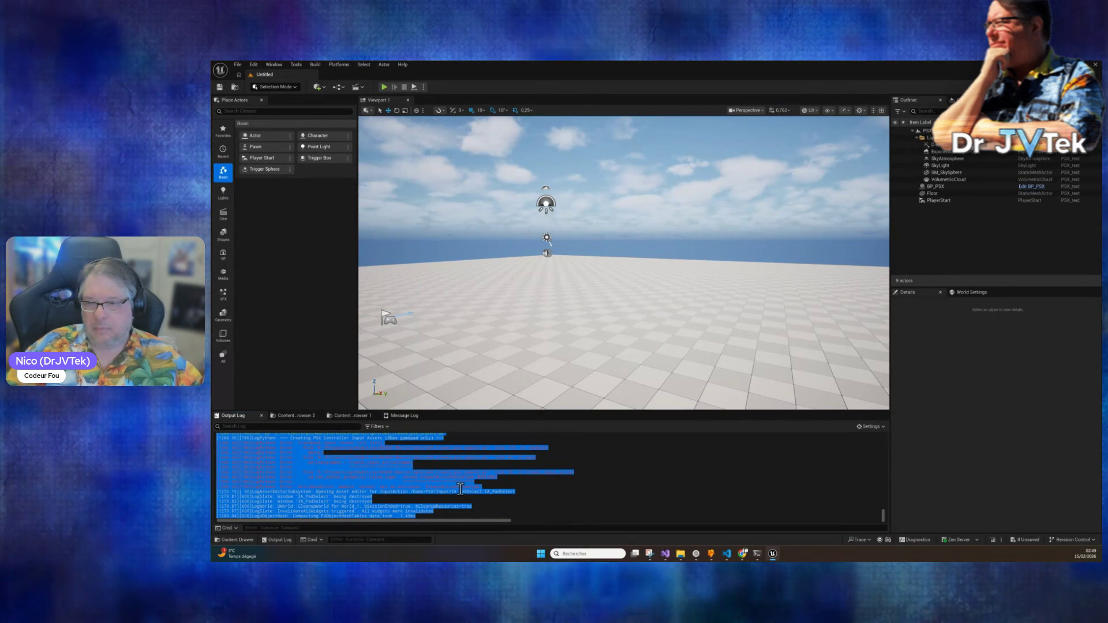
right_click(429, 474)
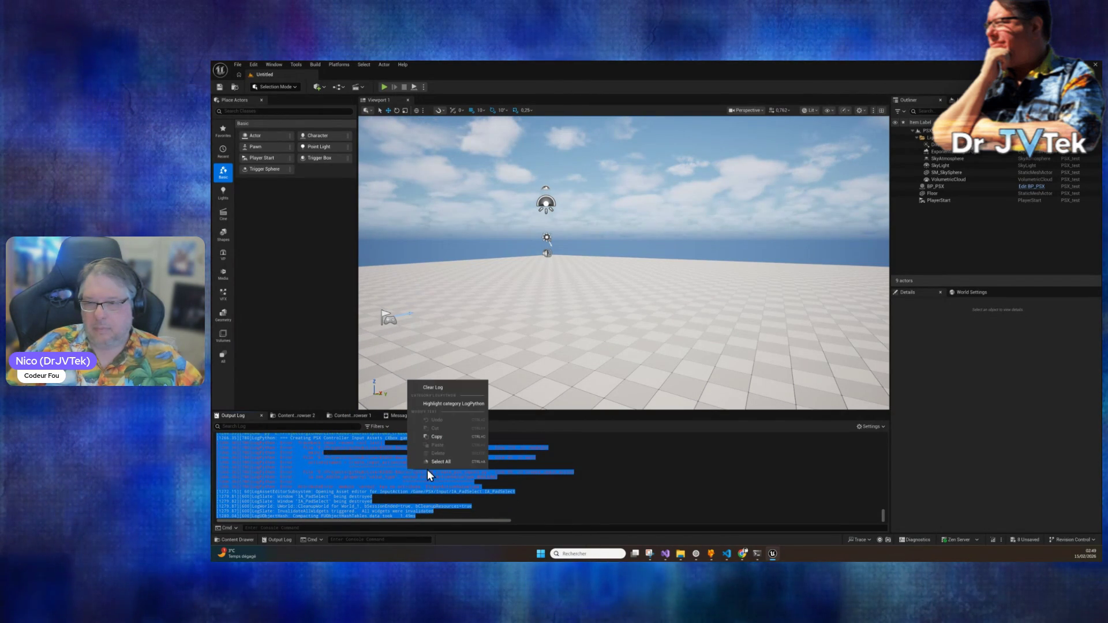
left_click(436, 437)
Step: Paste the errors into Claude Code, send them, and go back to Unreal
left_click(758, 554)
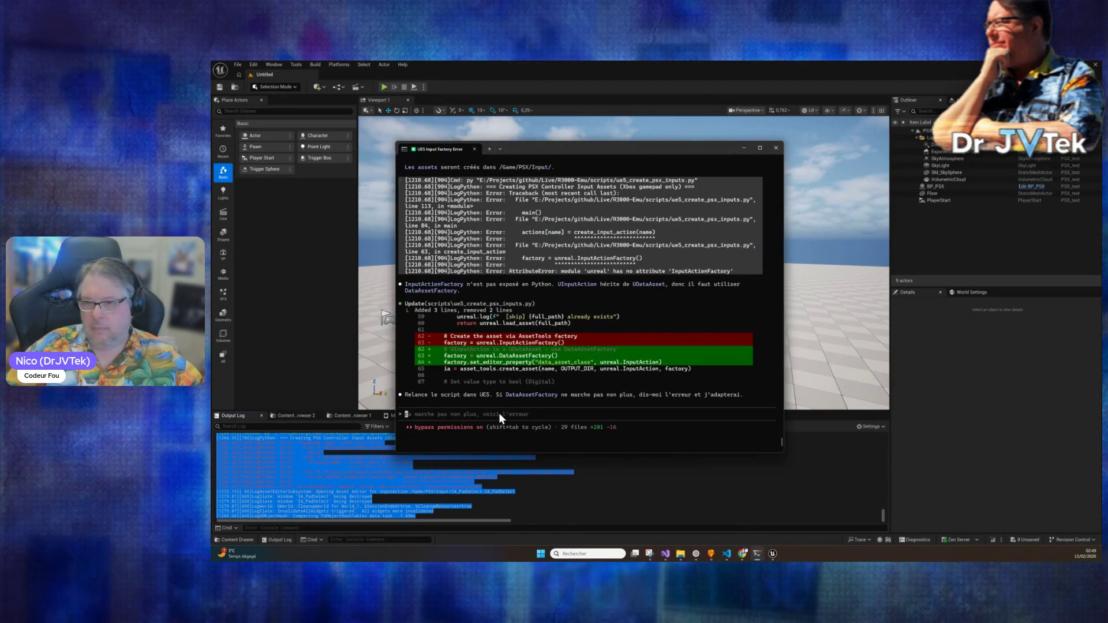
key("ctrl+v")
key("Return")
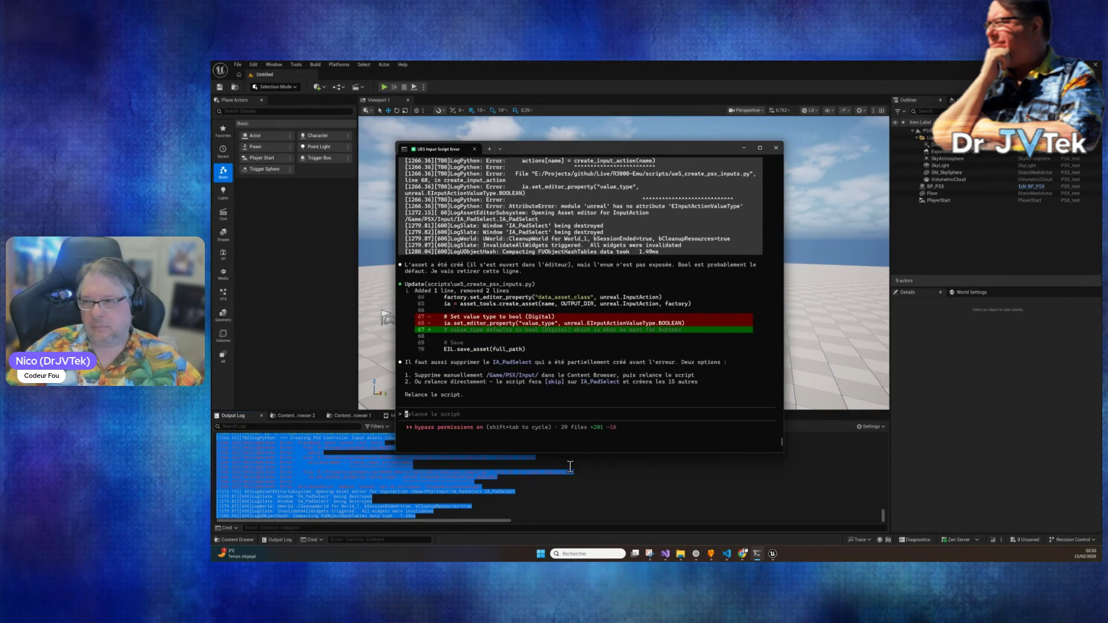
left_click(454, 458)
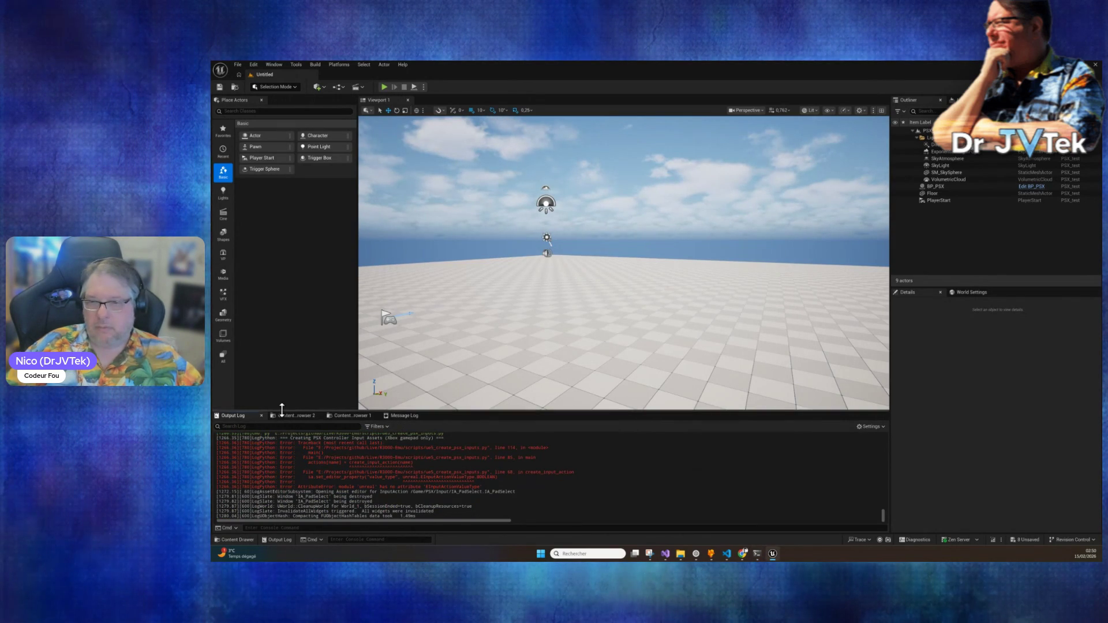
Step: Delete the partially created IA_PadSelect asset from the PSX/Input folder
left_click(287, 416)
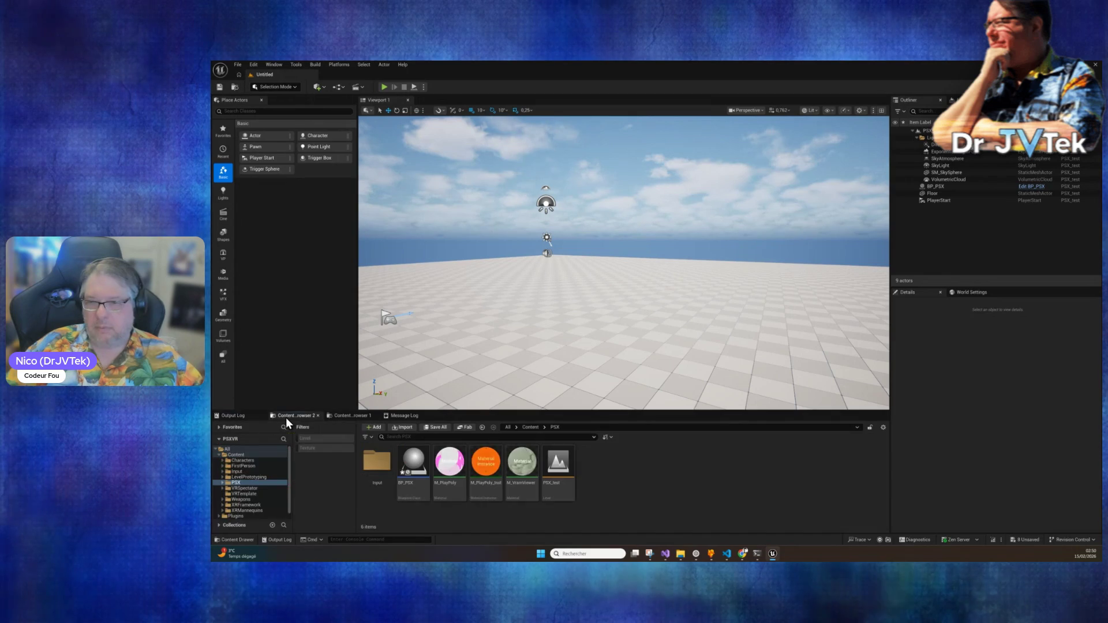
left_click(352, 415)
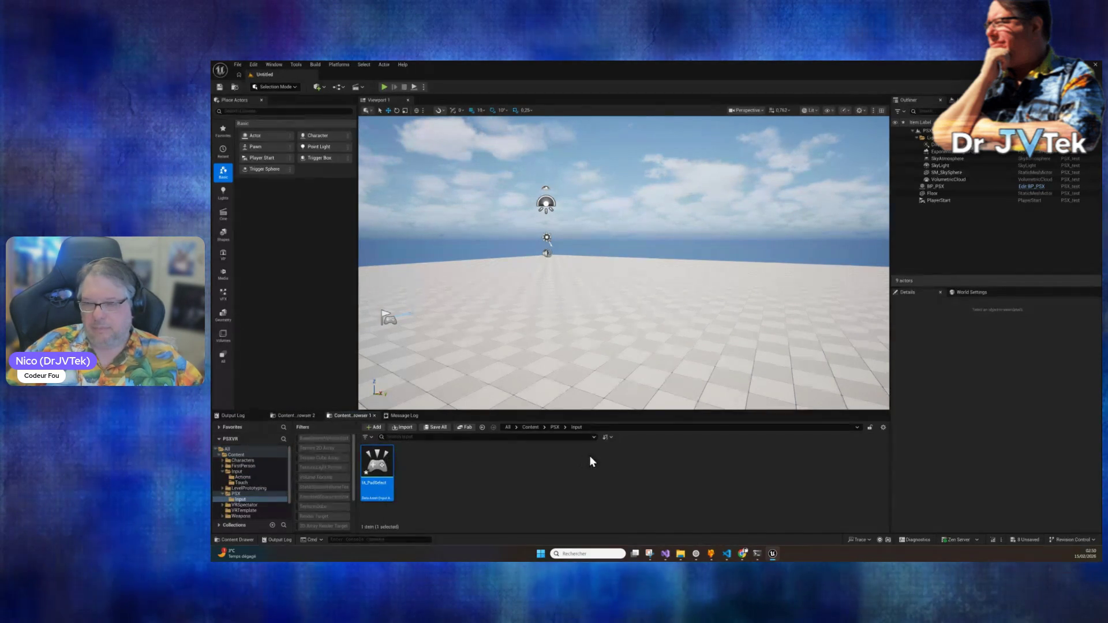
key("Delete")
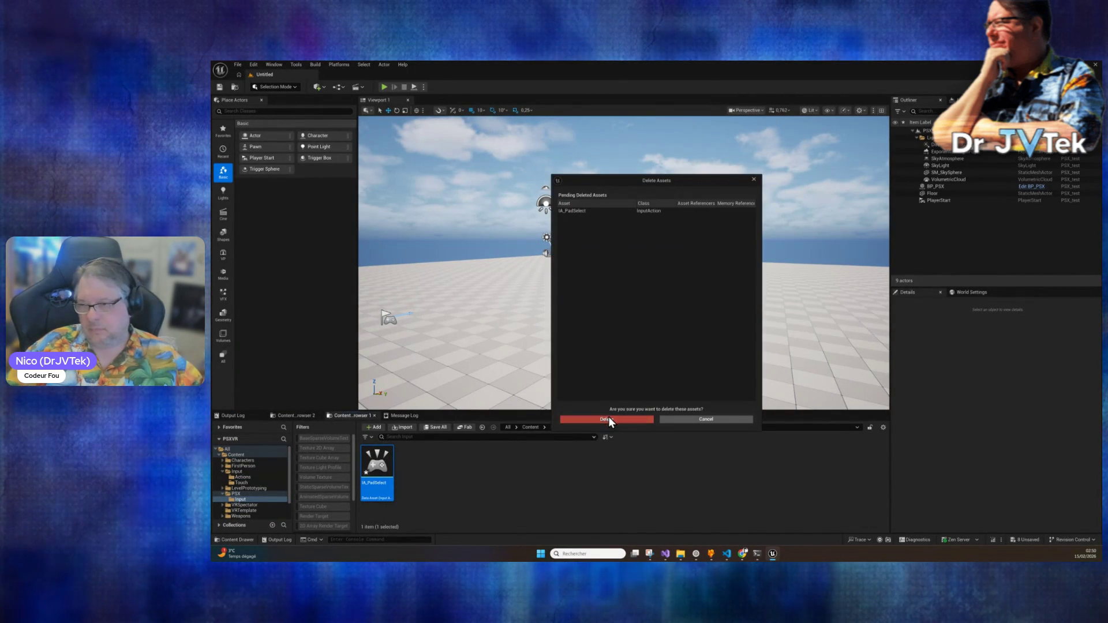
left_click(608, 417)
Step: Rerun ue5_create_psx_inputs.py from Recent Python Scripts, producing the 16 IA_Pad input actions
left_click(763, 556)
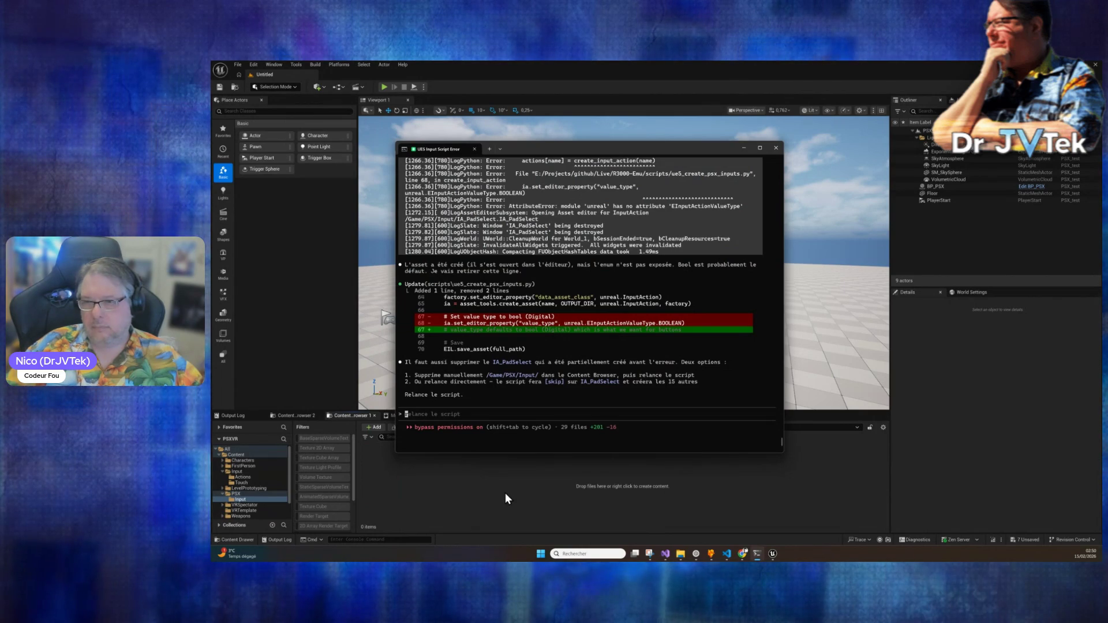
left_click(505, 493)
left_click(314, 65)
mouse_move(304, 64)
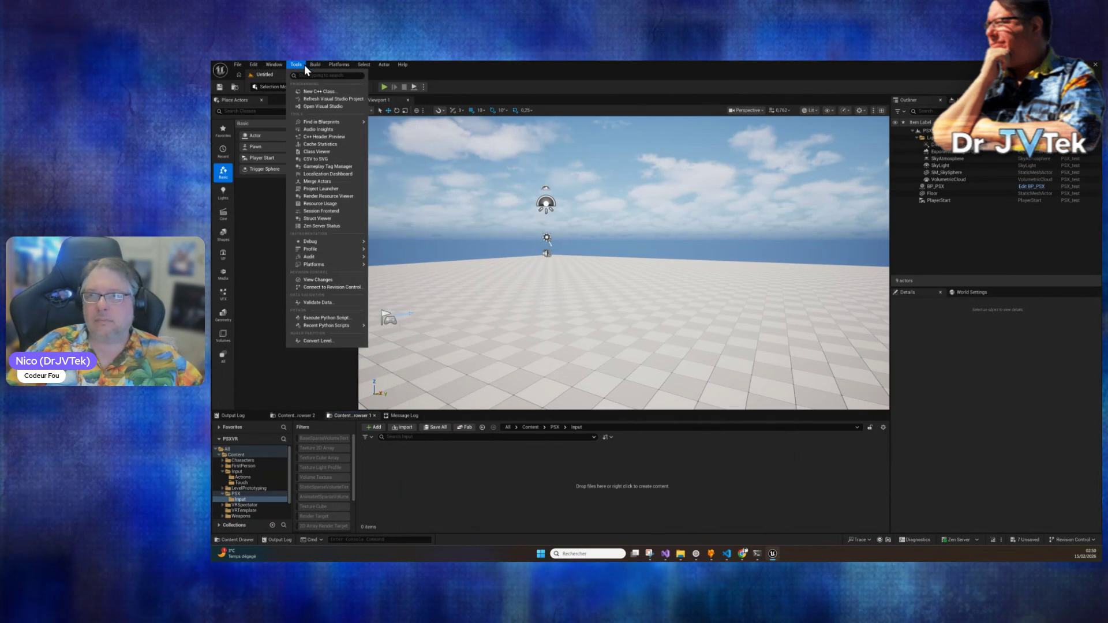
mouse_move(340, 325)
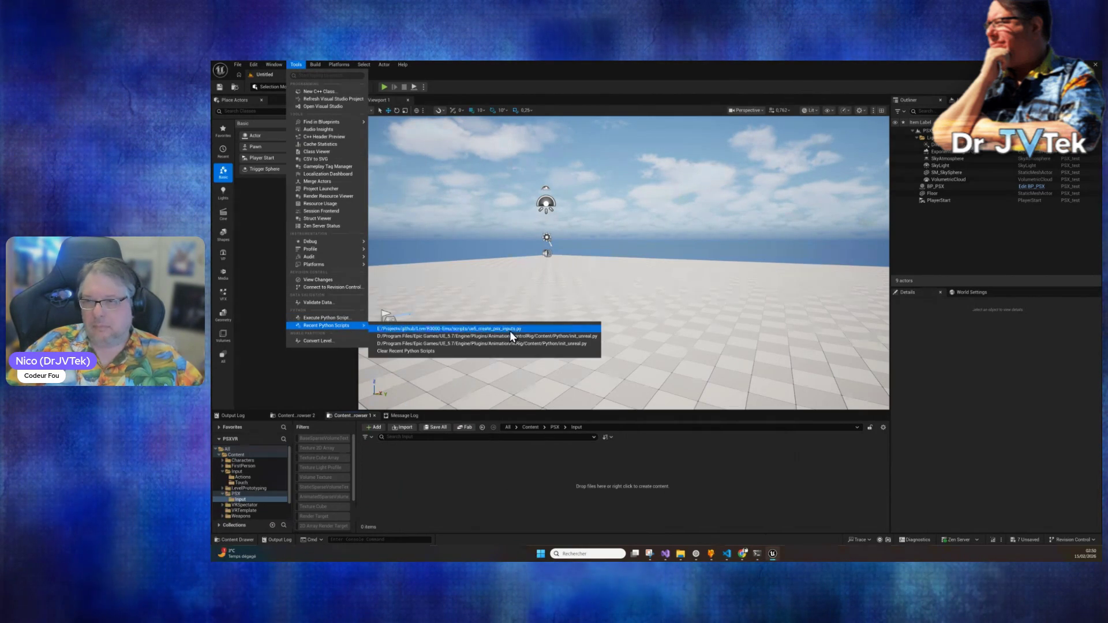
left_click(510, 330)
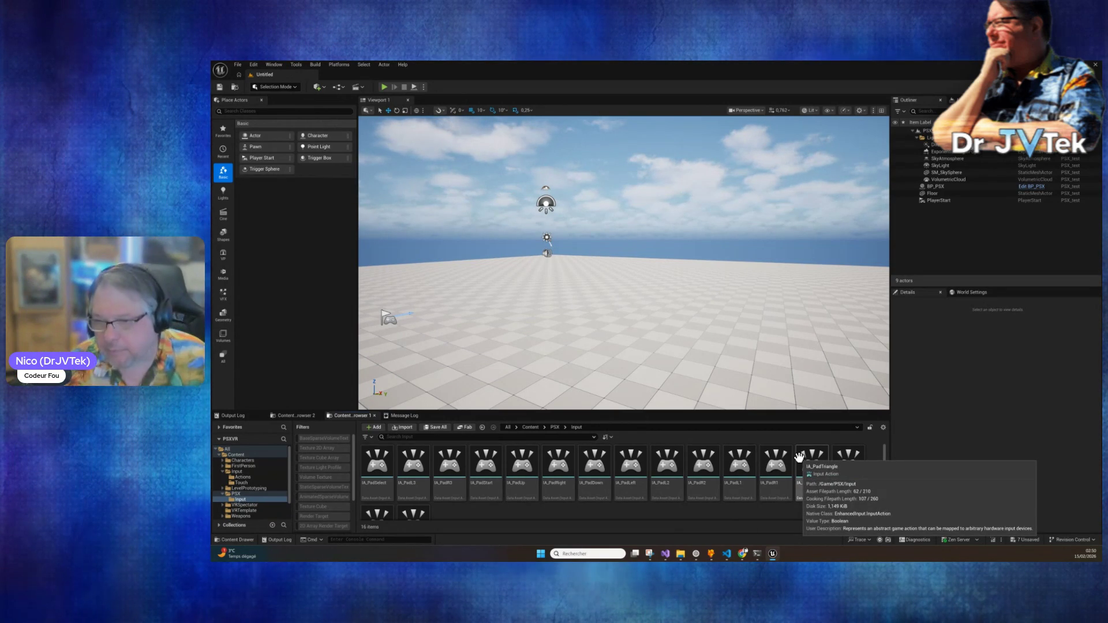
scroll(404, 508, "down", 2)
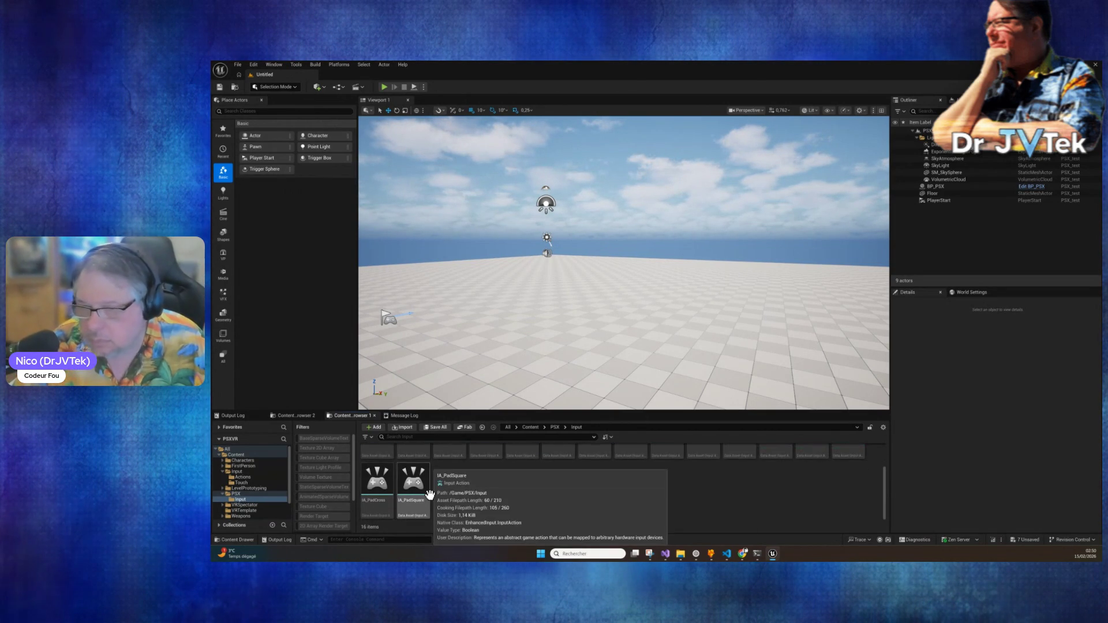
scroll(618, 517, "up", 2)
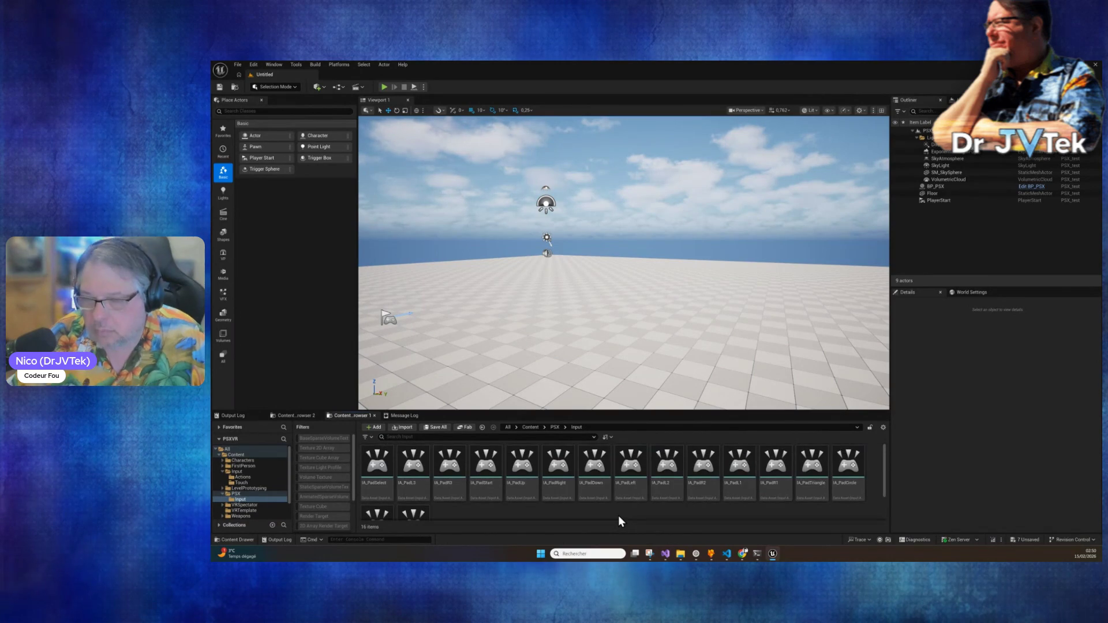
Step: Open BP_PSX and confirm R3000Emu's IA Pad input slots are still None, then return to Claude Code
left_click(1031, 188)
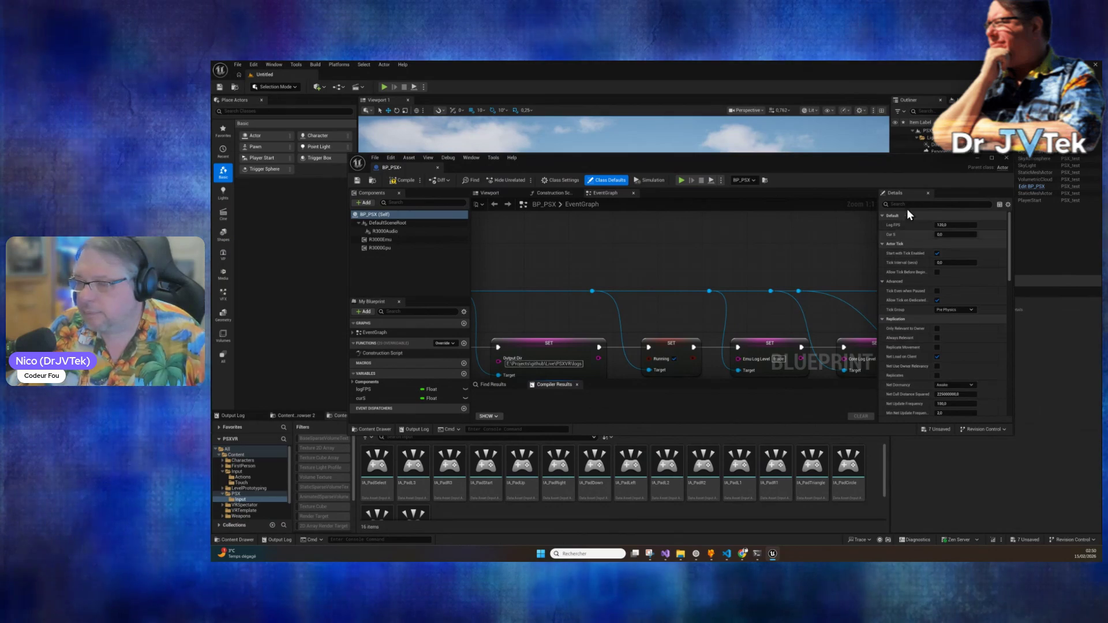
scroll(951, 310, "down", 10)
scroll(954, 341, "up", 2)
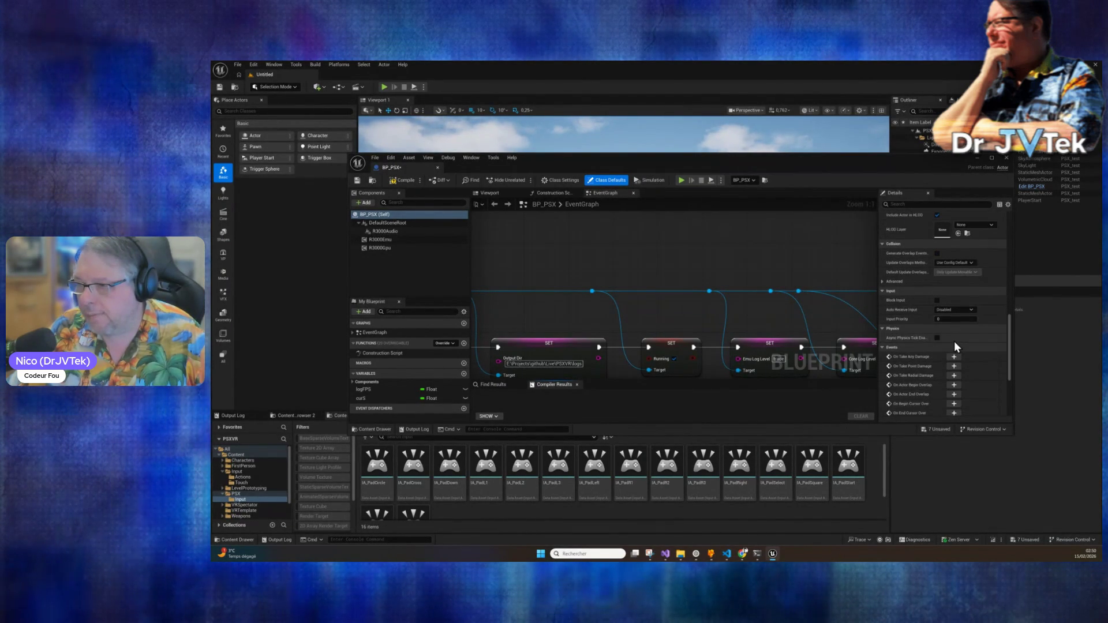
left_click(380, 239)
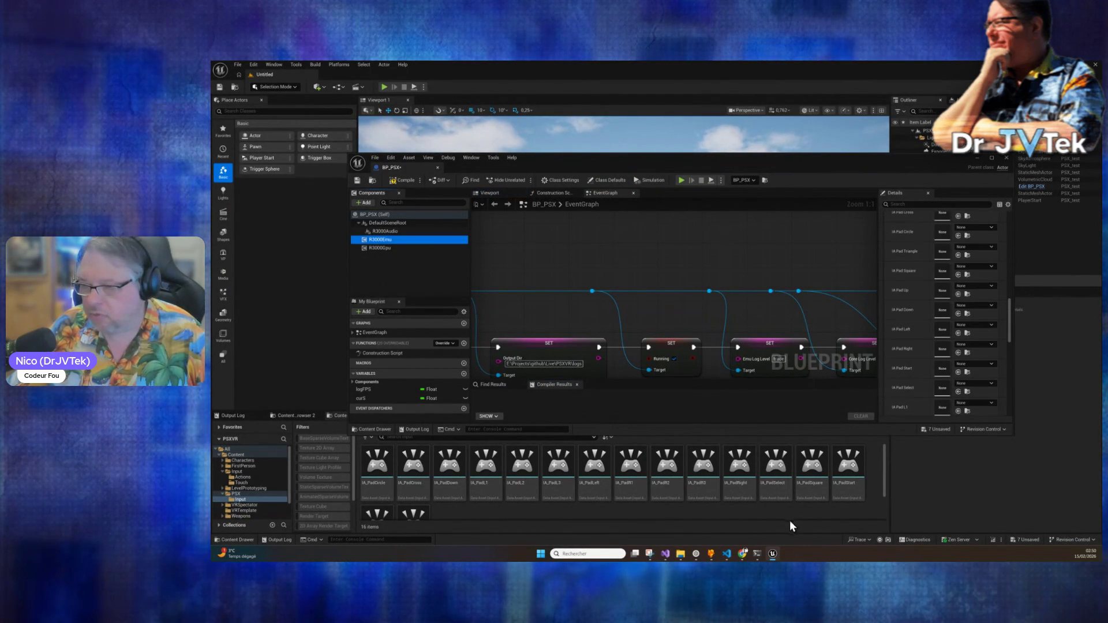
left_click(757, 556)
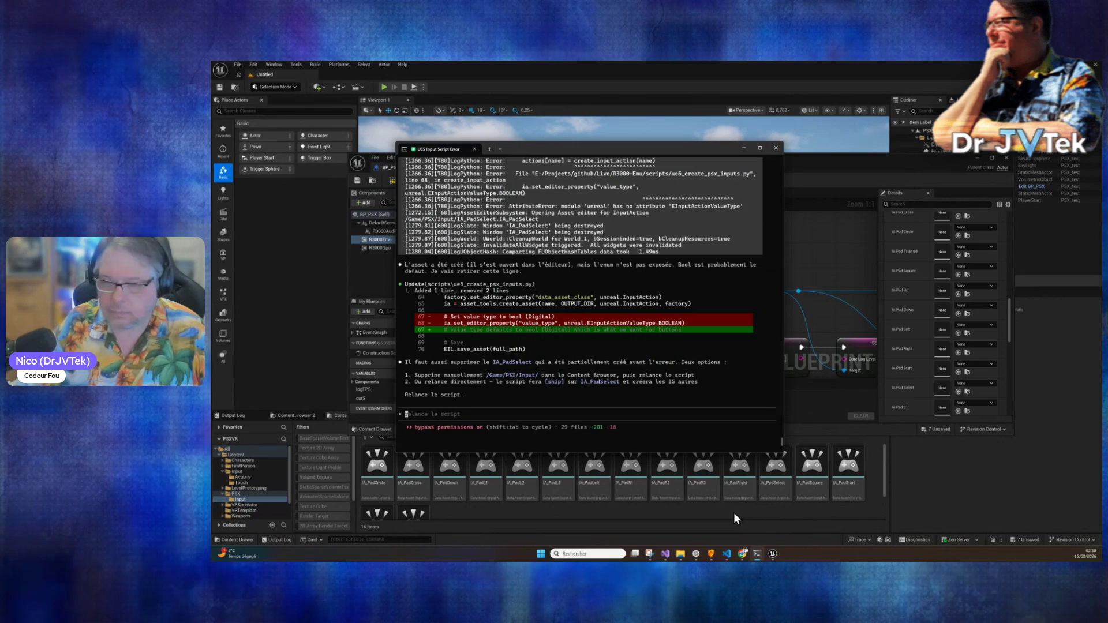
Step: Ask Claude Code to make the IA_Pad/IMC_PSXPad assets the defaults in the r3000cpu component
type("ok cool maintn")
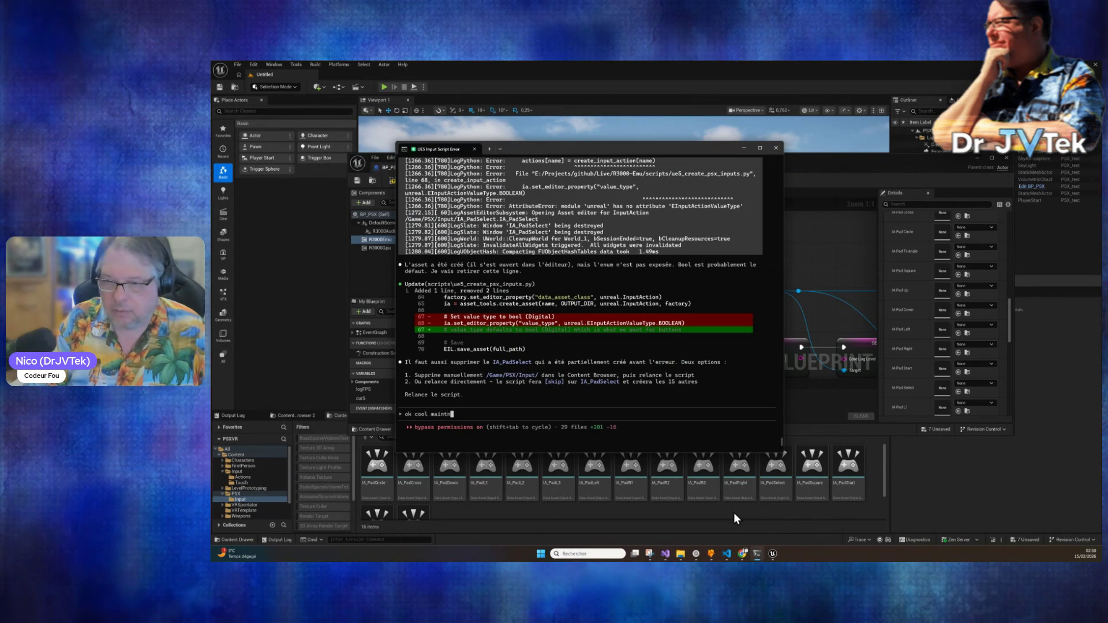
key("BackSpace")
type("enant met")
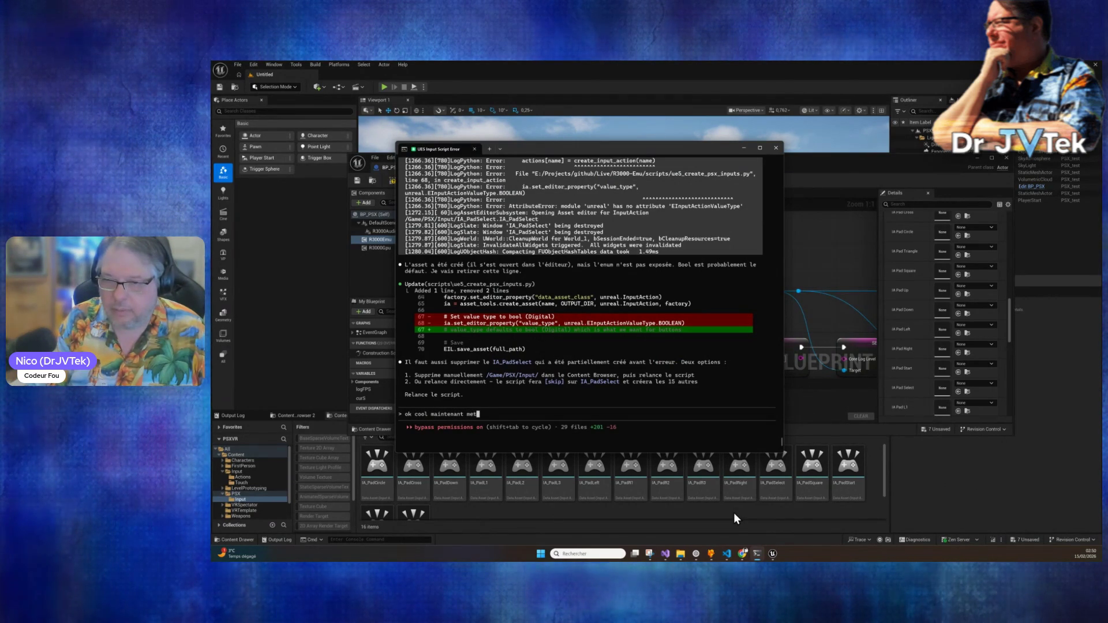
type(" le ")
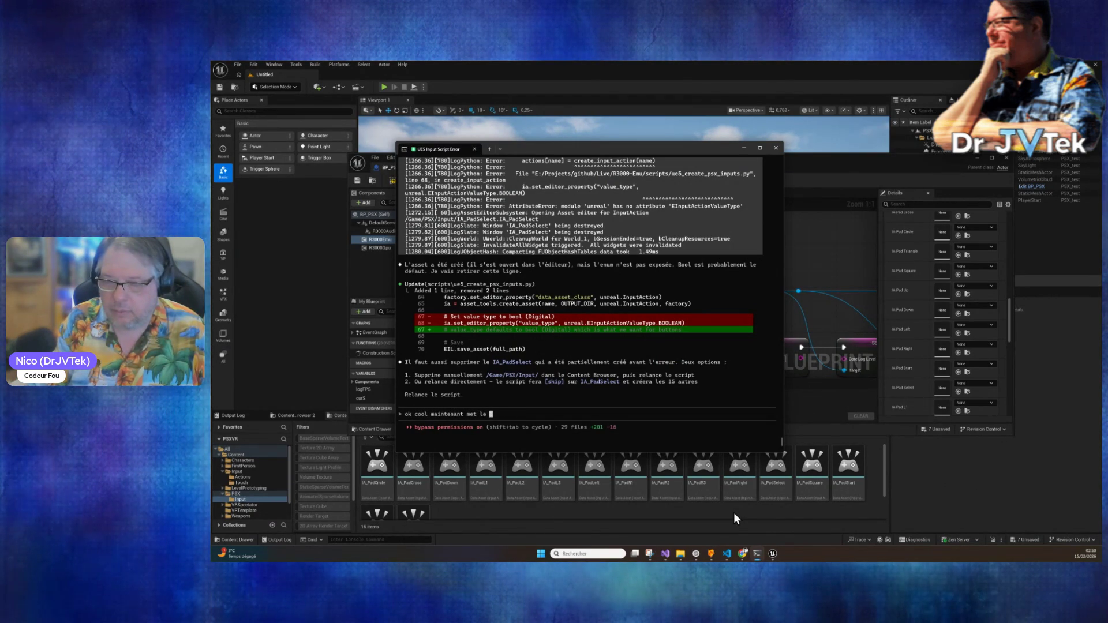
type("par défaut dans le ")
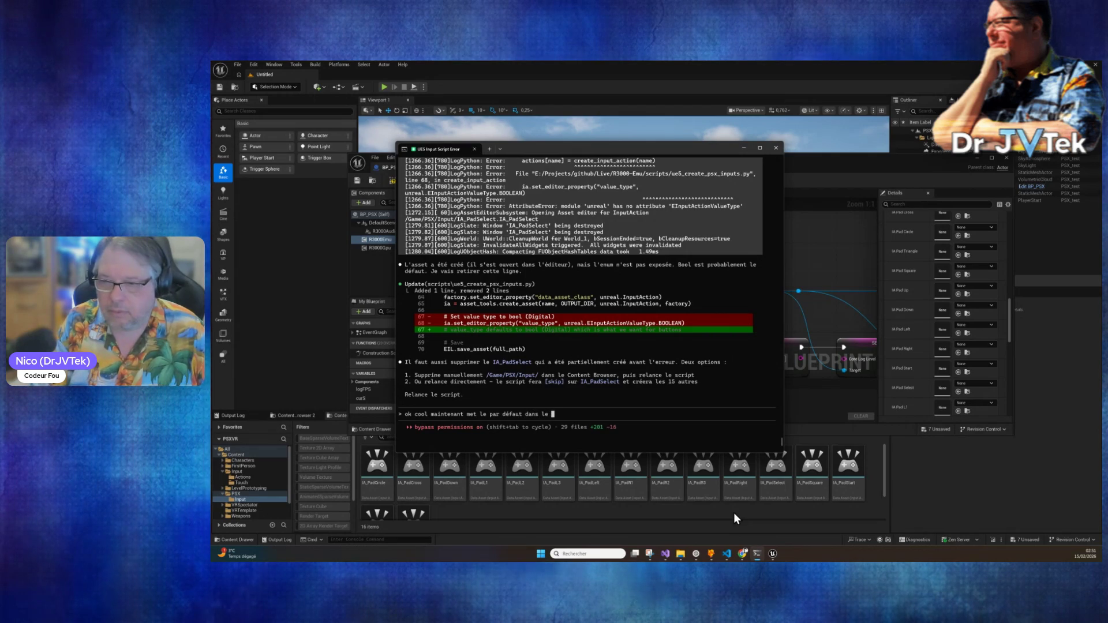
type("bplue")
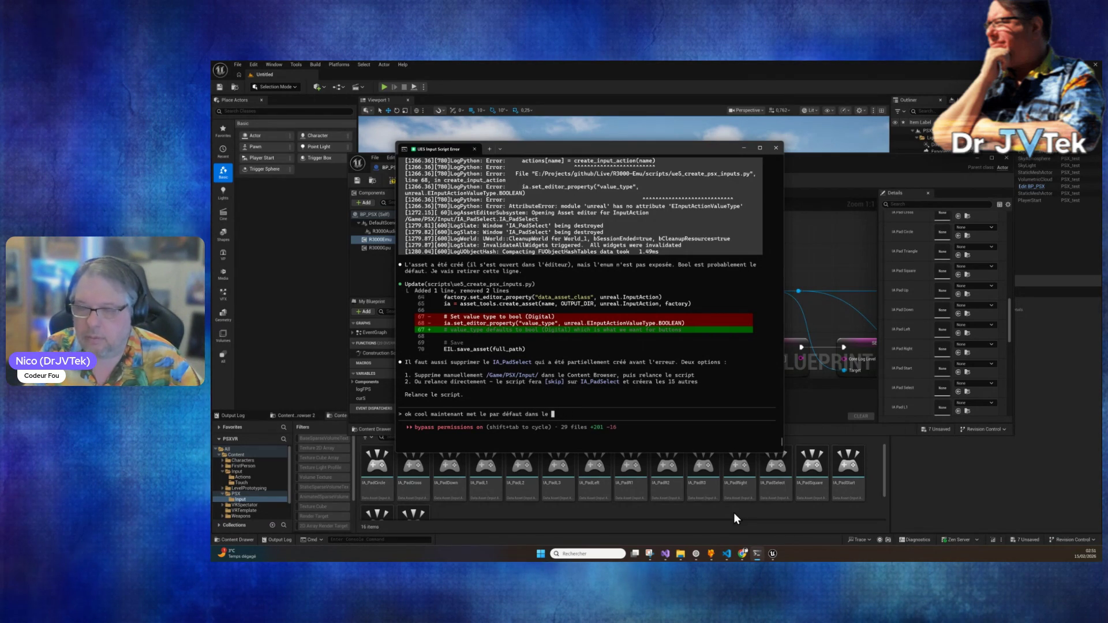
type("com")
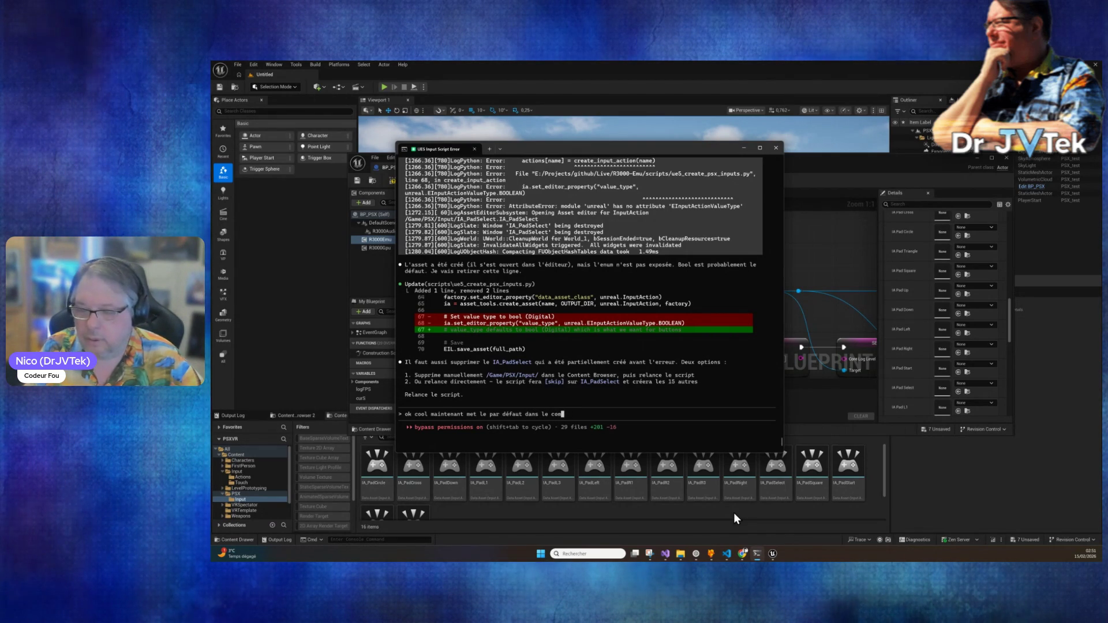
type("po")
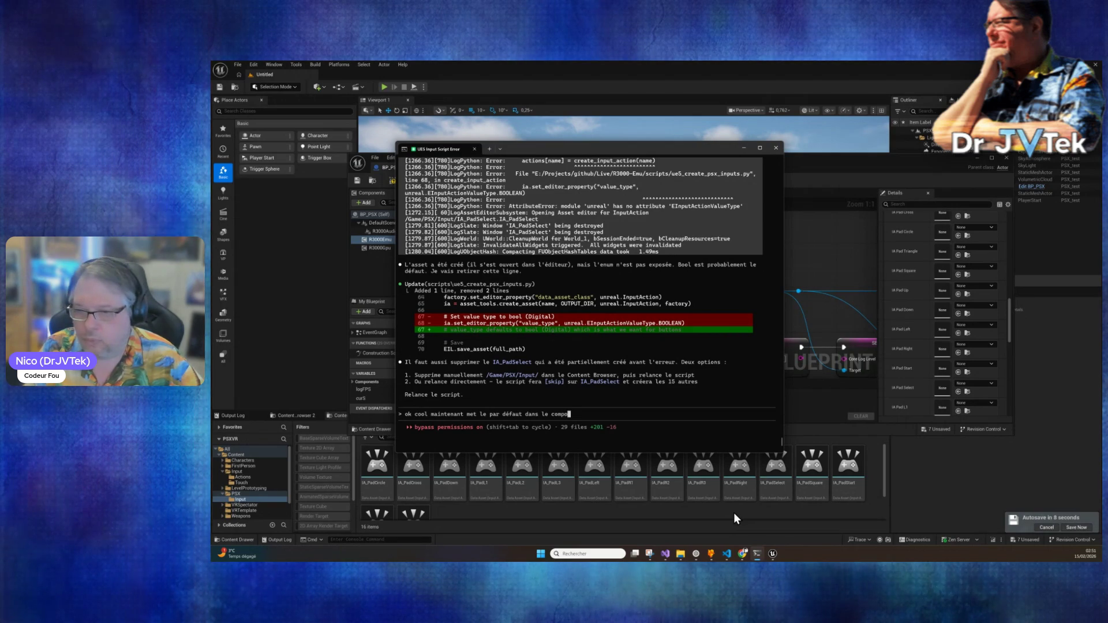
type("nant ")
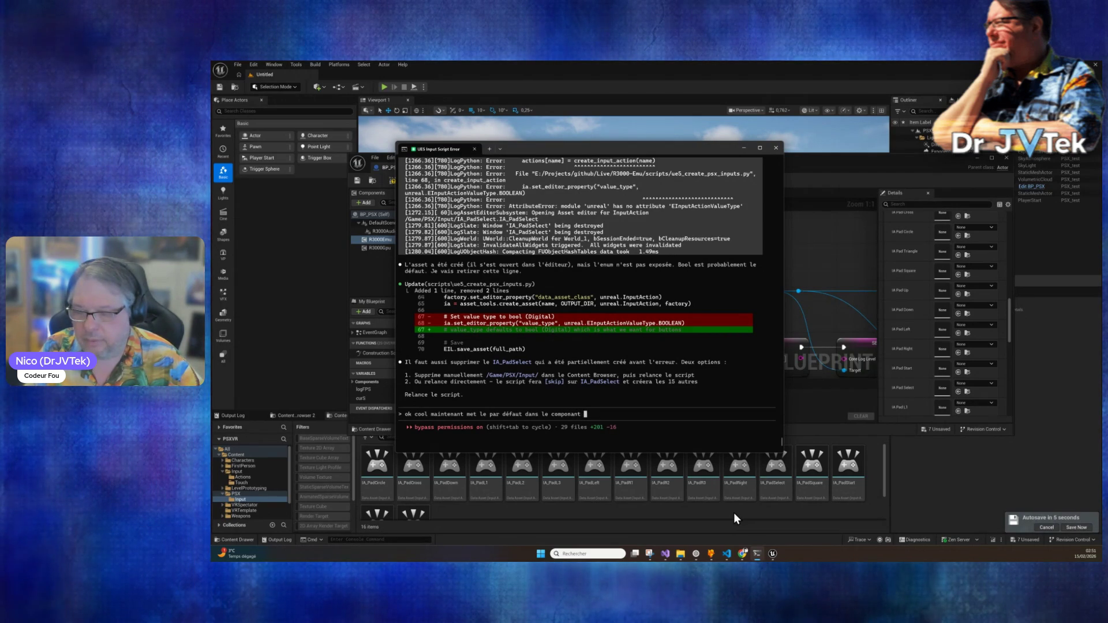
type("53000")
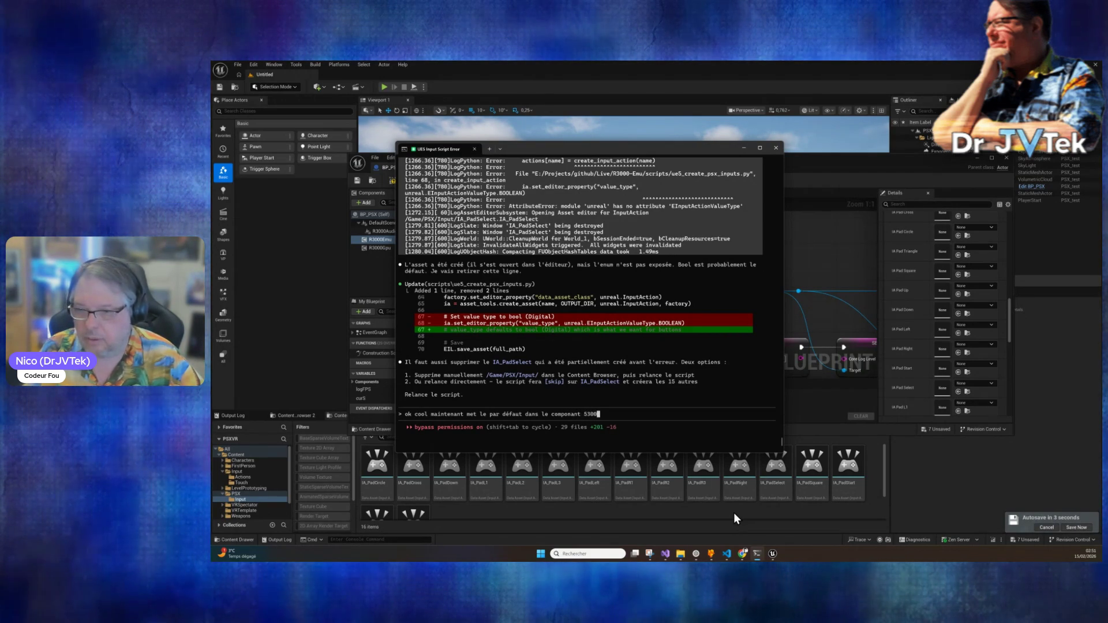
key("BackSpace")
key("BackSpace")
key("BackSpace")
type("r3")
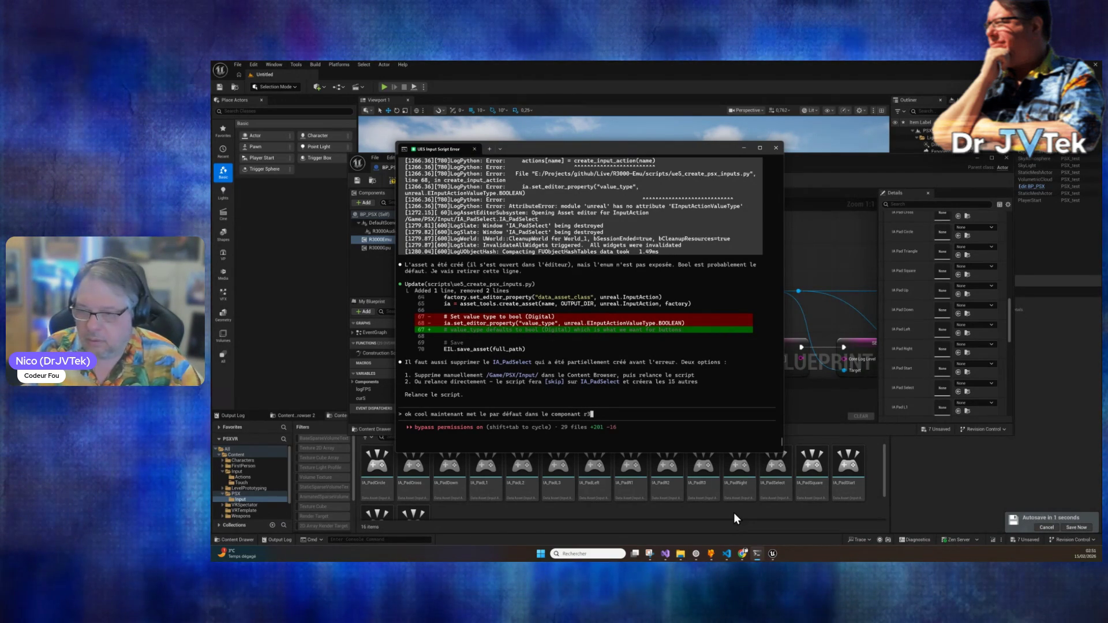
type("000cpu")
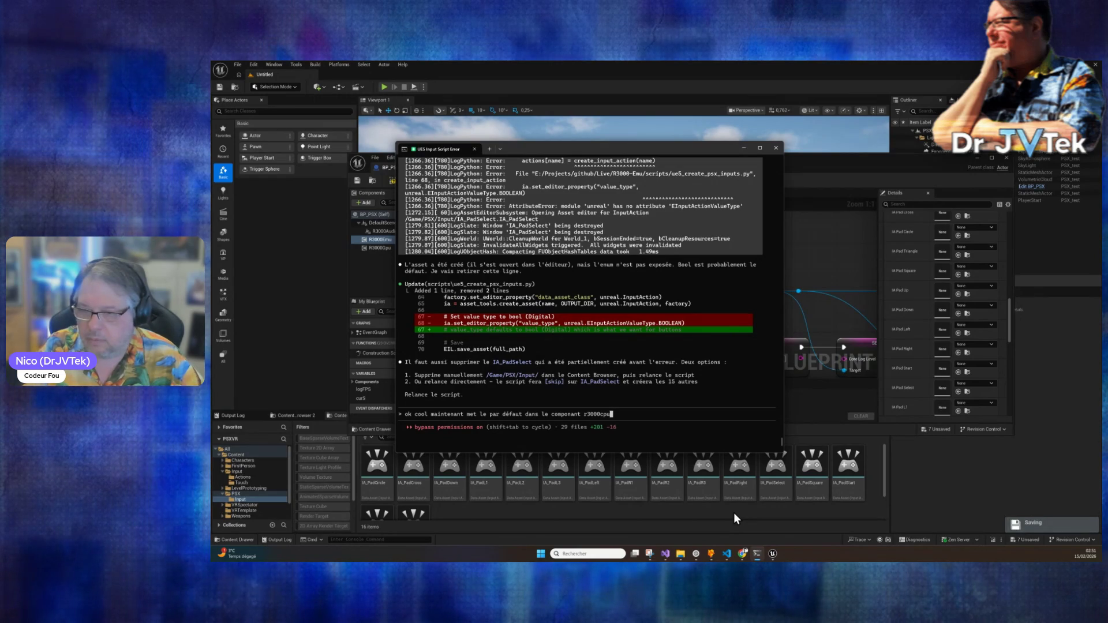
key("Return")
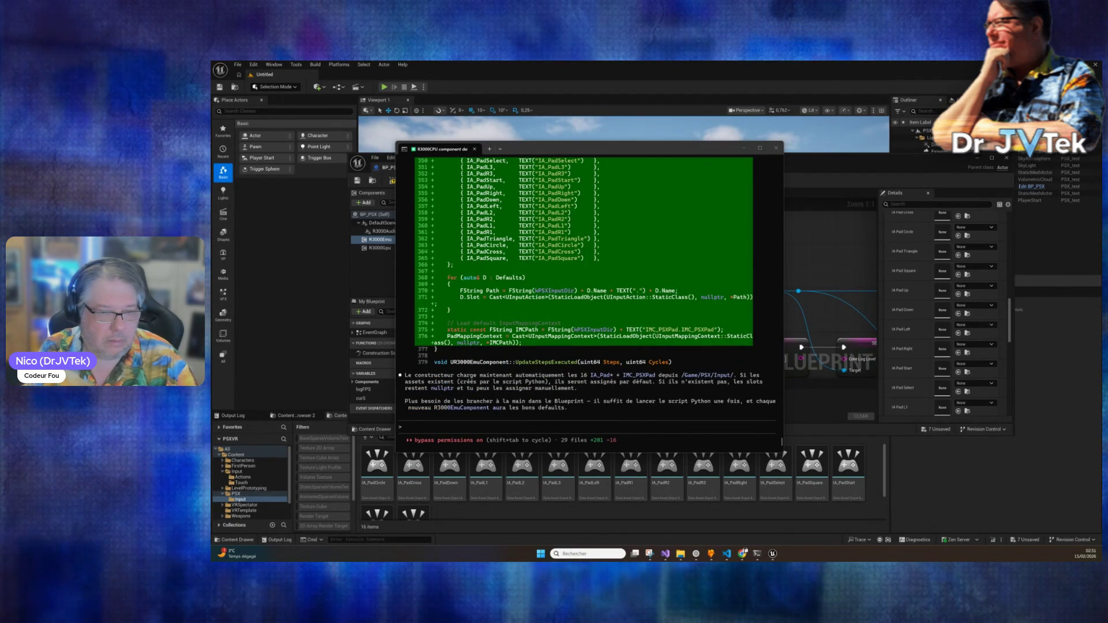
Step: Draft the follow-up 'compile et teste' and review the C++ diff
type("compile et teste")
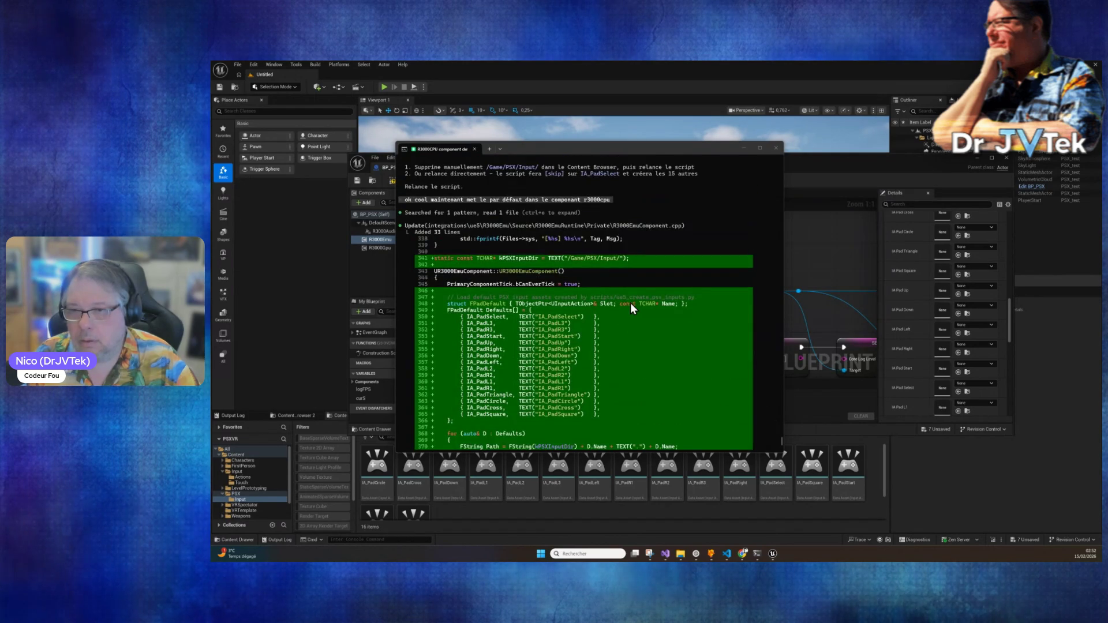
scroll(522, 479, "down", 1)
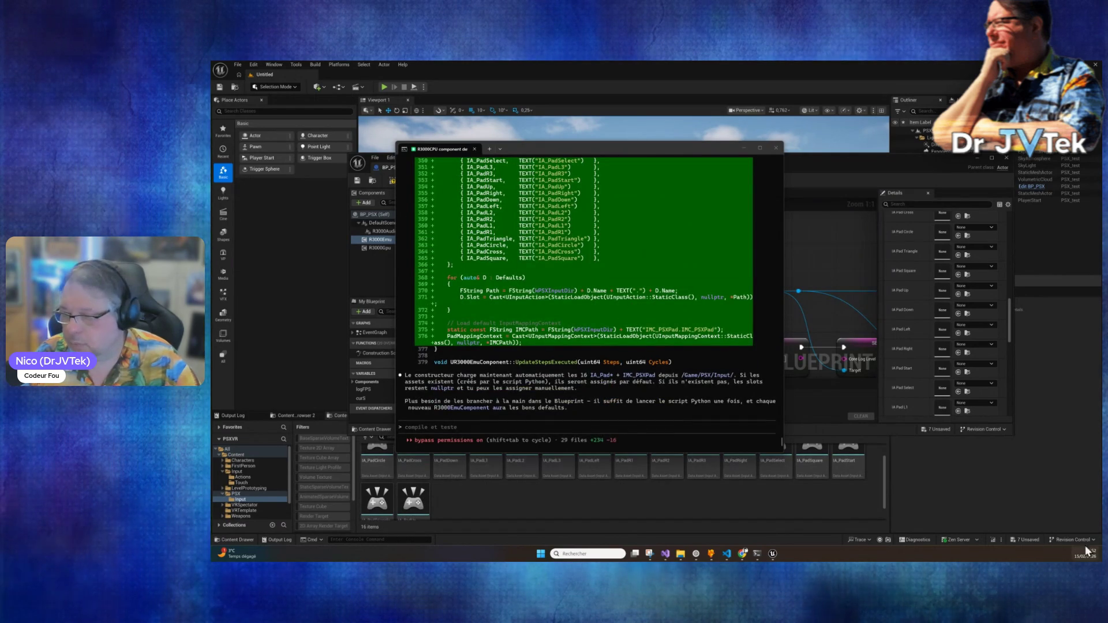
left_click(997, 541)
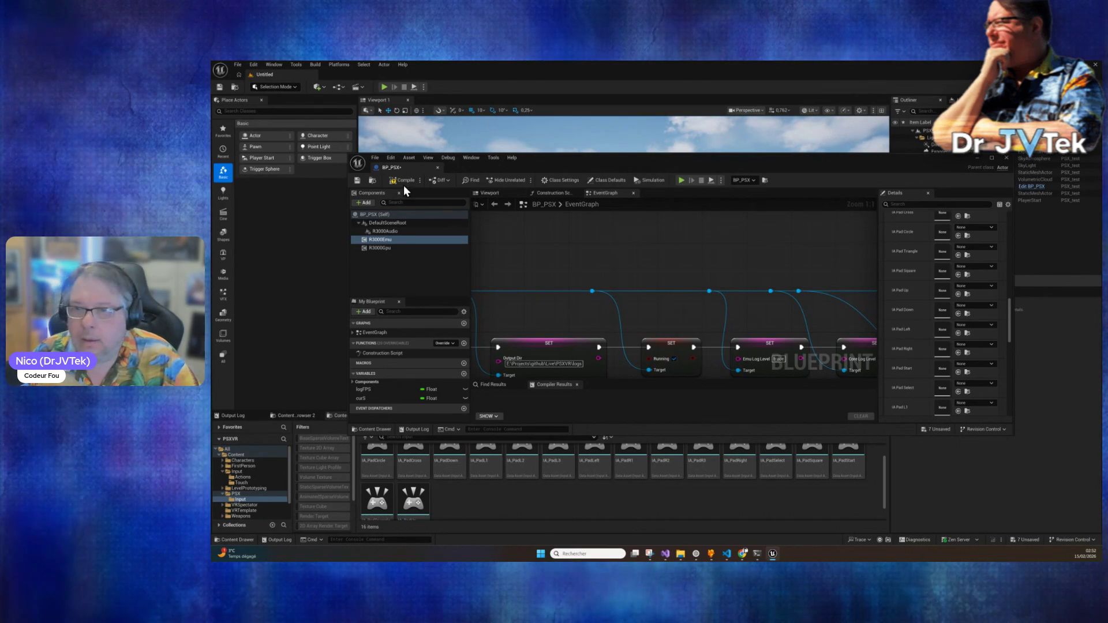
Step: After the Live Coding build, verify R3000Emu's IA Pad slots in BP_PSX hold matching IA_Pad actions
left_click(757, 553)
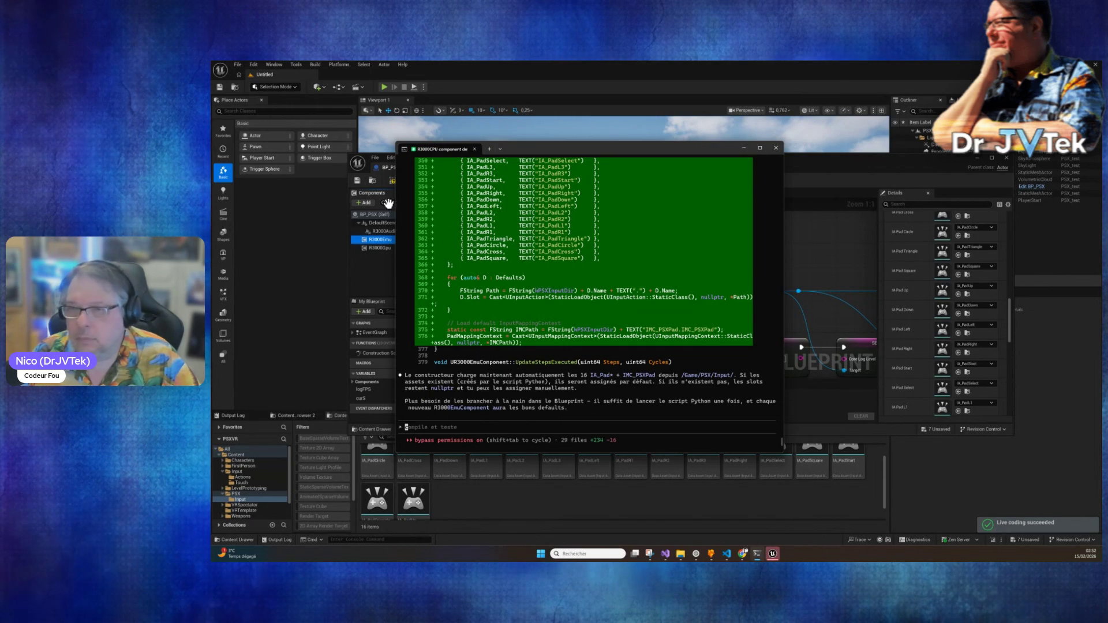
left_click(887, 181)
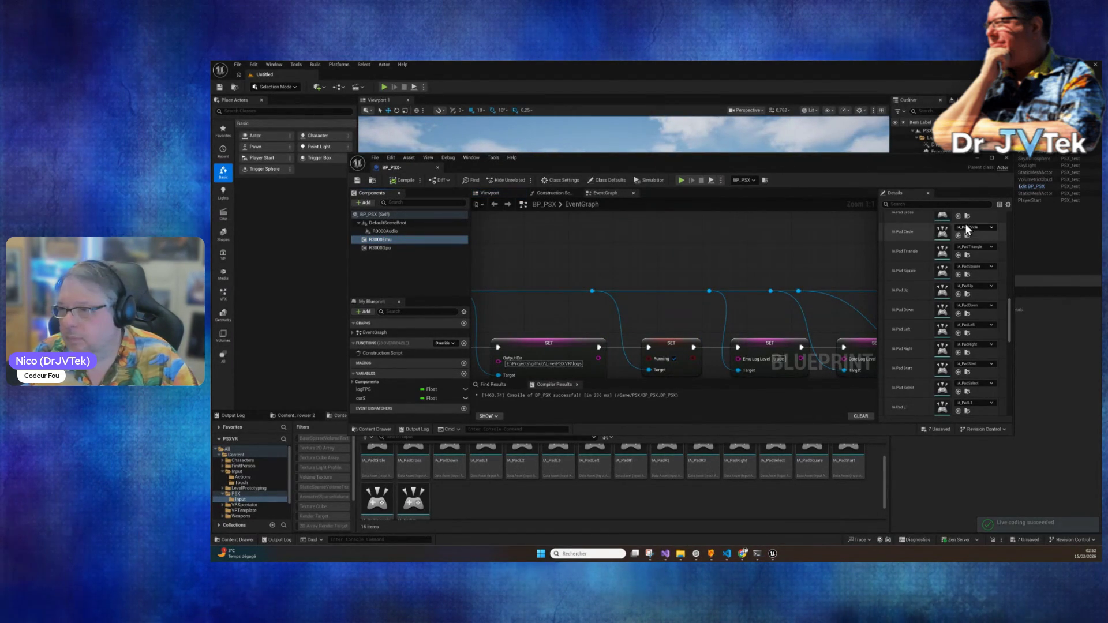
scroll(982, 399, "up", 3)
scroll(983, 400, "down", 10)
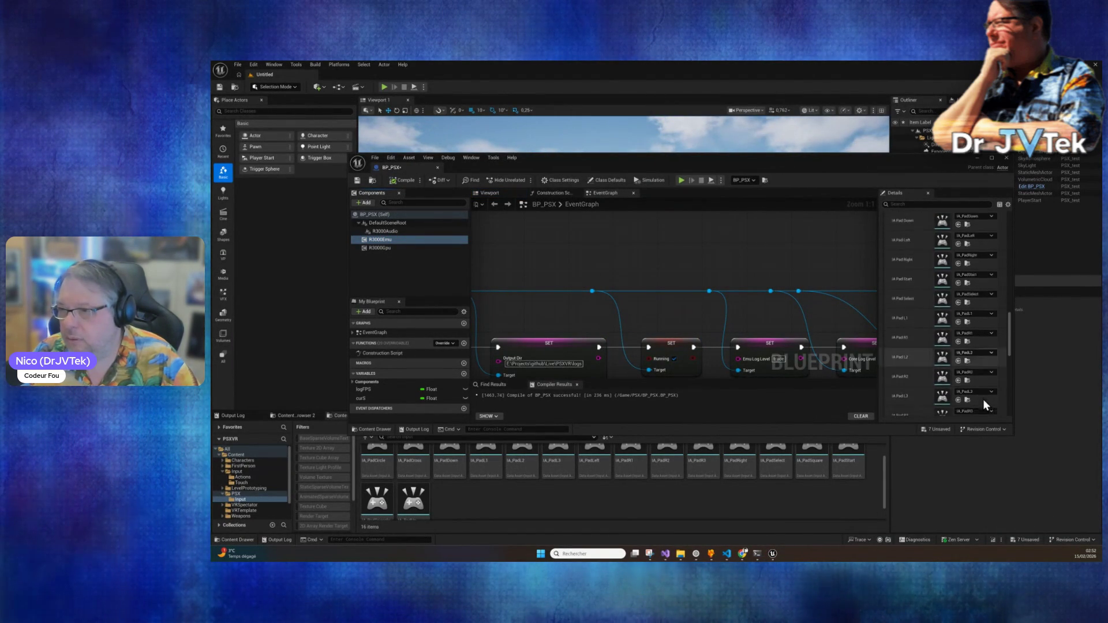
scroll(984, 402, "up", 4)
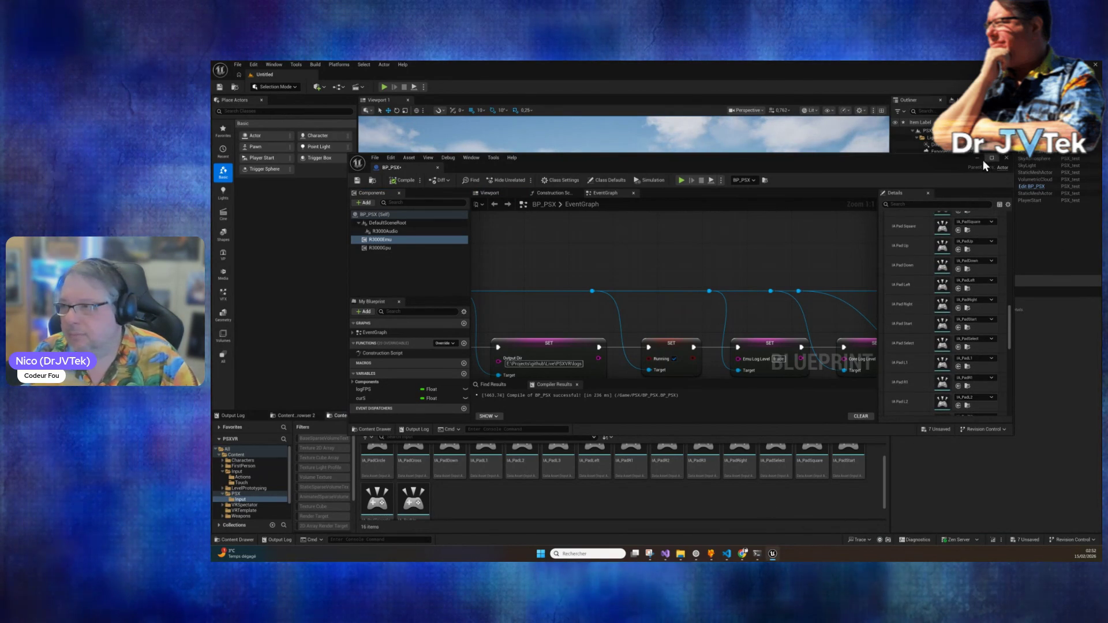
left_click(372, 90)
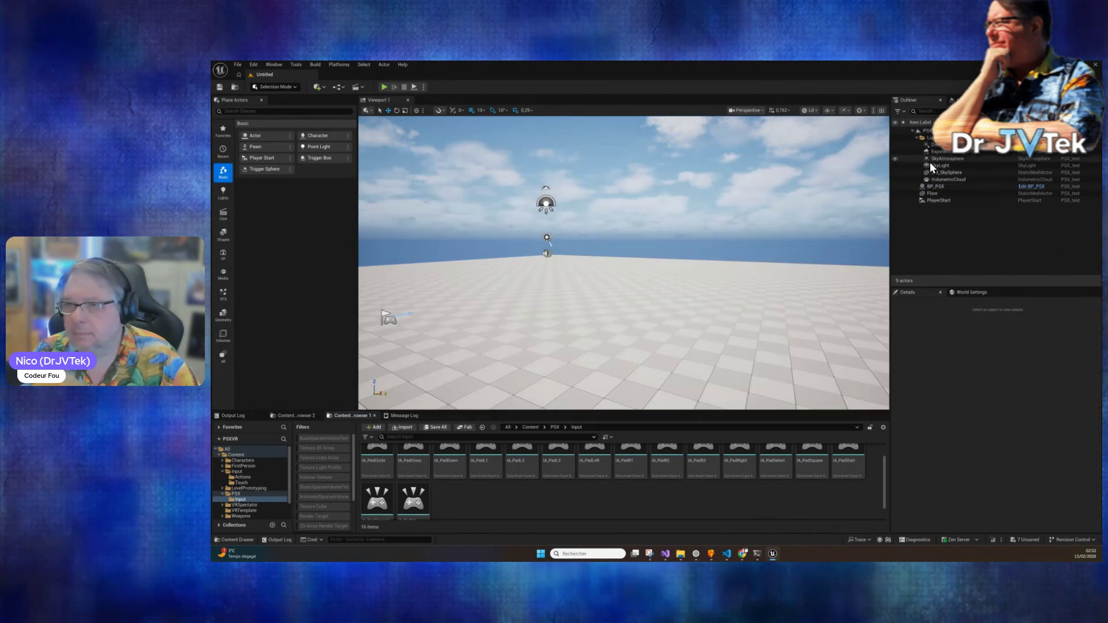
left_click(384, 88)
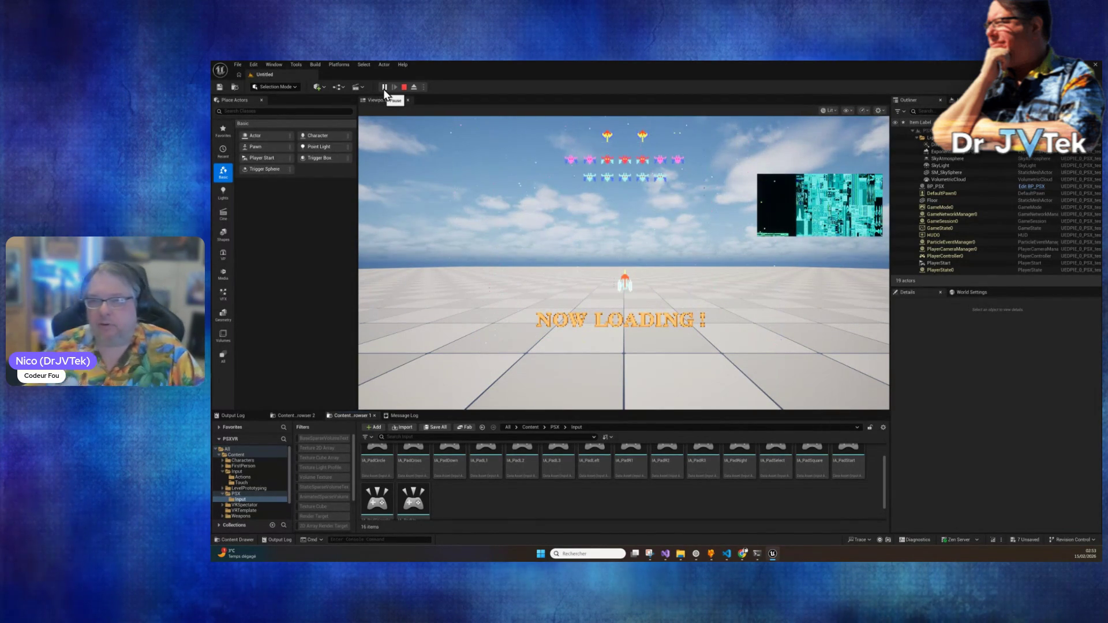
left_click(404, 87)
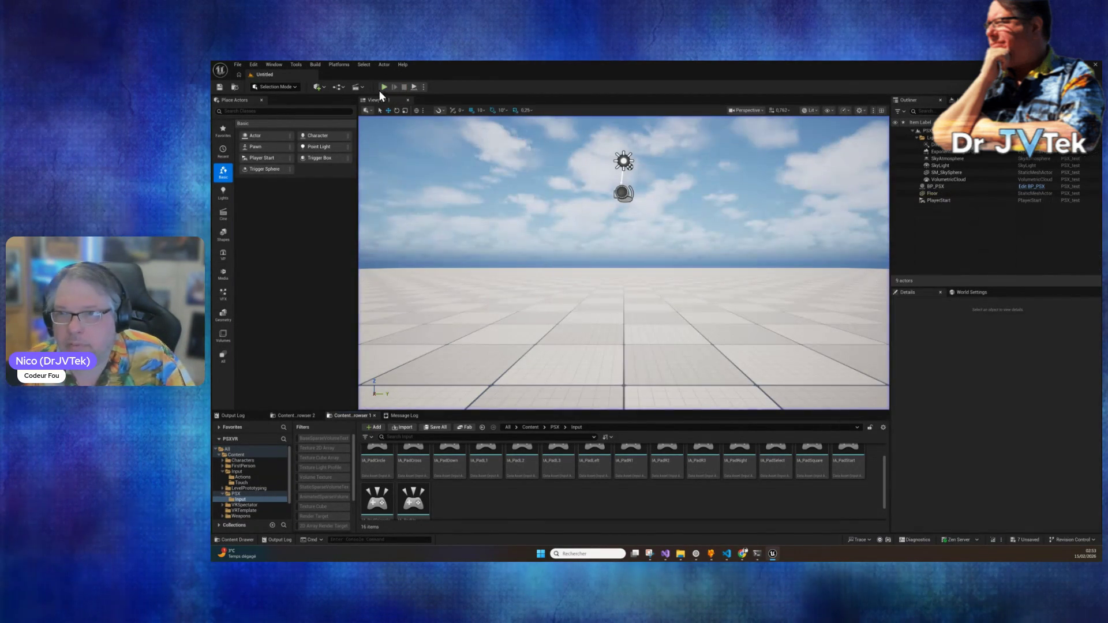
left_click(384, 89)
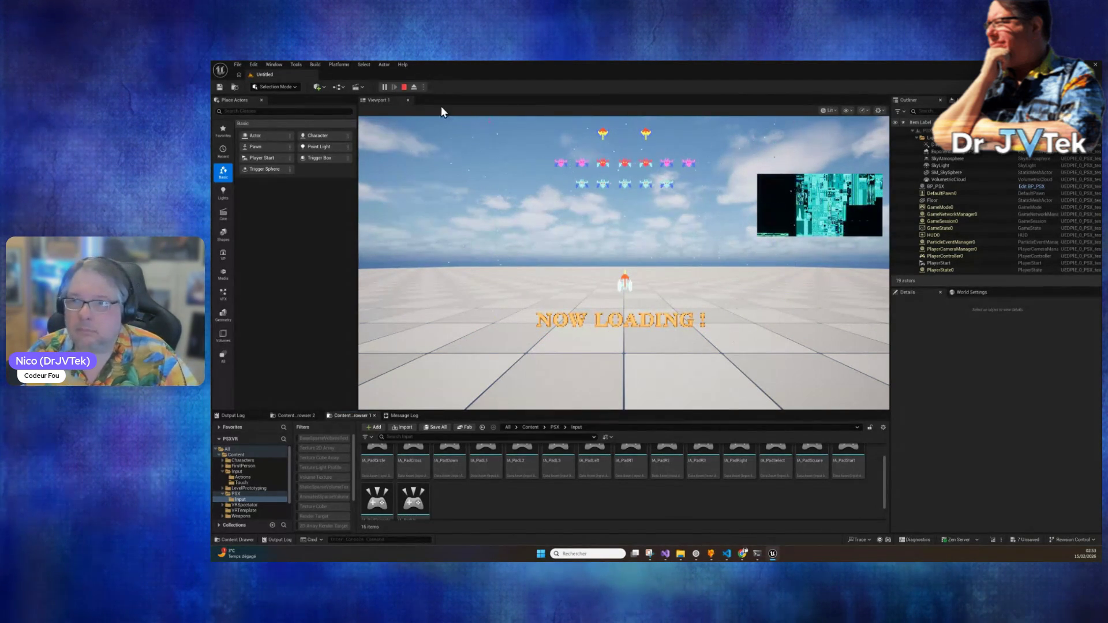
left_click(404, 87)
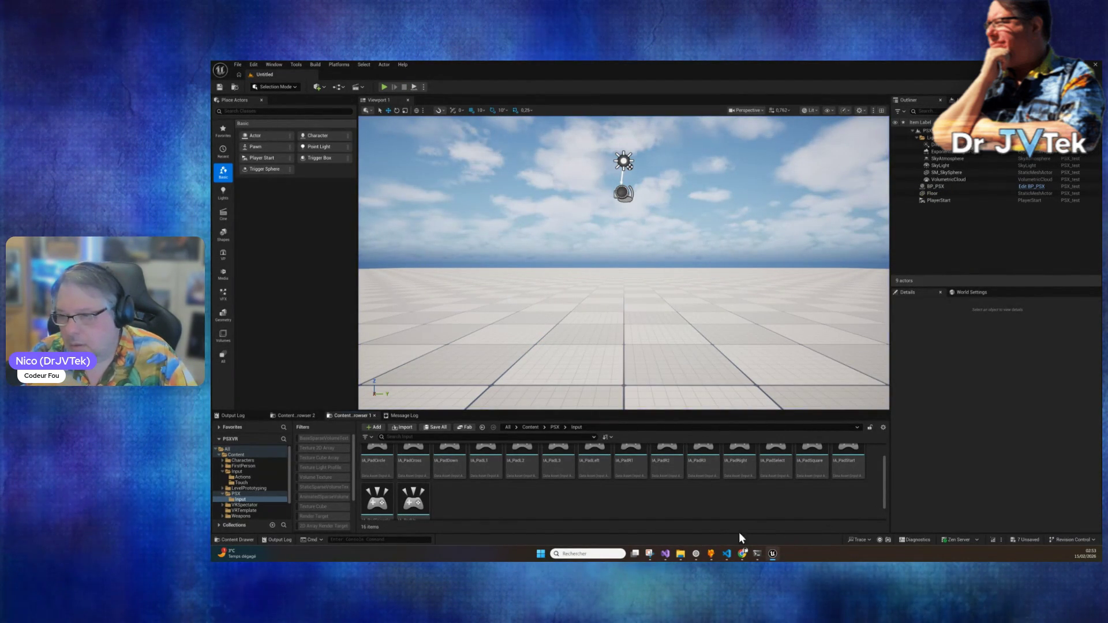
Step: Draft the 'IMC_PSXPAD ?' question in Claude Code and open Content/PSX/Input to see the 16 IA_Pad assets
left_click(755, 555)
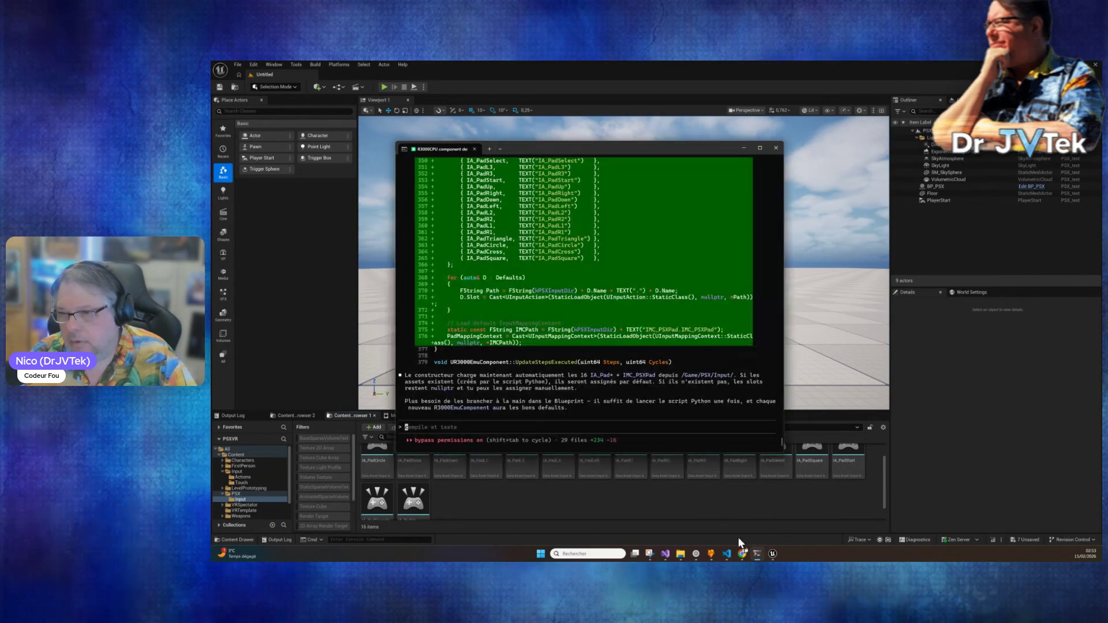
type("ca marche tu as fait le")
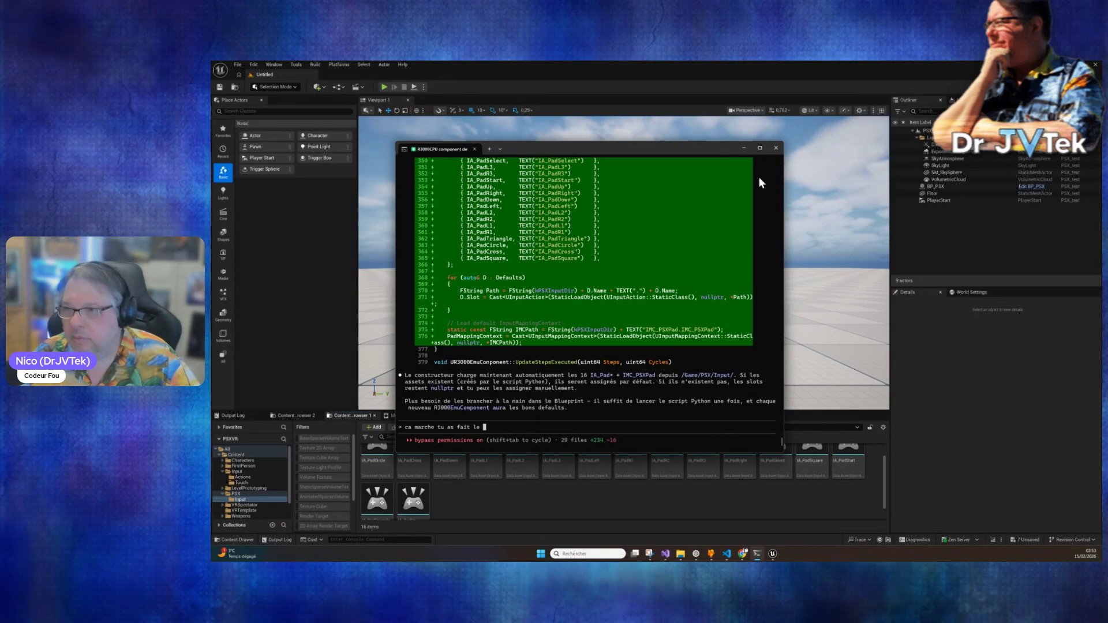
left_click(744, 148)
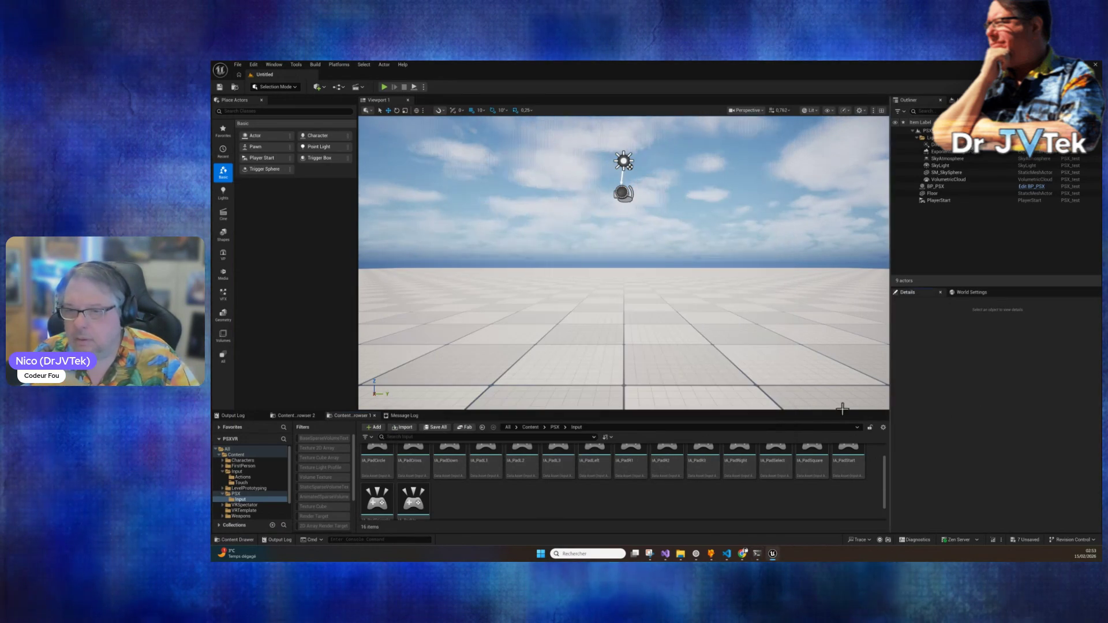
scroll(488, 461, "up", 2)
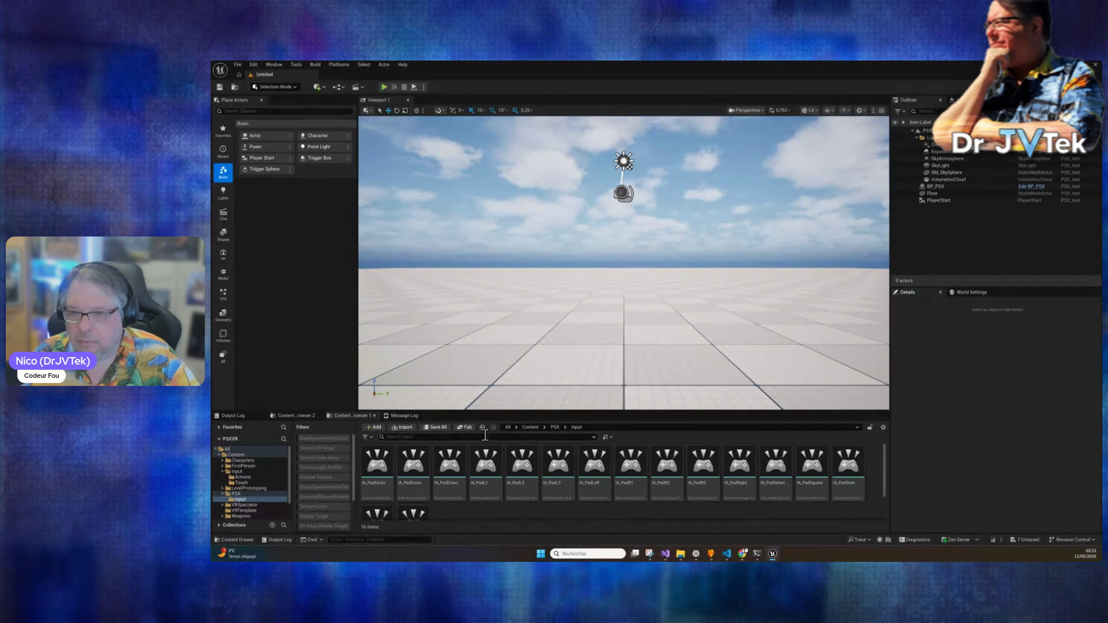
left_click(553, 427)
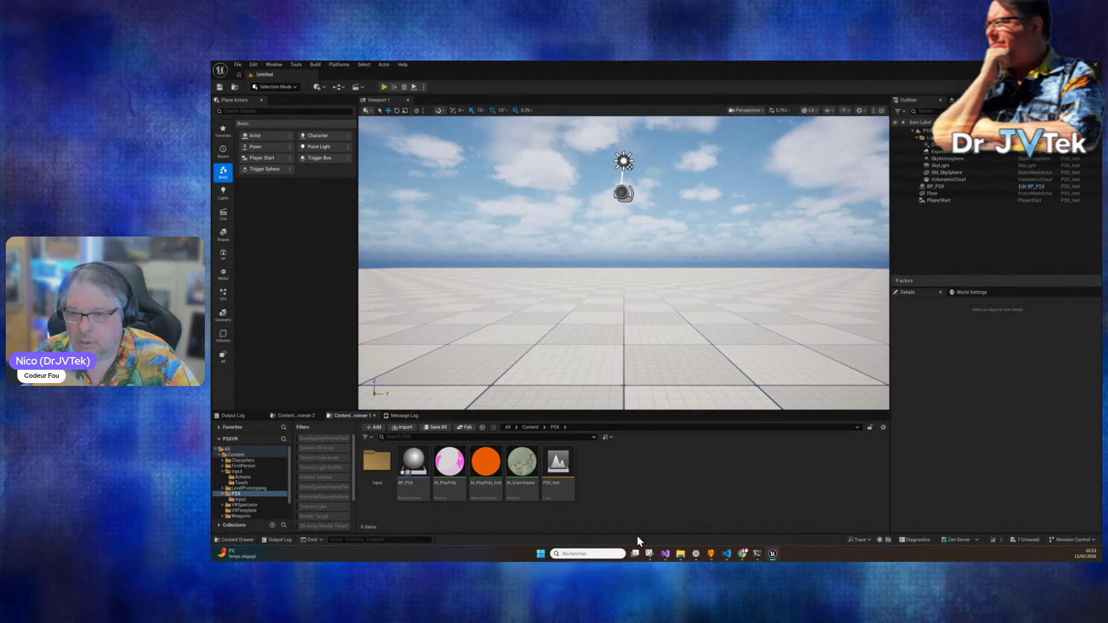
left_click(757, 554)
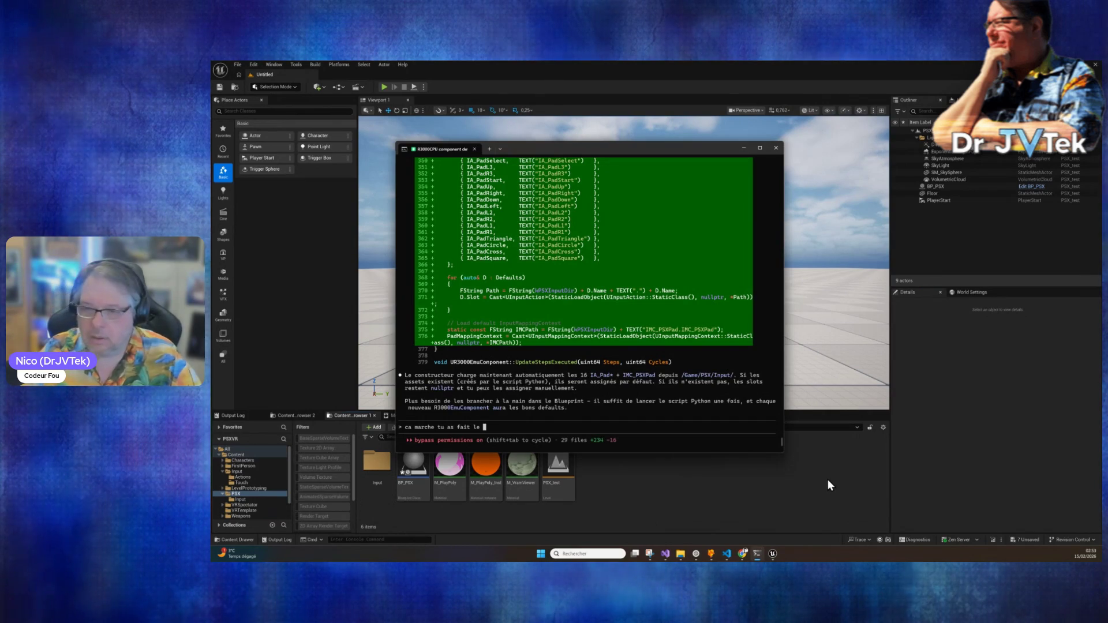
type("IM")
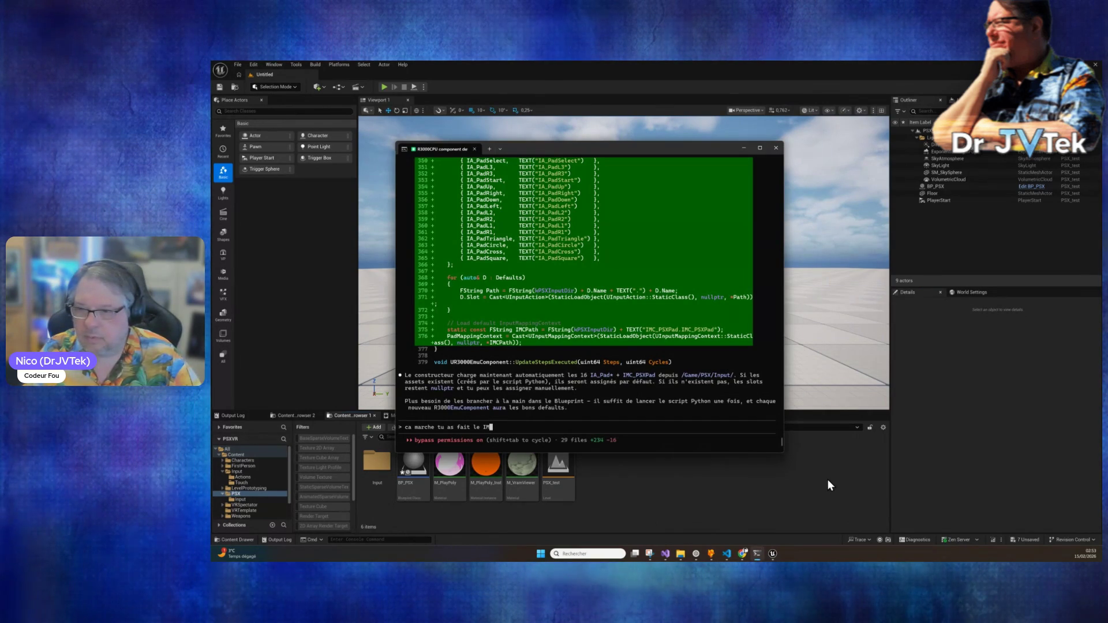
type("C_PSXPAD ?")
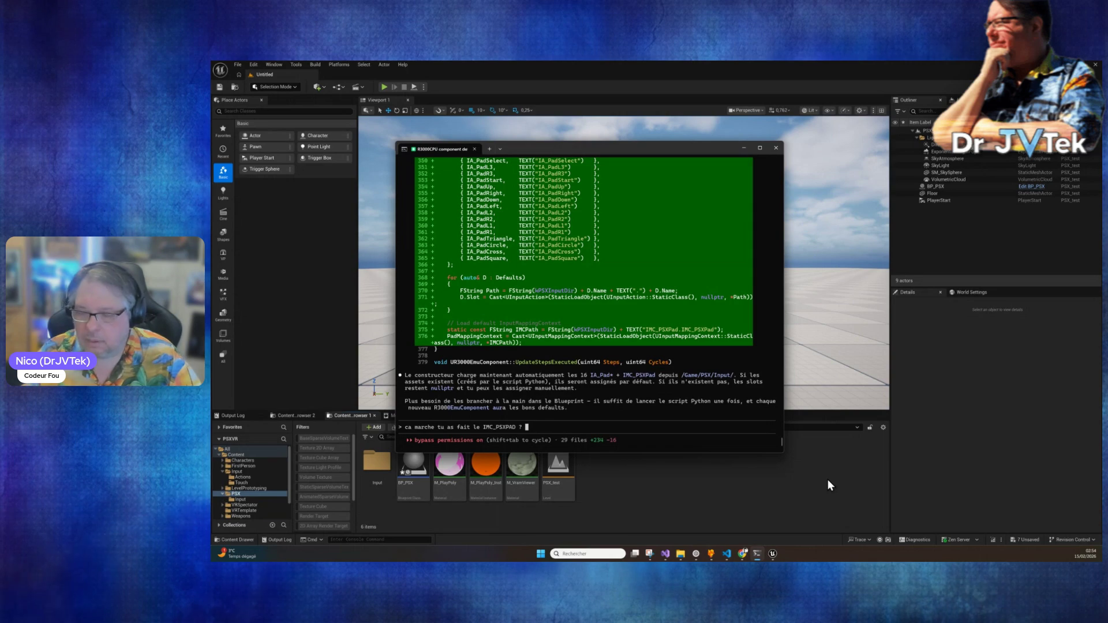
double_click(381, 461)
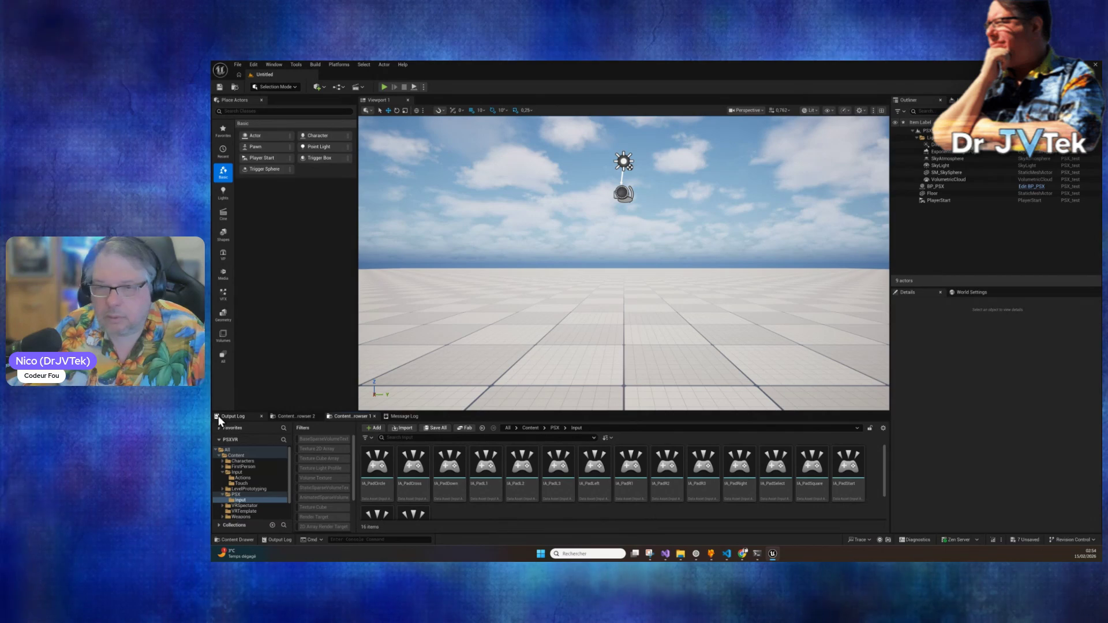
Step: Find the Python errors in the Output Log and select the error and AssetCheck lines
left_click(252, 417)
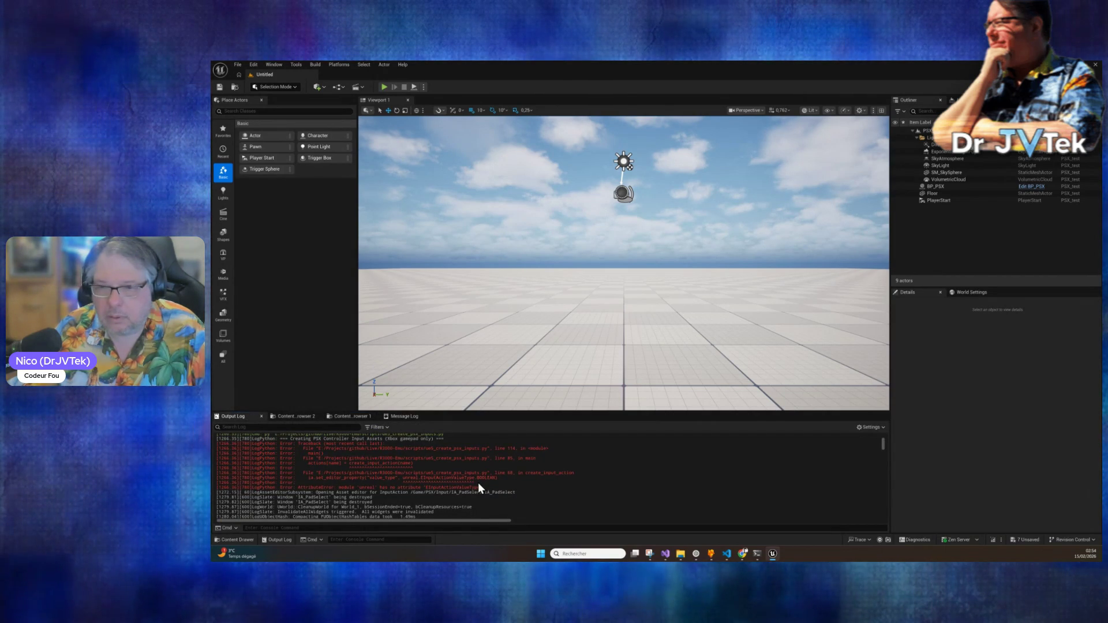
scroll(478, 486, "up", 4)
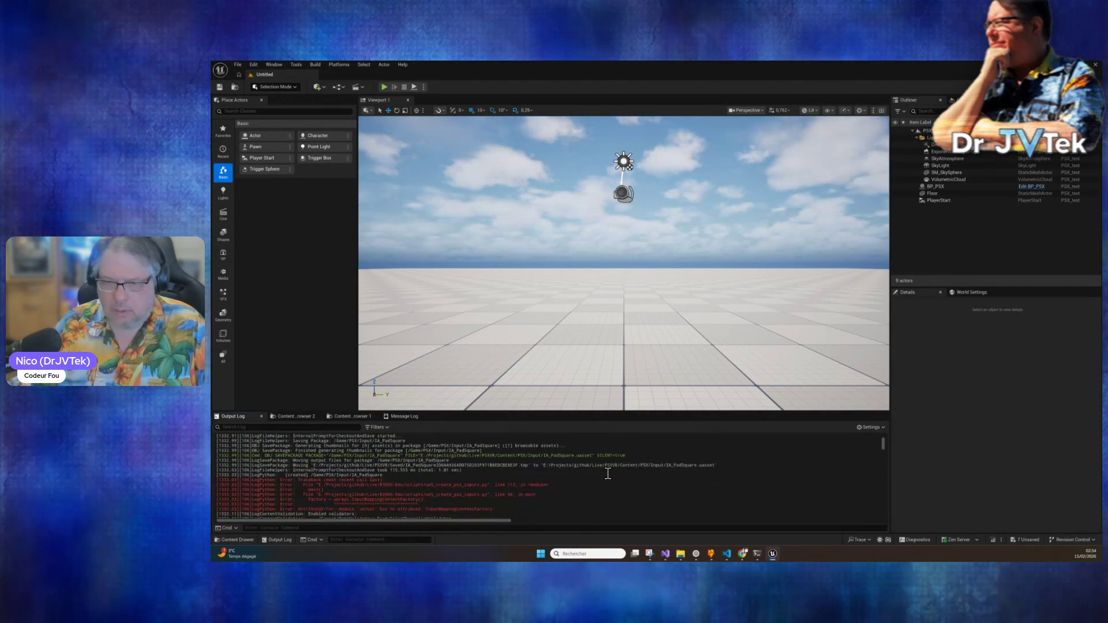
scroll(608, 473, "down", 1)
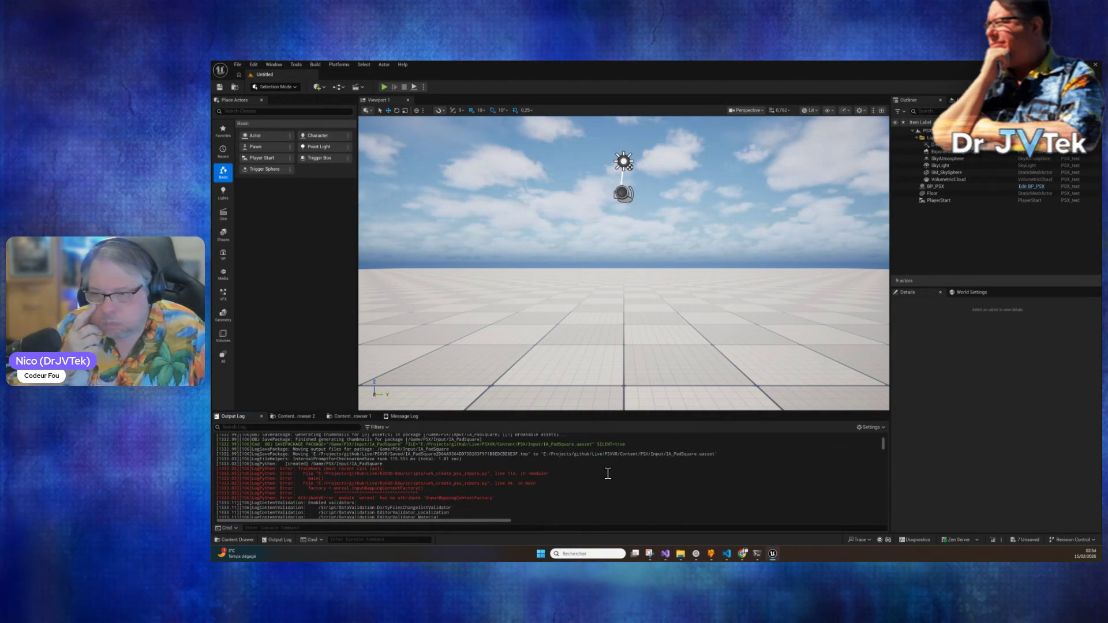
scroll(608, 473, "up", 1)
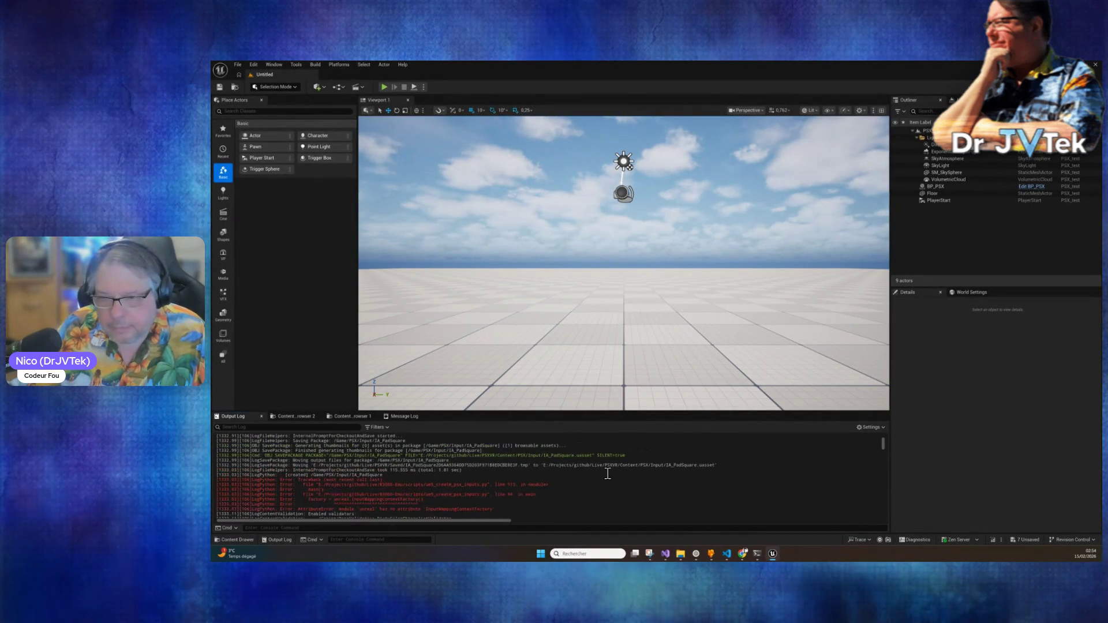
scroll(608, 473, "up", 1)
scroll(608, 474, "down", 5)
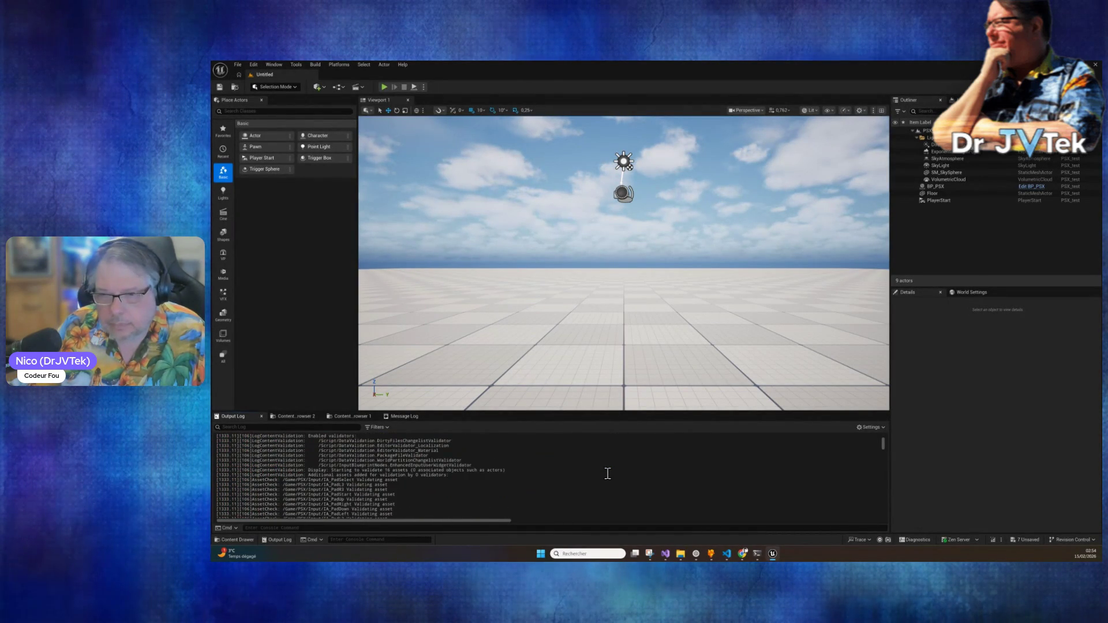
scroll(608, 473, "up", 1)
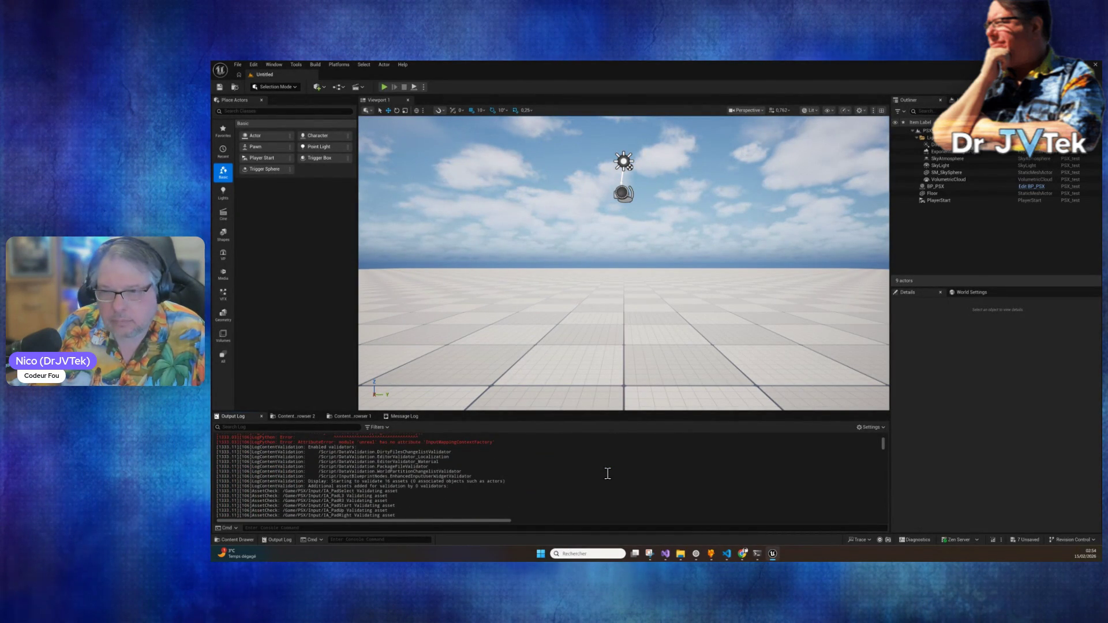
scroll(608, 474, "down", 3)
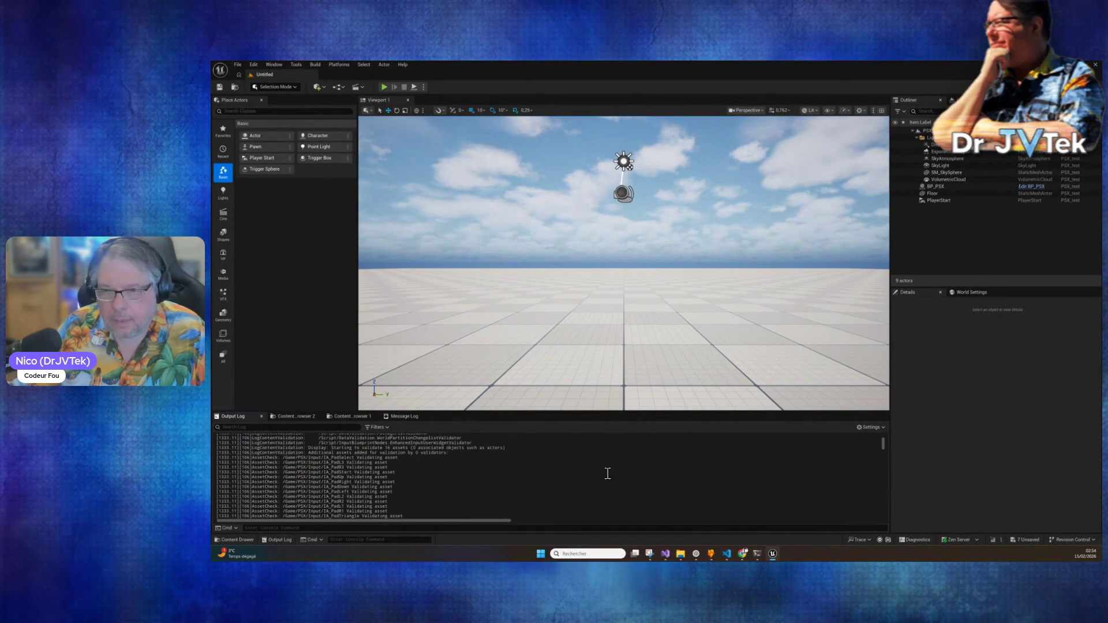
scroll(608, 473, "up", 5)
scroll(608, 473, "up", 2)
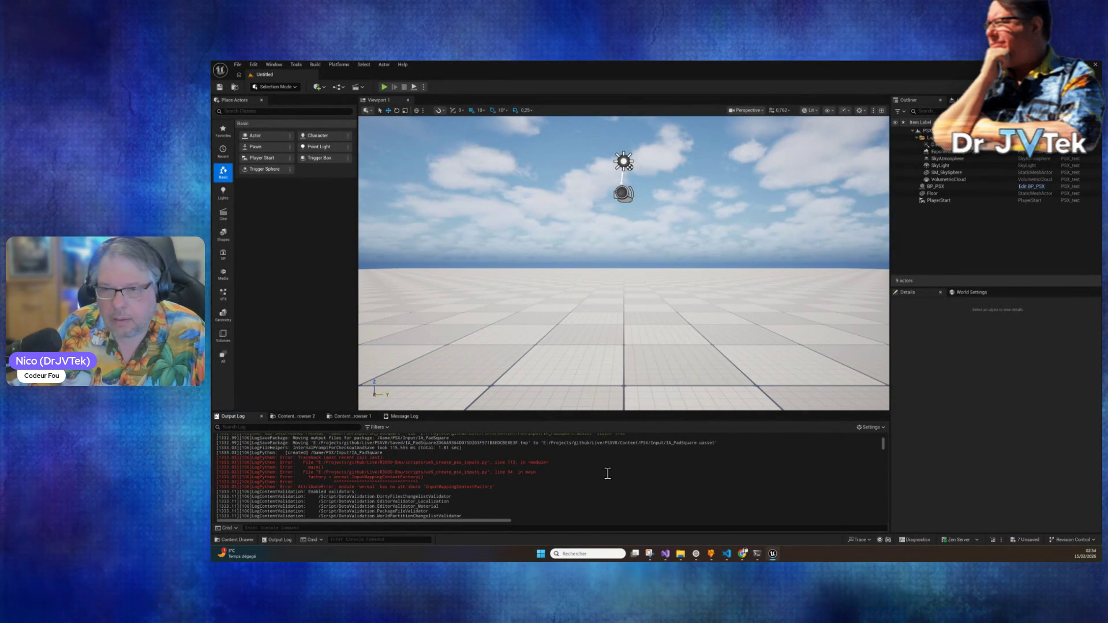
scroll(607, 474, "up", 1)
mouse_move(216, 446)
left_mouse_down()
mouse_move(404, 472)
mouse_move(413, 519)
mouse_move(417, 489)
mouse_move(407, 495)
left_mouse_up()
Step: Extend the selection to the last relevant line, copy it, and bring up Claude Code
scroll(417, 489, "down", 3)
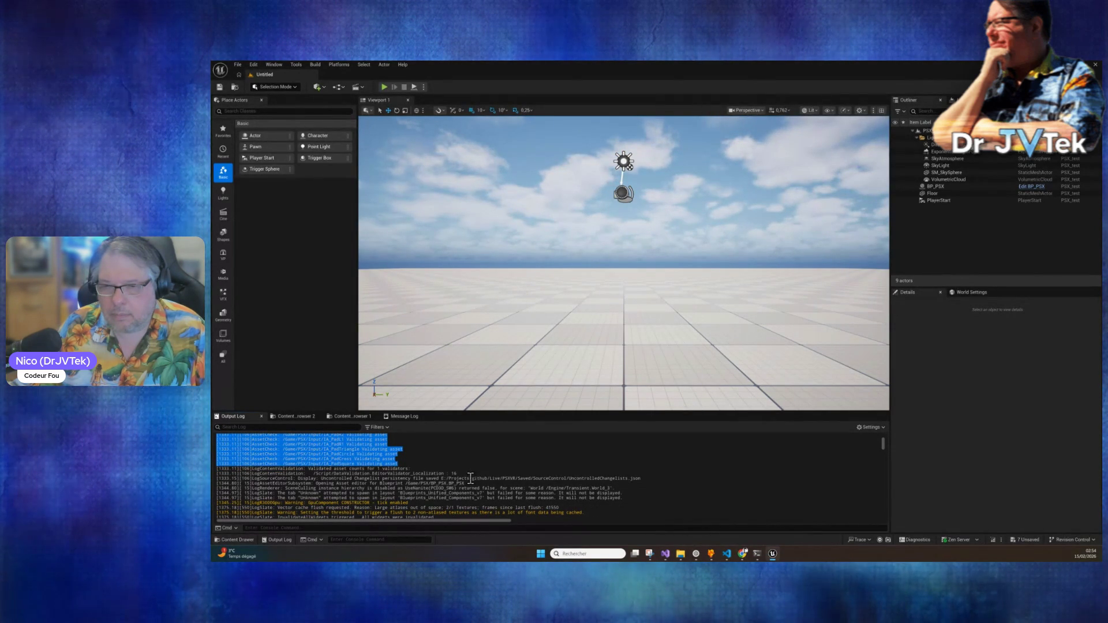
left_click(466, 484, "shift")
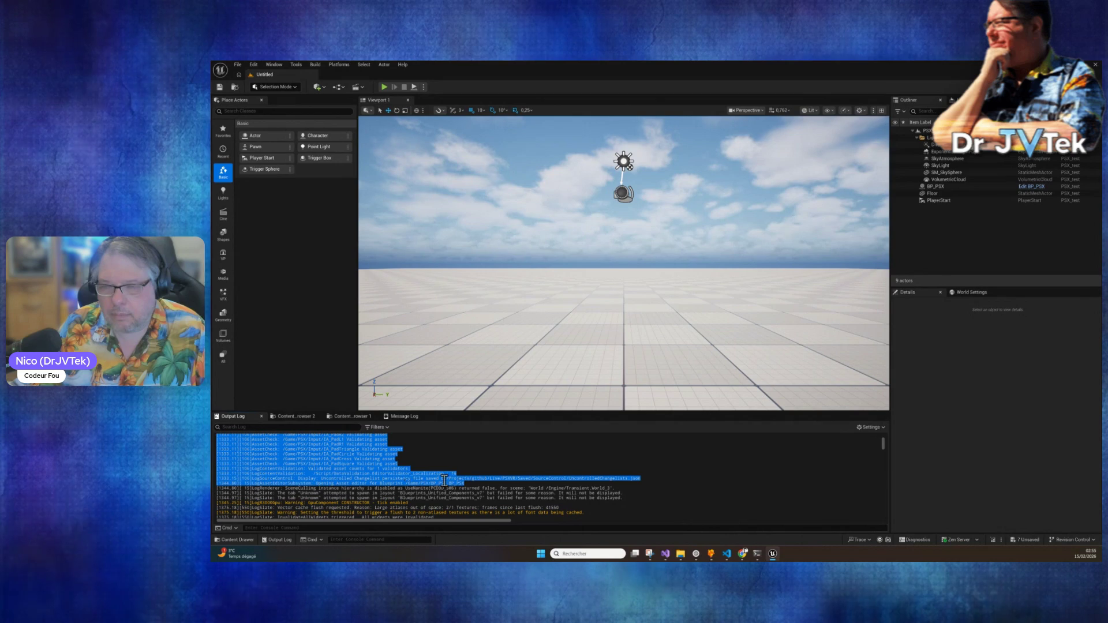
right_click(399, 475)
left_click(433, 443)
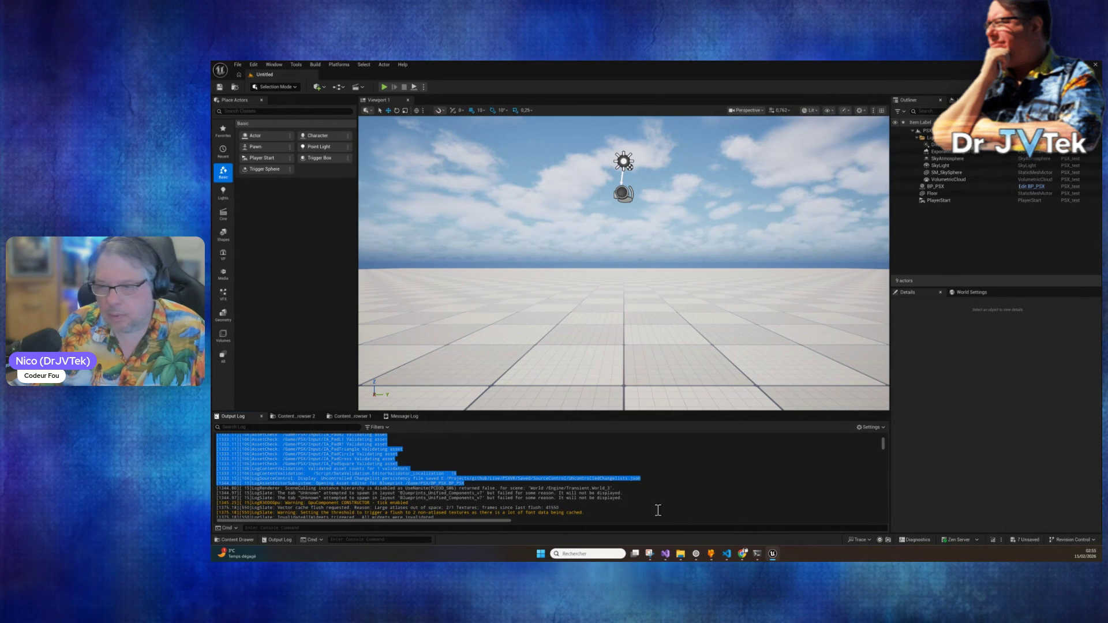
left_click(755, 555)
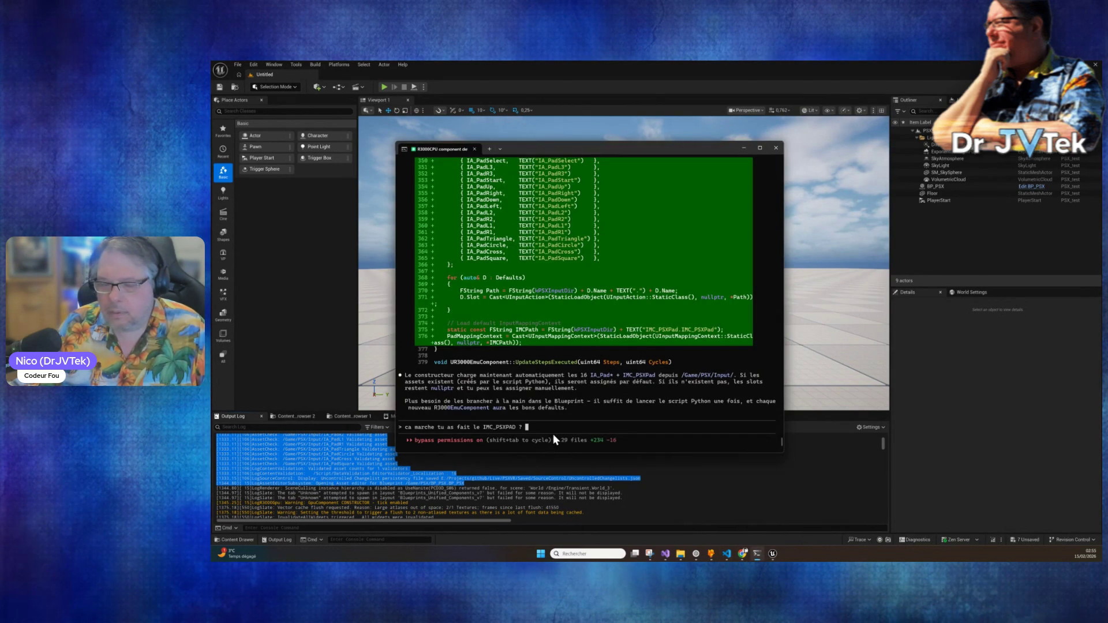
Step: Paste and send the Unreal log to Claude Code, then head back to the Unreal editor
key("ctrl+v")
key("Return")
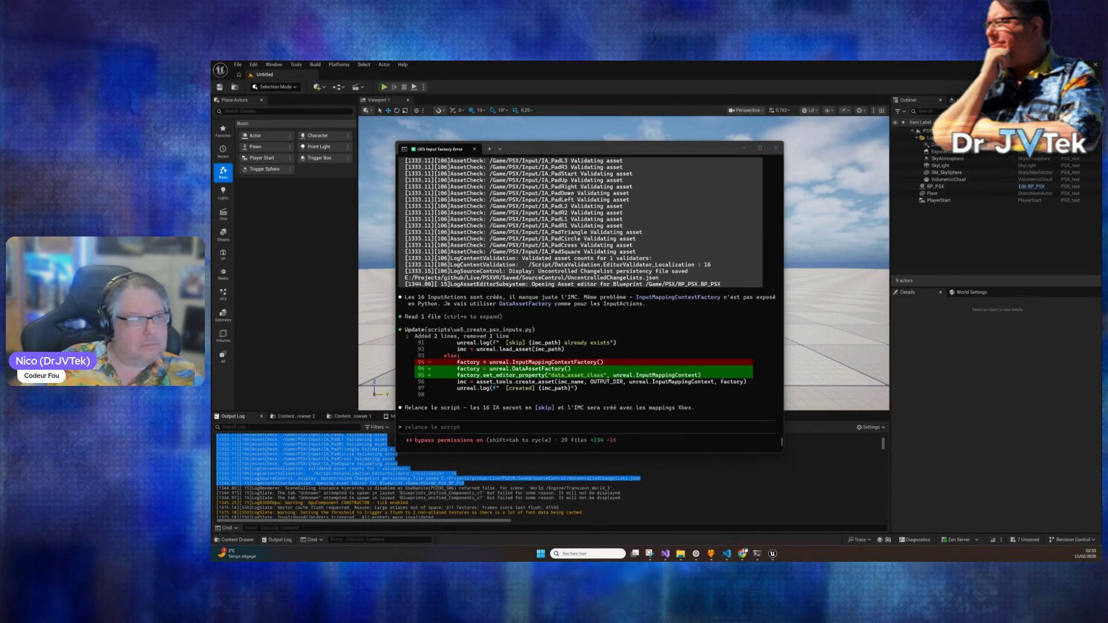
left_click(663, 248)
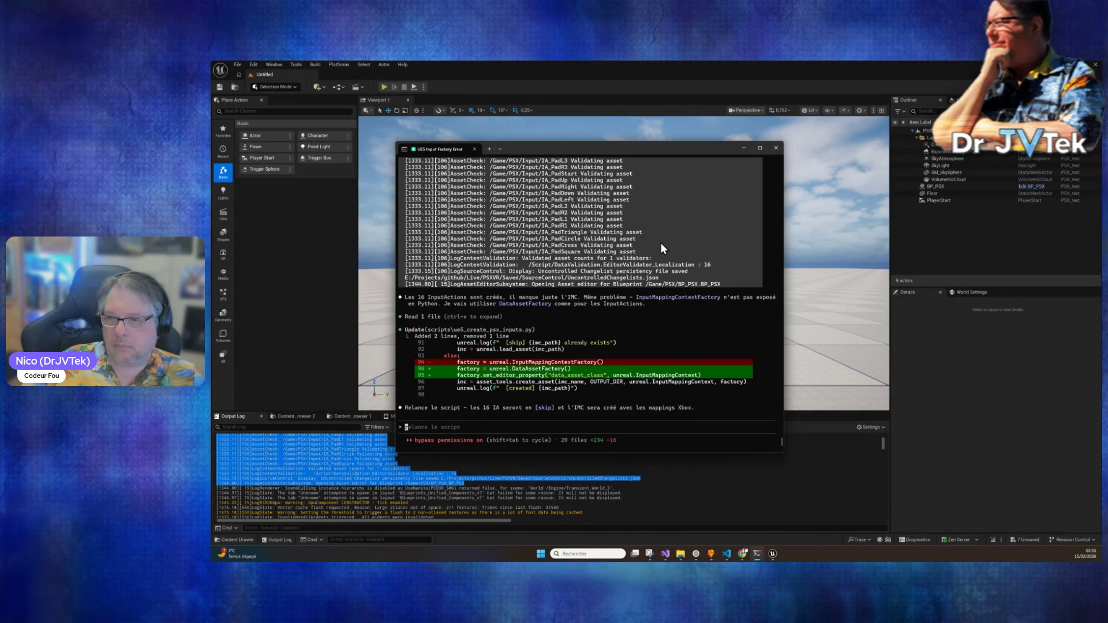
left_click(293, 73)
left_click(296, 65)
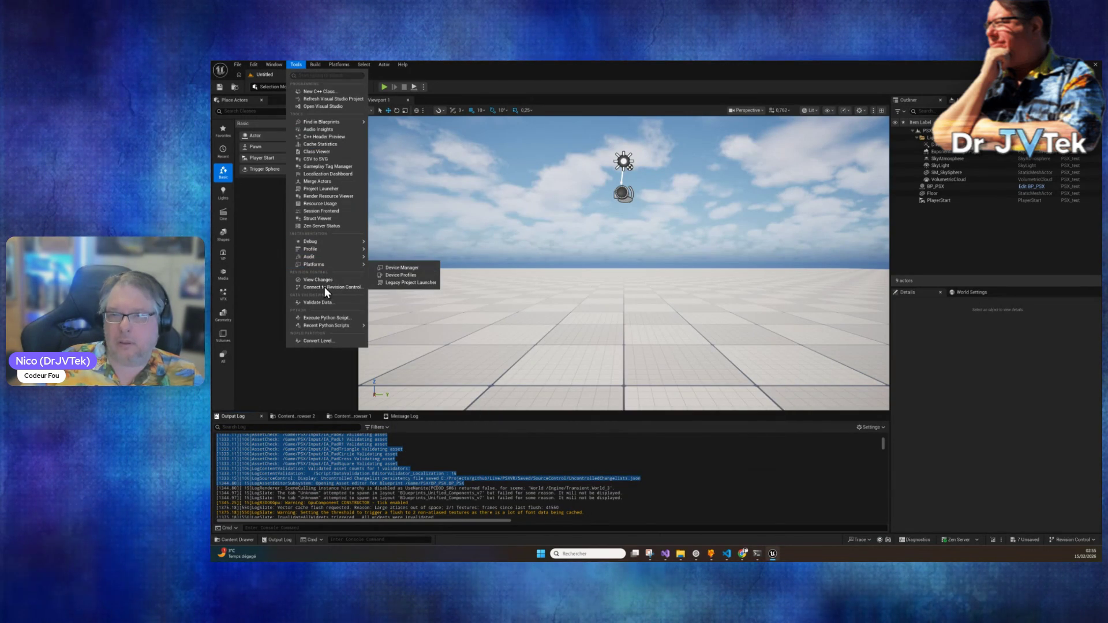
Step: Rerun uw5_create_psx_inputs.py from Recent Python Scripts and select the new IMC_PSXPad in PSX/Input
mouse_move(347, 327)
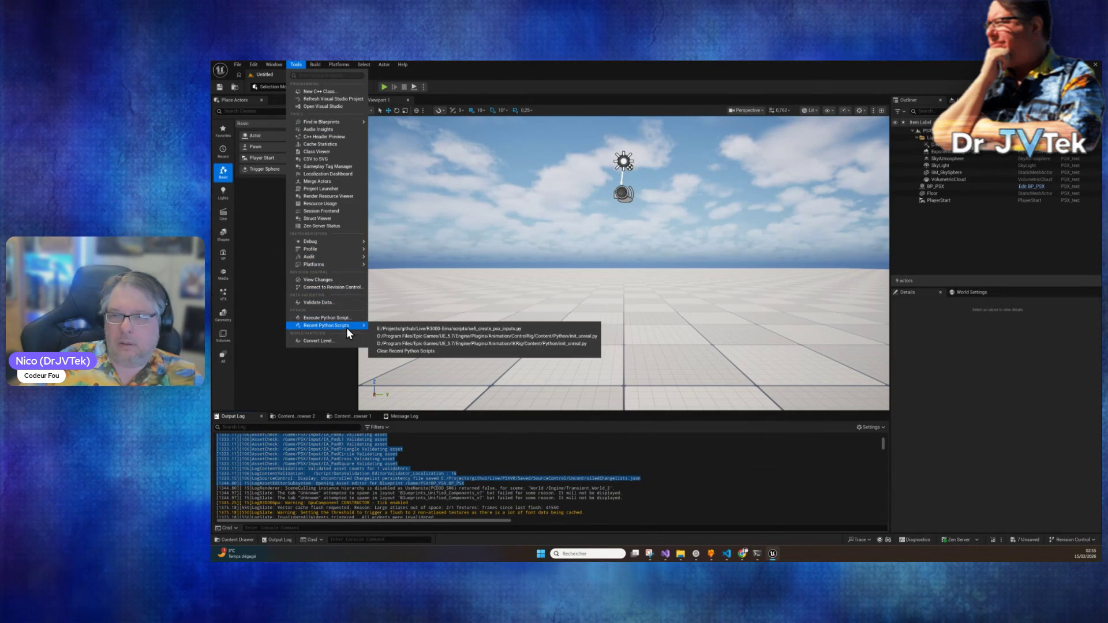
left_click(466, 328)
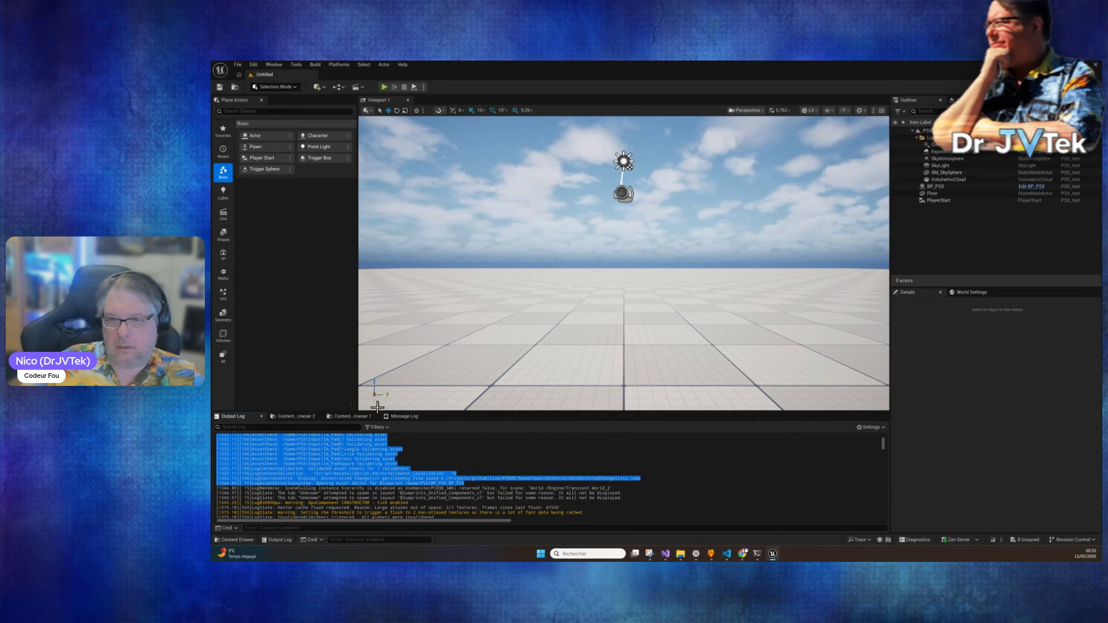
left_click(362, 419)
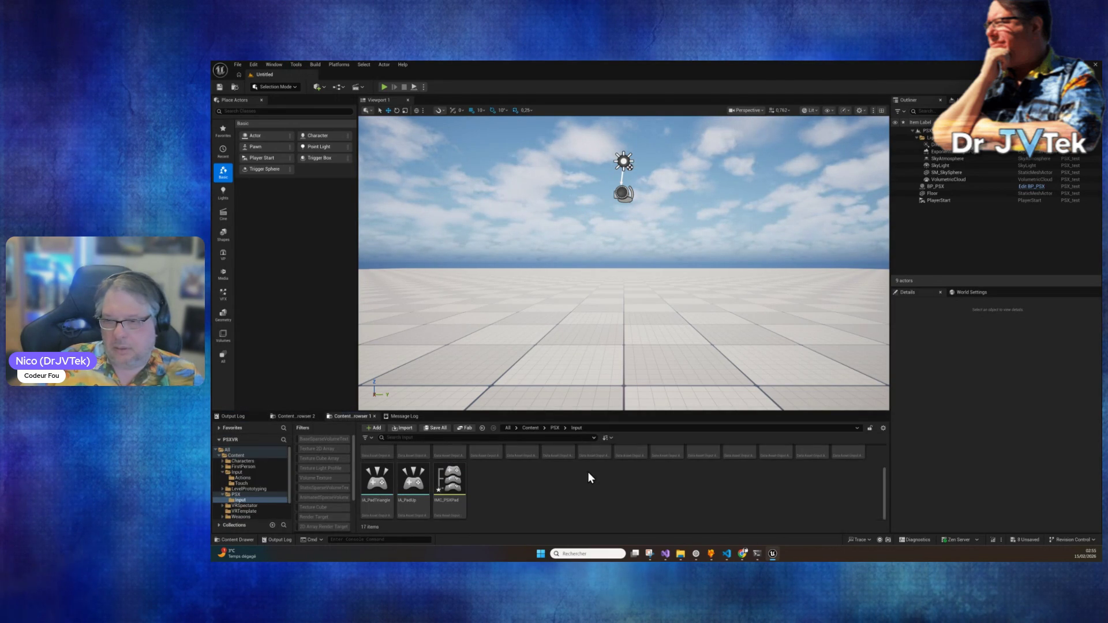
left_click(449, 511)
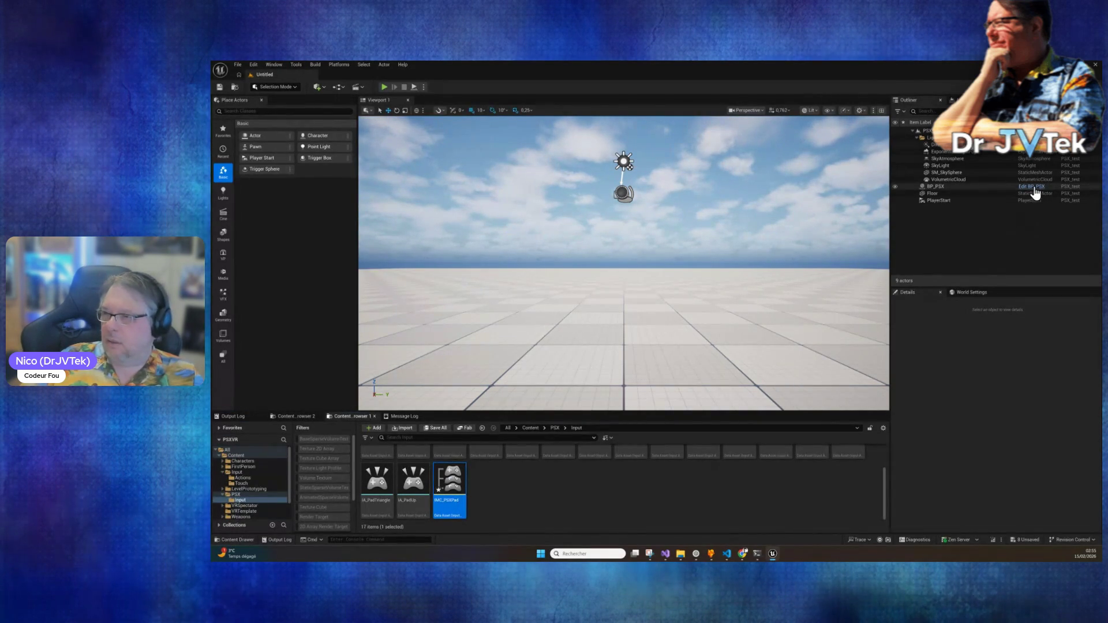
Step: In BP_PSX's R3000Emu Details, set Pad Mapping Context to IMC_PSXPad
left_click(1033, 187)
scroll(970, 254, "down", 5)
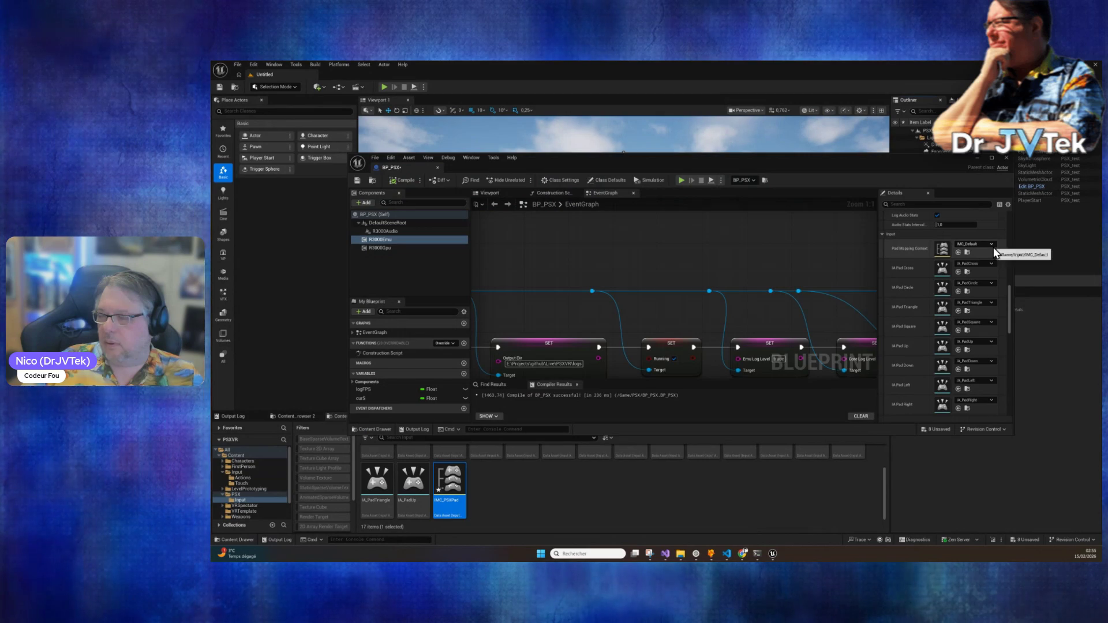
left_click(993, 247)
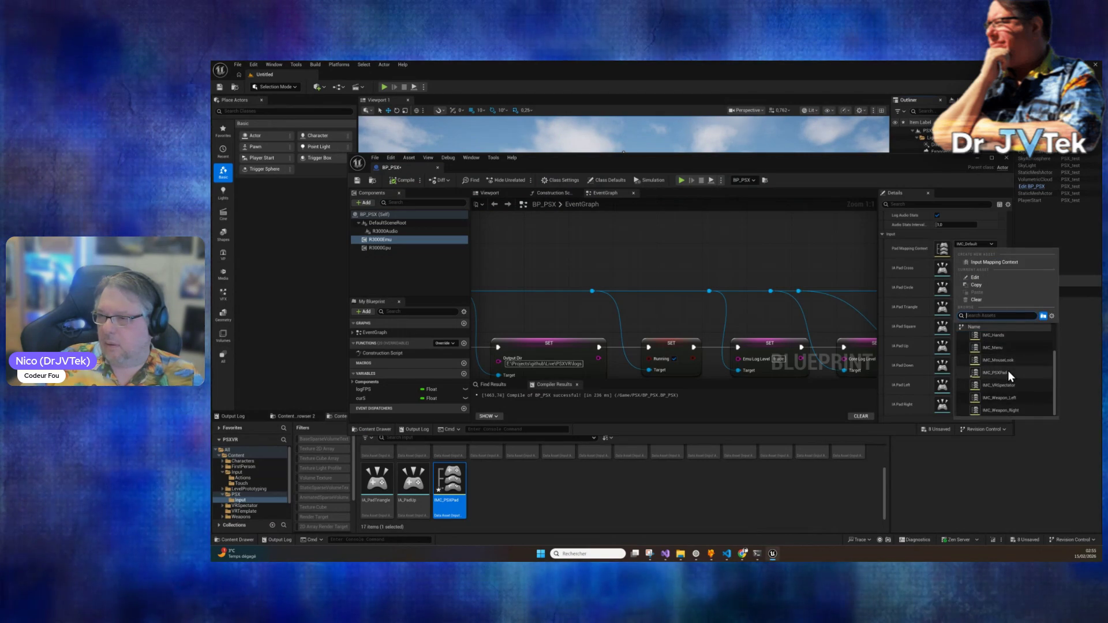
scroll(1008, 371, "down", 2)
left_click(1006, 373)
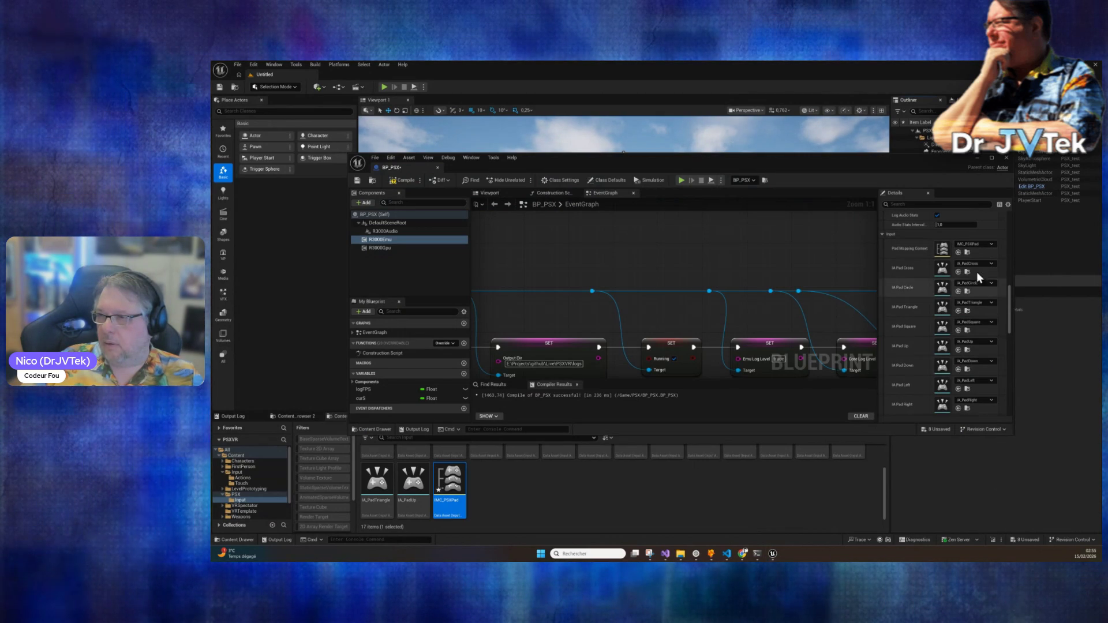
Step: Compile and save BP_PSX, then move the Blueprint window aside to reveal the level
left_click(393, 179)
left_click(357, 180)
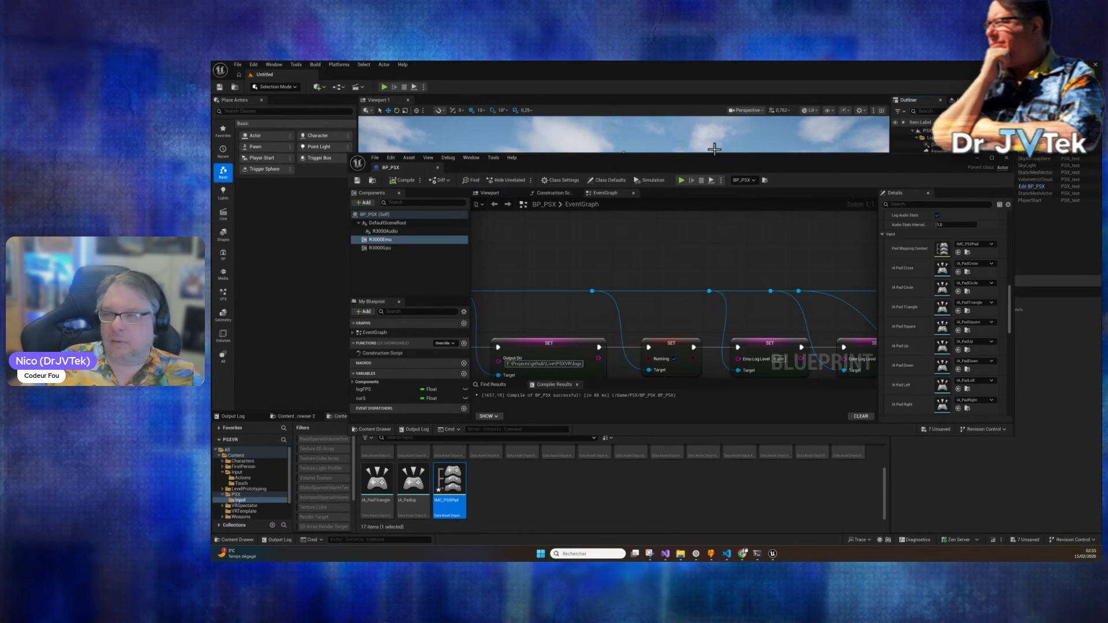
left_click_drag(697, 161, 659, 323)
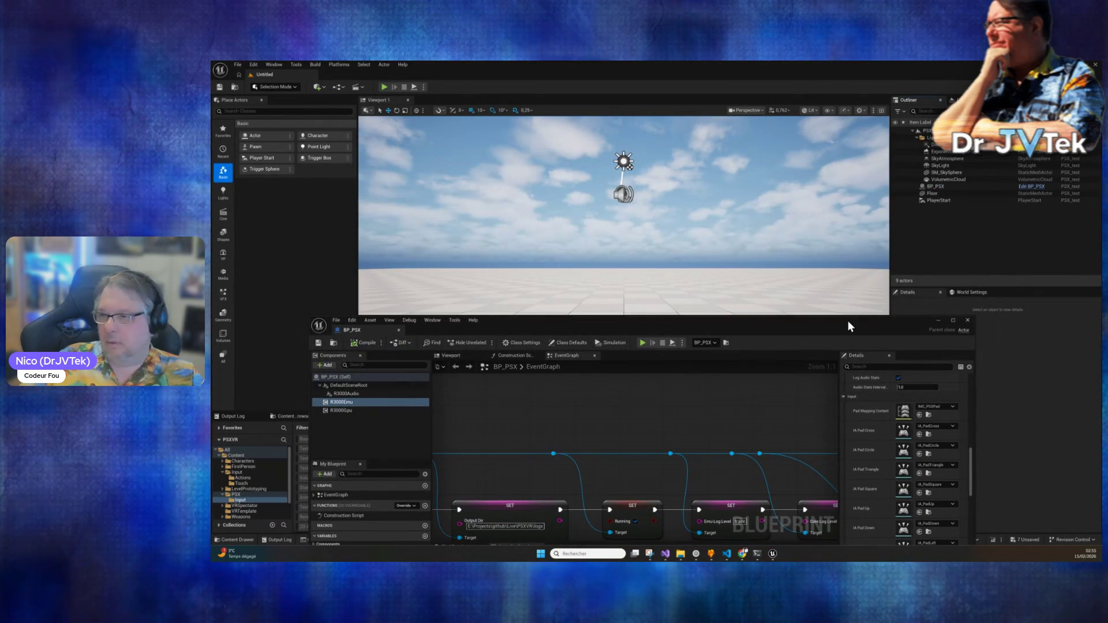
left_click(938, 320)
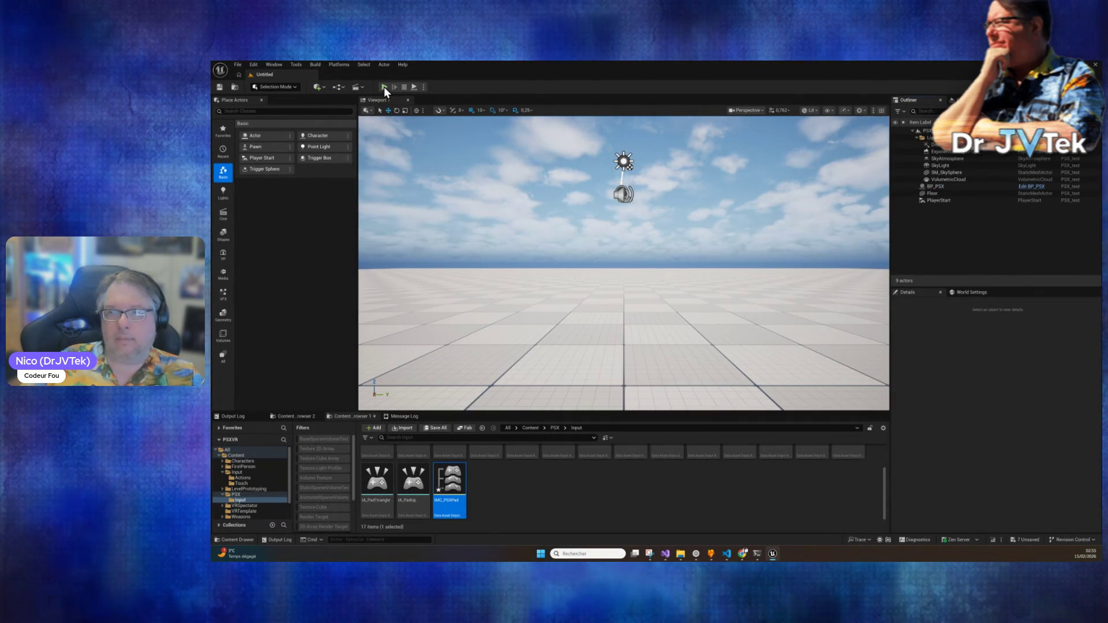
Step: Play the level running Ridge Racer, check the newest Output Log lines, then stop the session
left_click(383, 87)
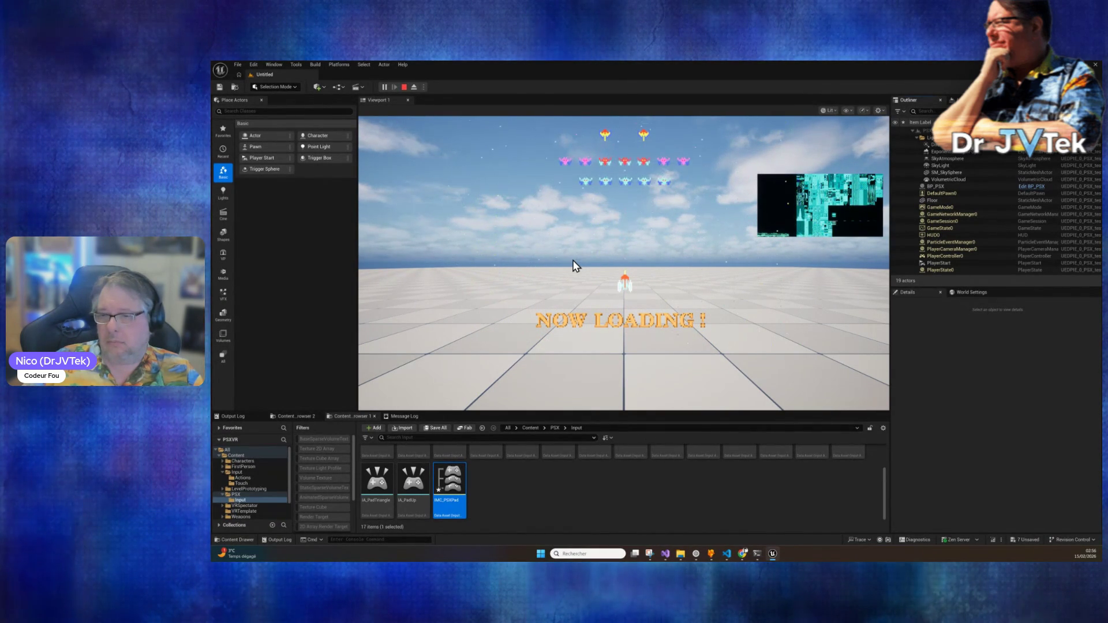
left_click(236, 416)
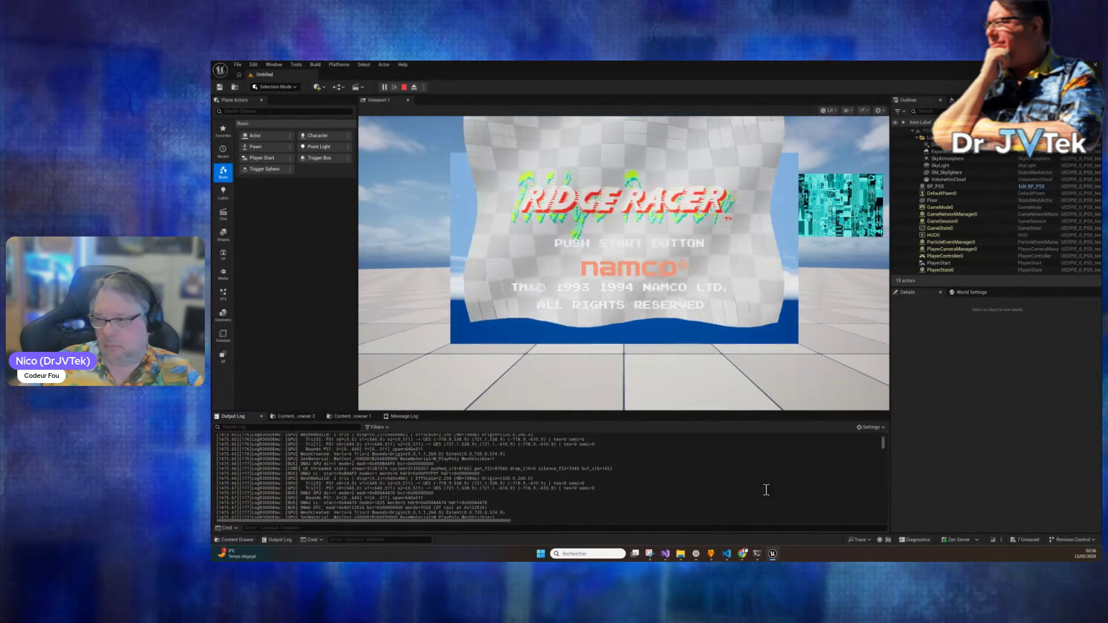
left_click(879, 515)
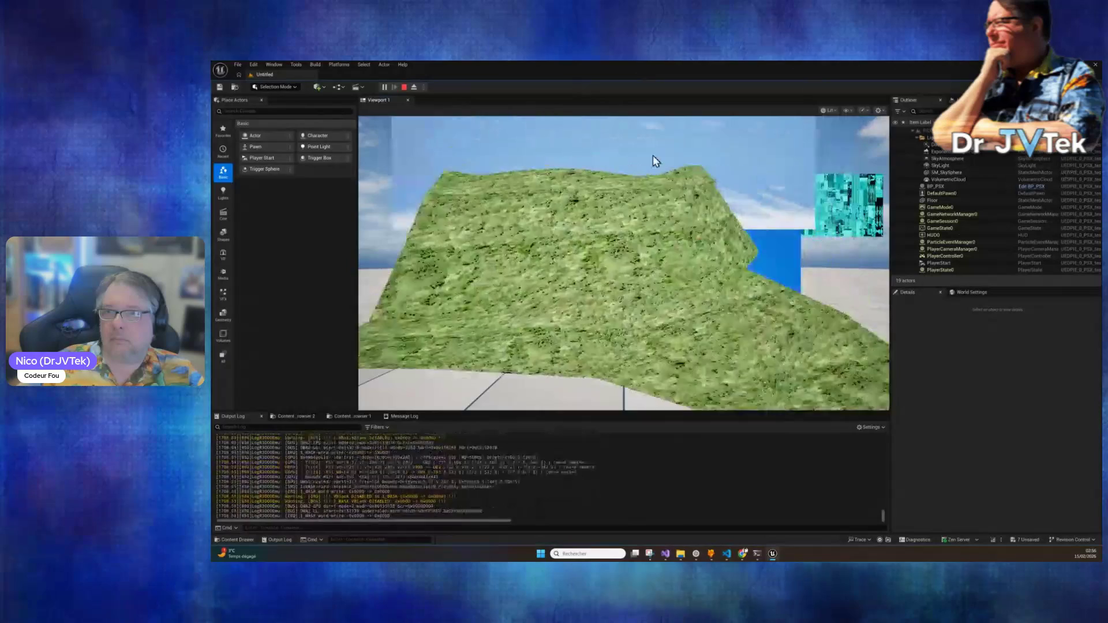
left_click(403, 87)
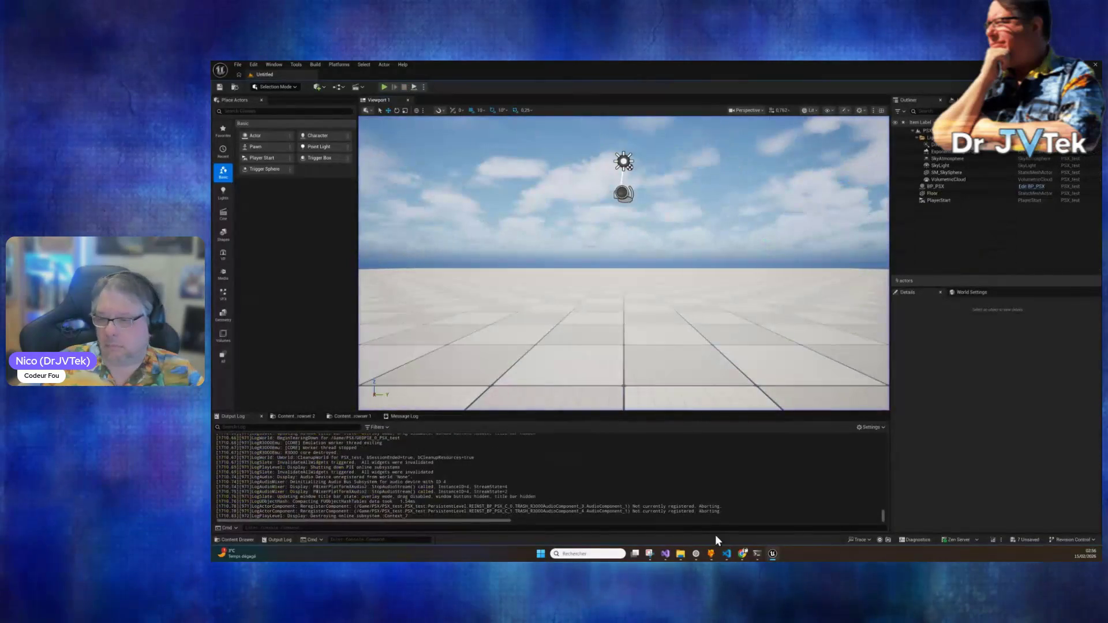
Step: Tell Claude Code 'ok ca marche pas ... j'ai raté quoi ?' and reopen the BP_PSX Blueprint
left_click(757, 554)
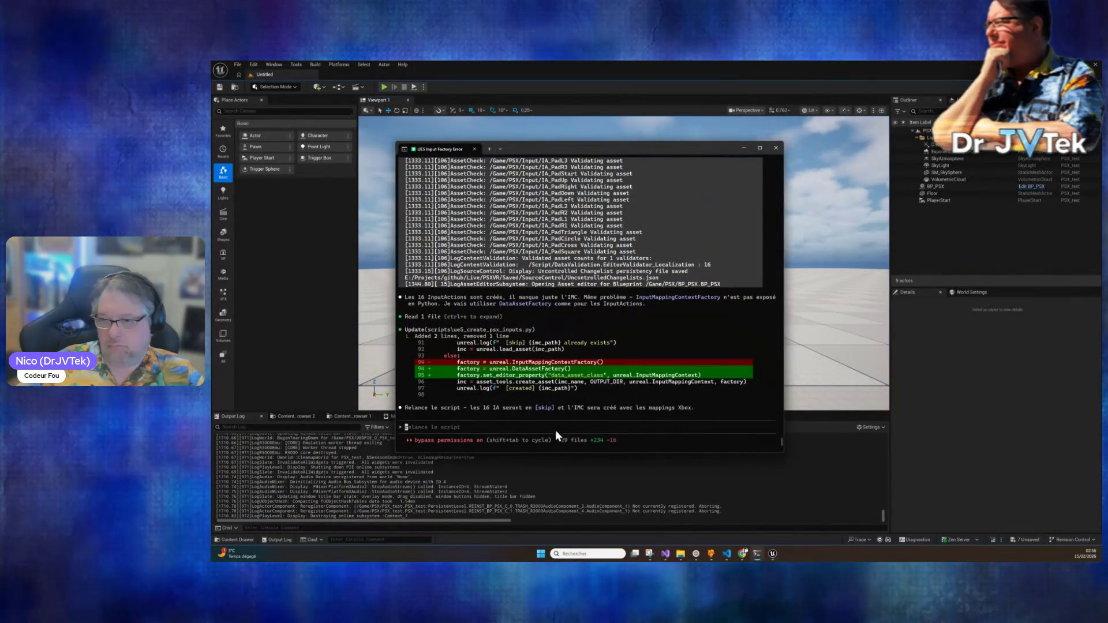
type("ok ")
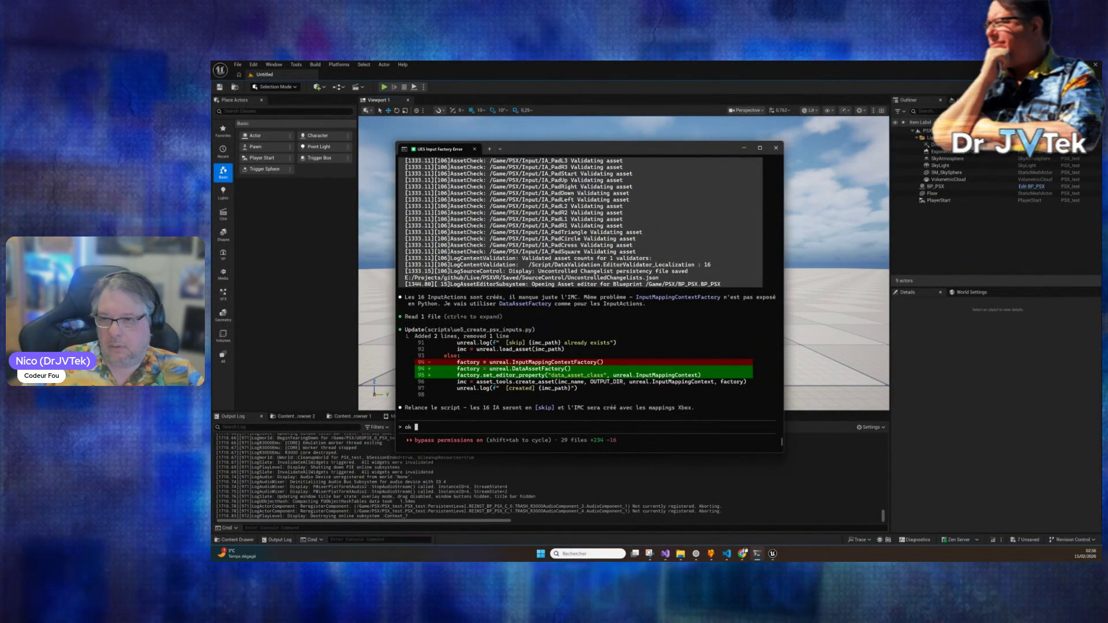
type("ca marche pas ...  ")
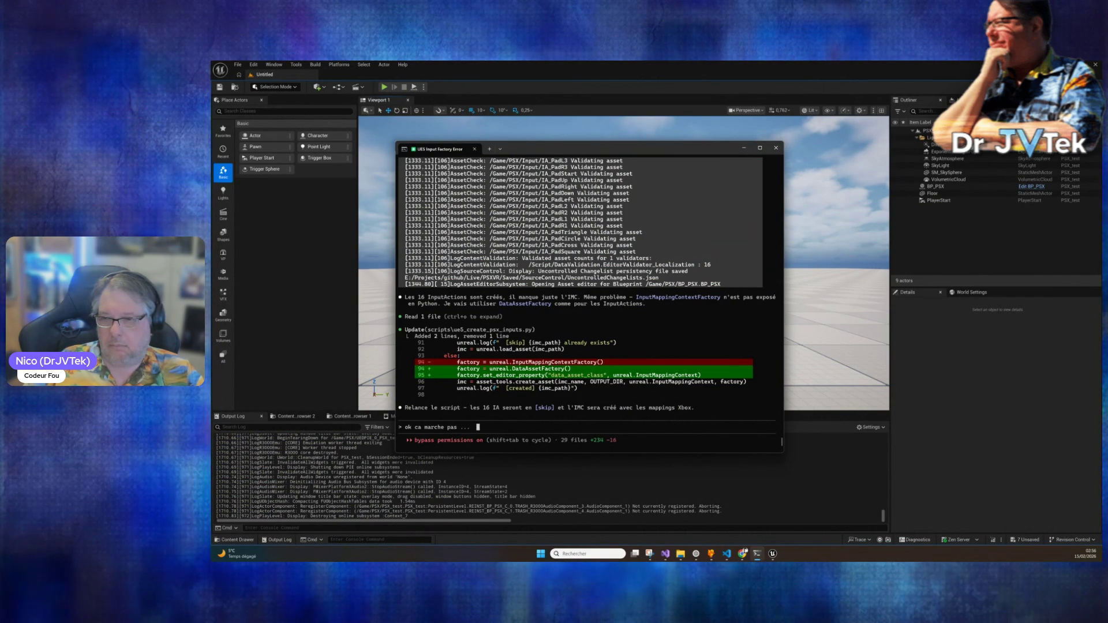
type("j'ai raté qu")
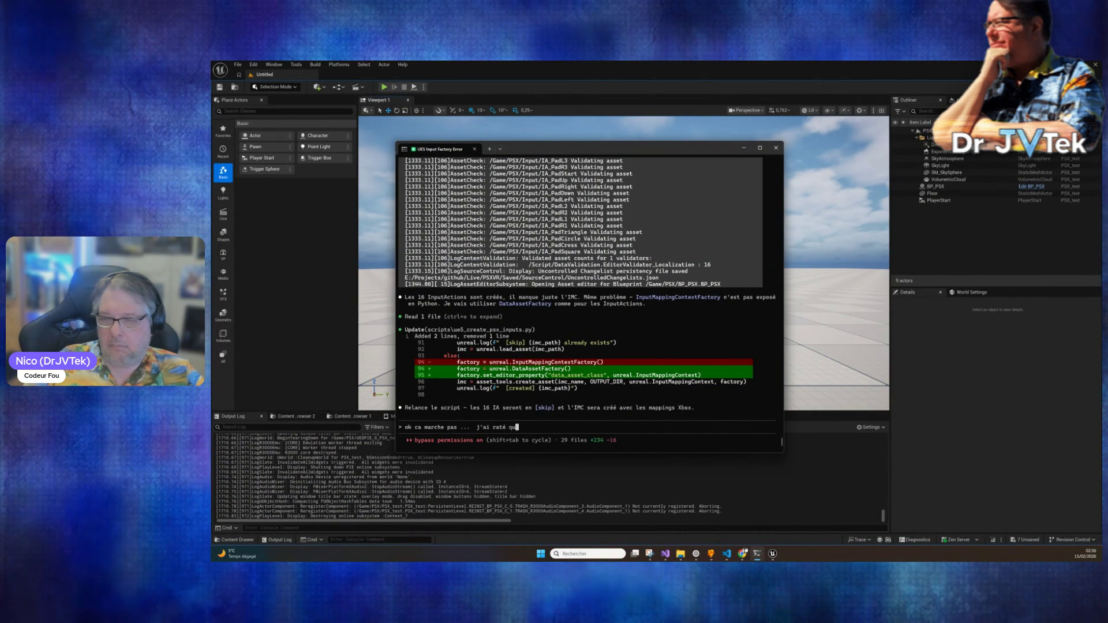
type("oi ?")
key("Return")
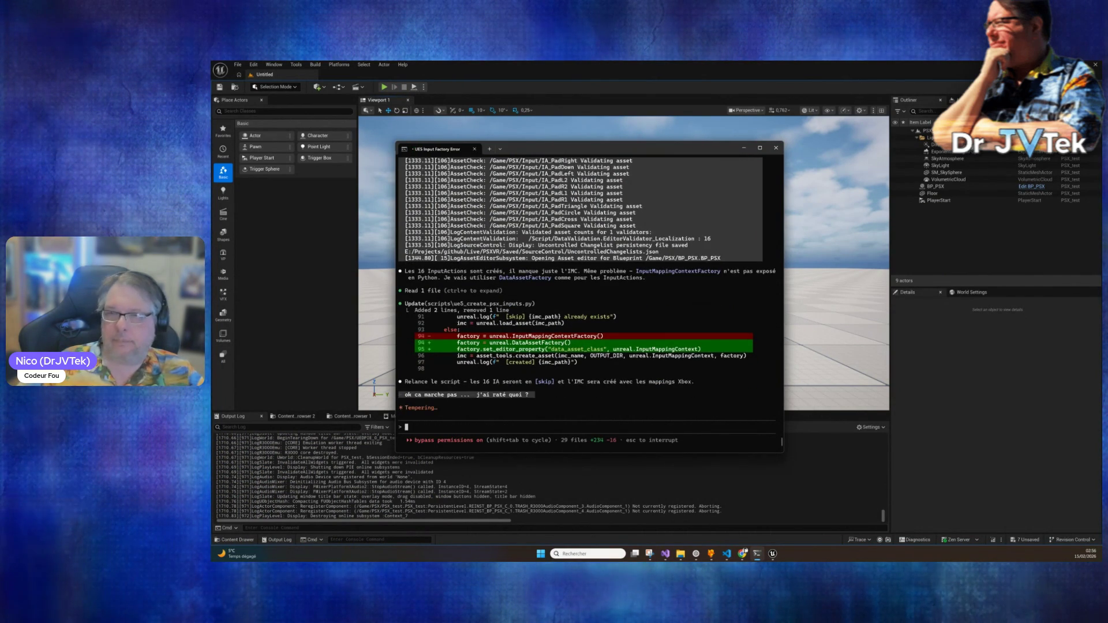
left_click(1032, 188)
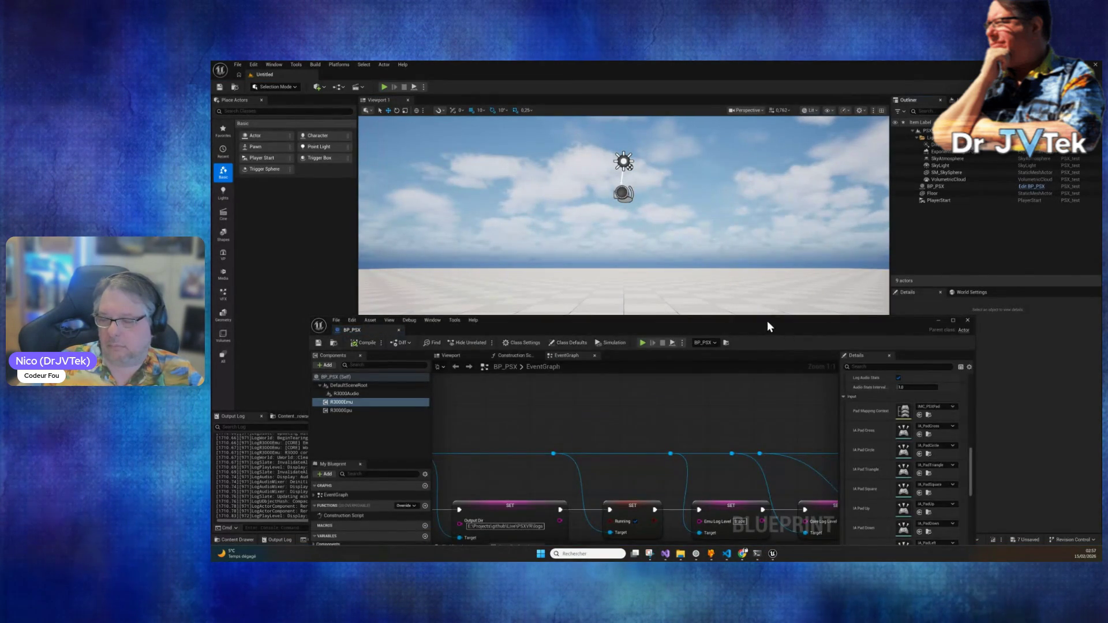
Step: Check the R3000Emu Input settings for IMC_PSXPad and the IA_Pad actions
left_click_drag(769, 323, 729, 139)
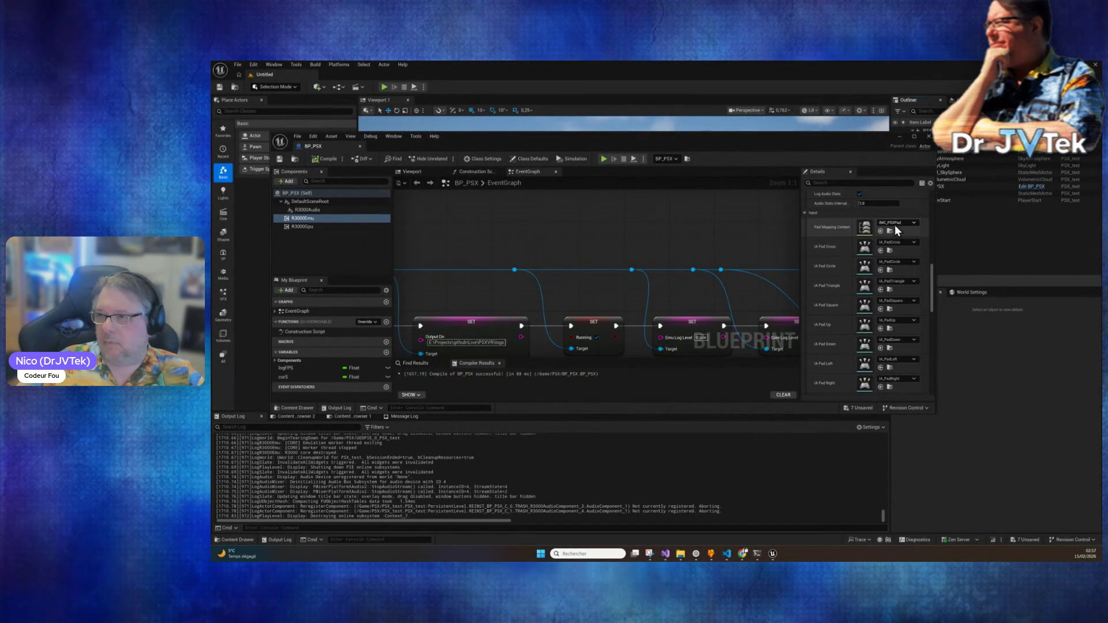
scroll(911, 377, "down", 5)
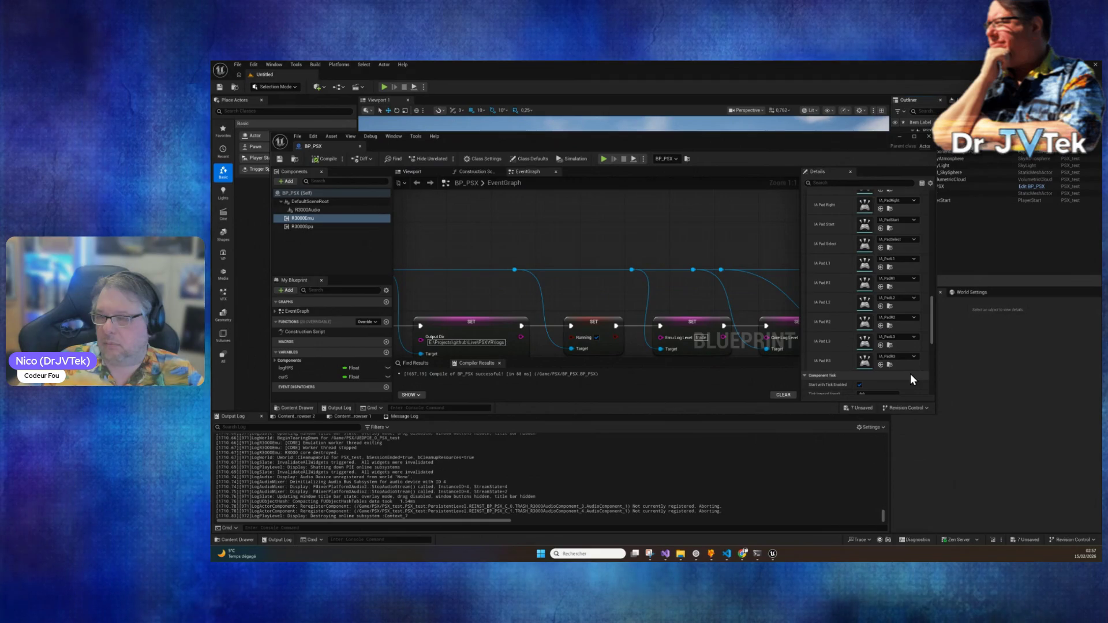
scroll(910, 377, "up", 5)
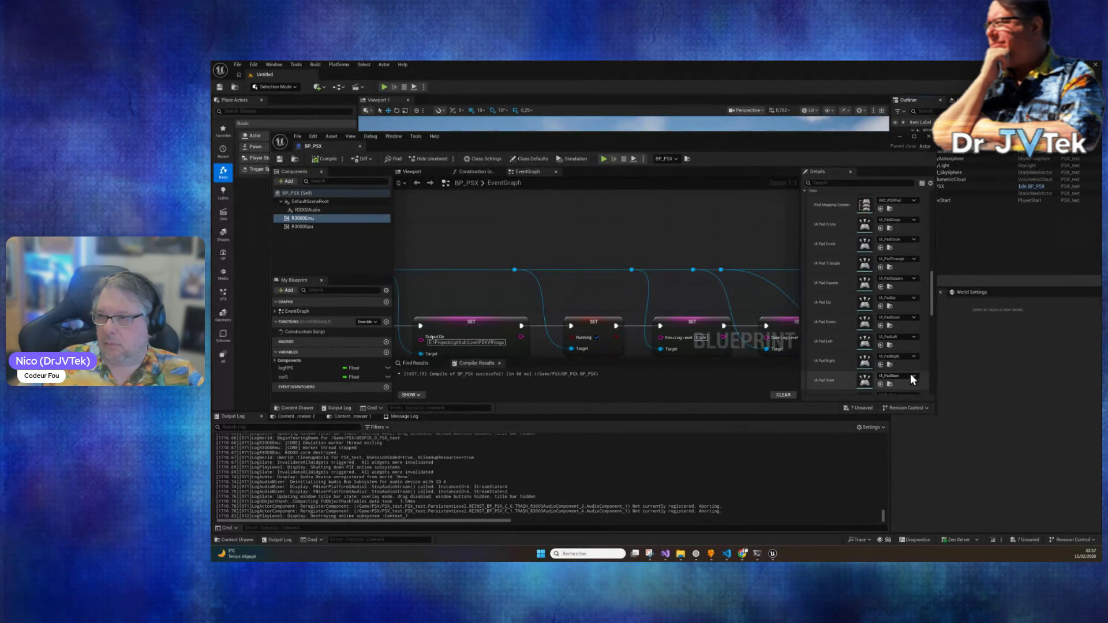
scroll(911, 375, "up", 3)
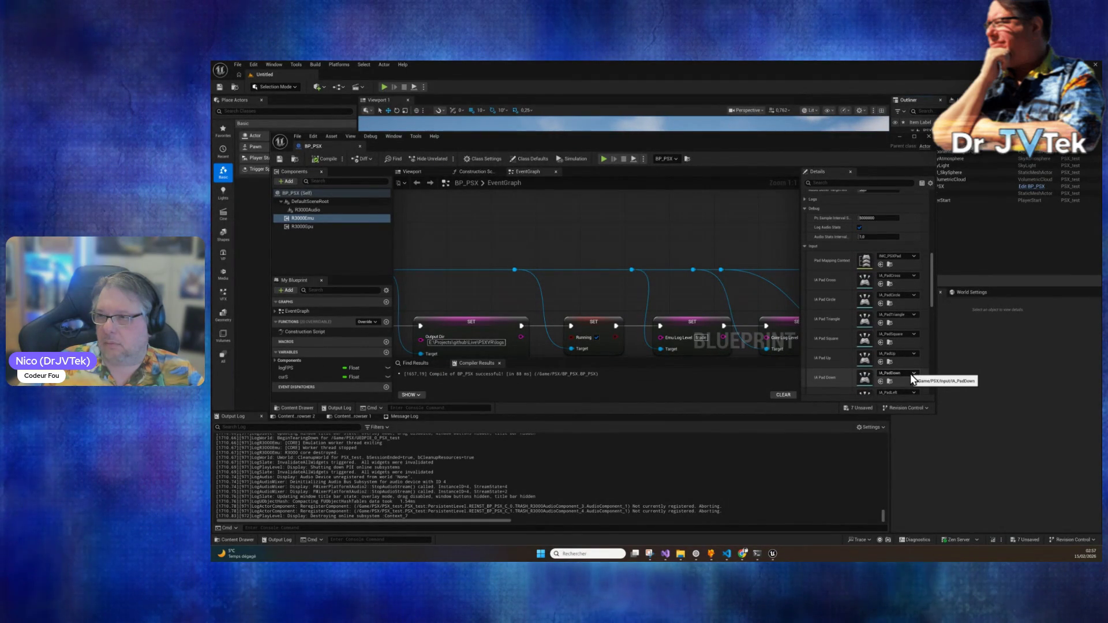
scroll(910, 373, "down", 8)
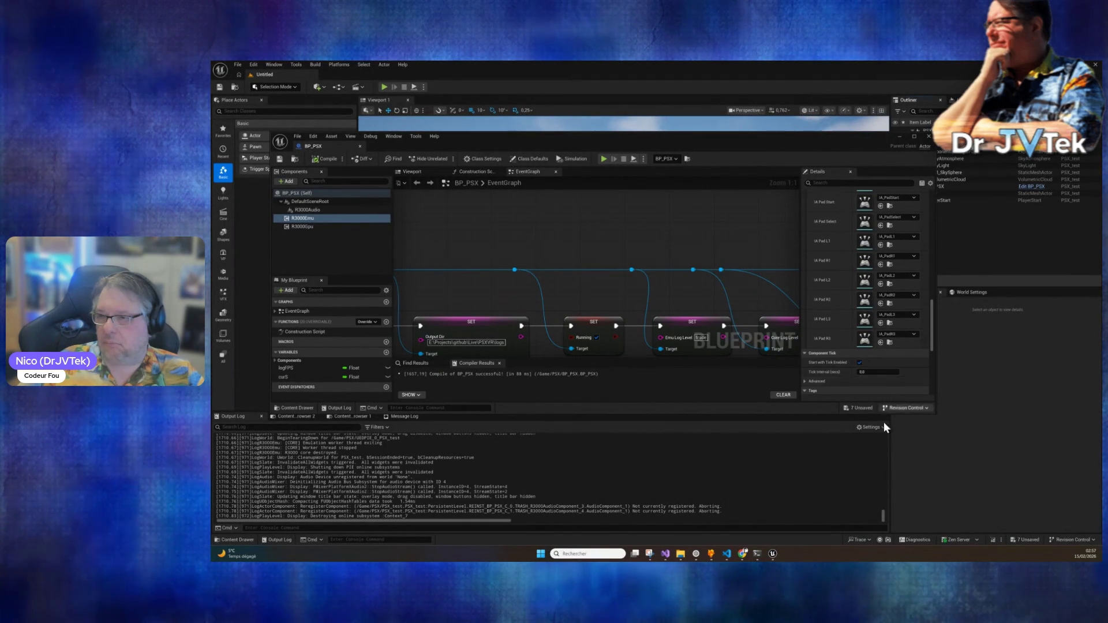
Step: Read Claude's reply, then scroll back through the emulator's earlier Output Log messages
left_click(757, 553)
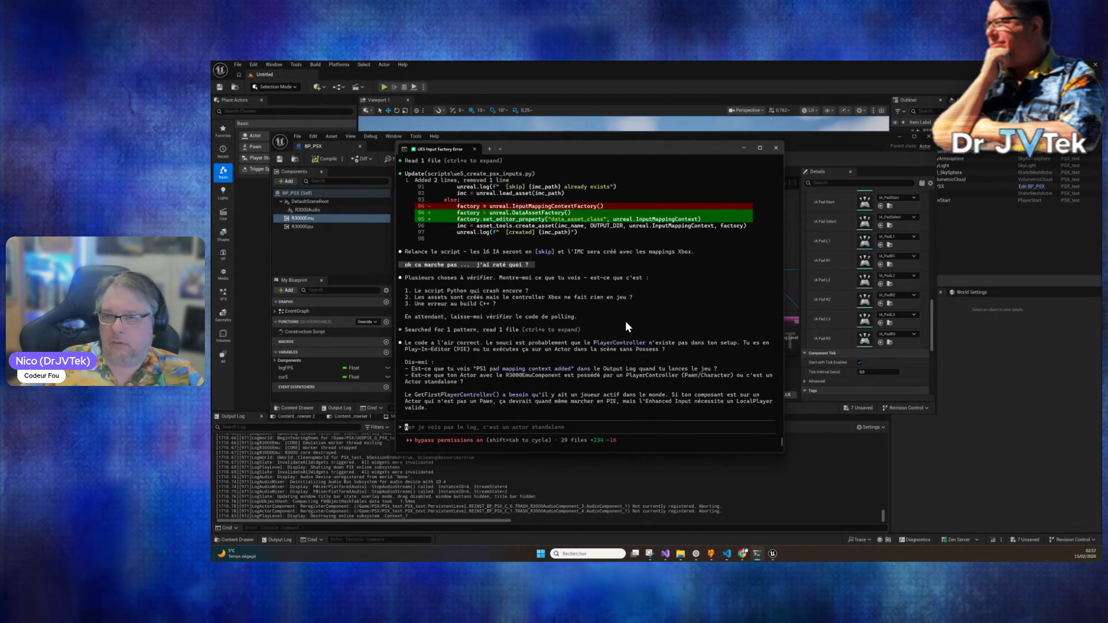
left_click(602, 480)
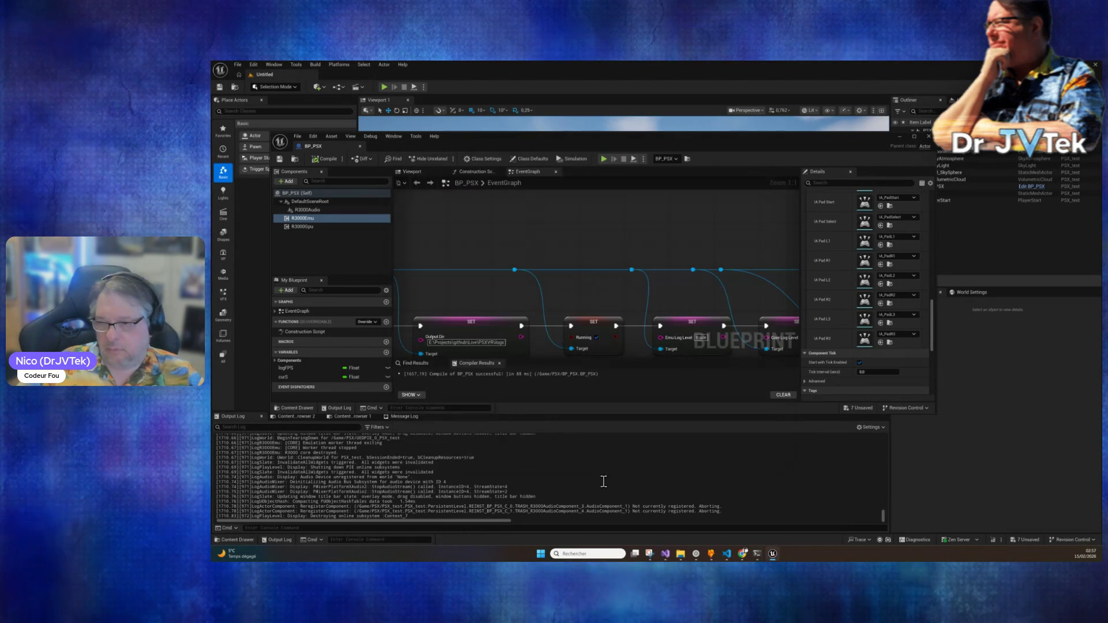
scroll(606, 482, "up", 5)
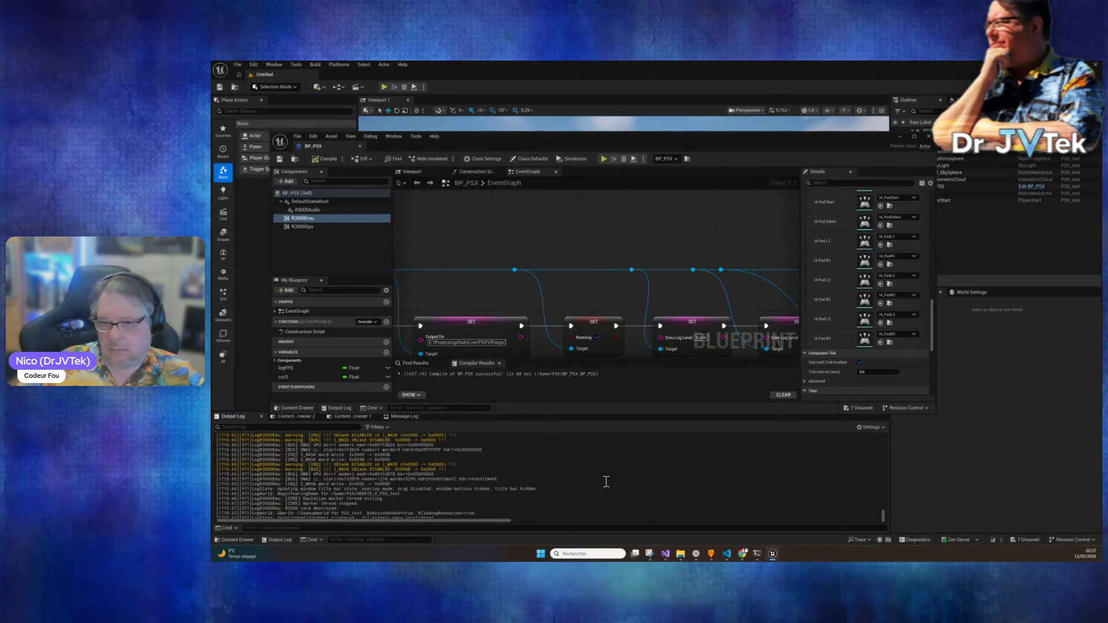
scroll(607, 481, "up", 10)
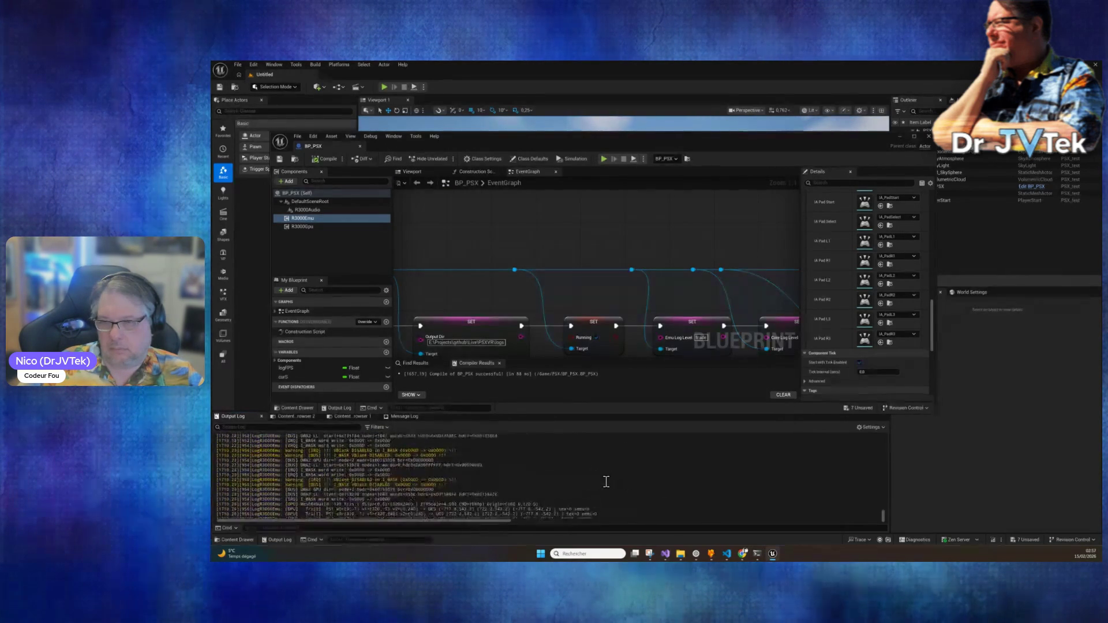
scroll(606, 481, "up", 10)
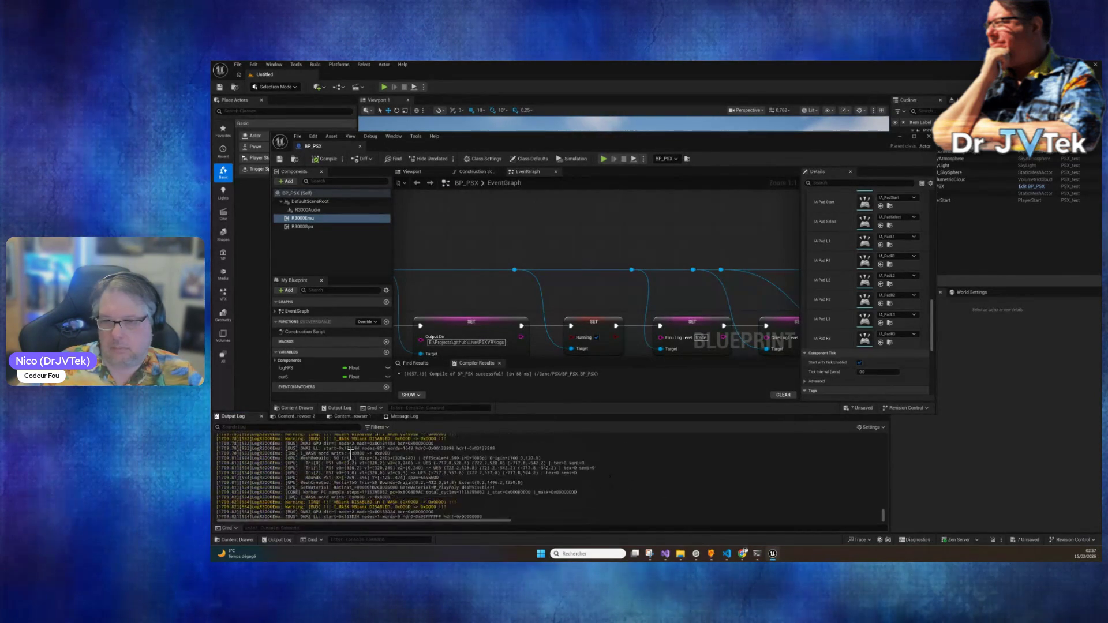
scroll(661, 473, "up", 6)
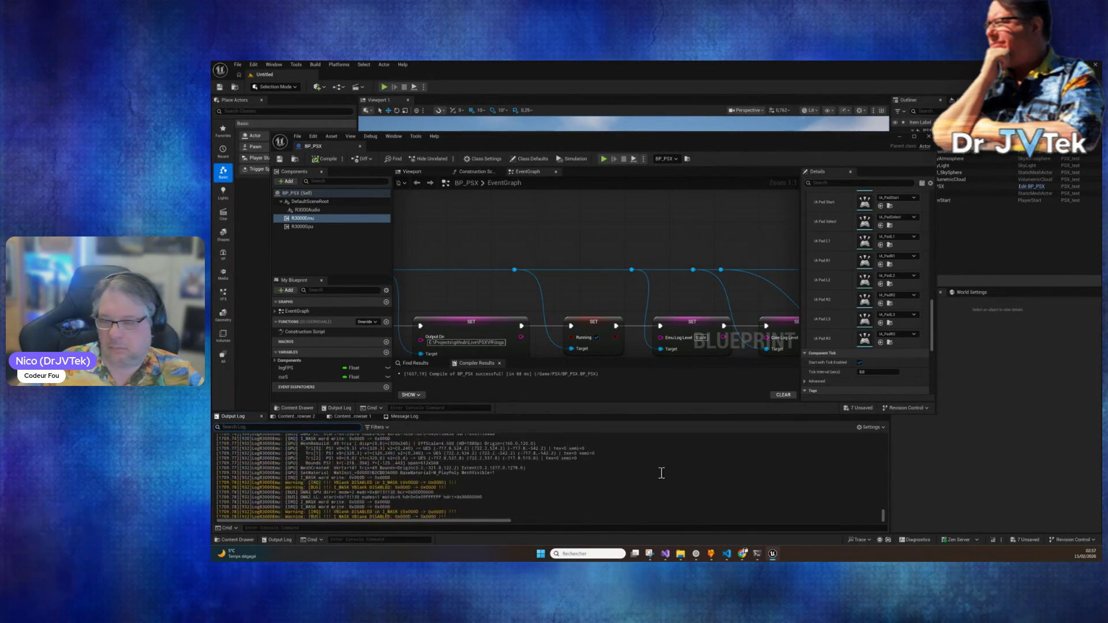
Step: Clear the Output Log and rerun the recent PSX input Python script
right_click(590, 457)
left_click(599, 392)
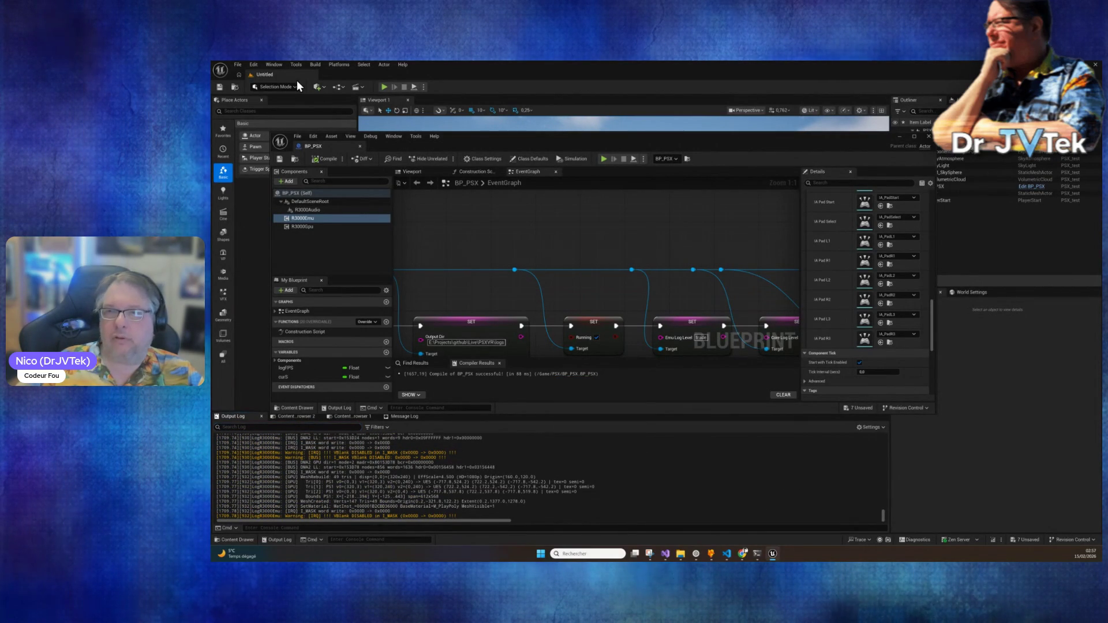
left_click(298, 64)
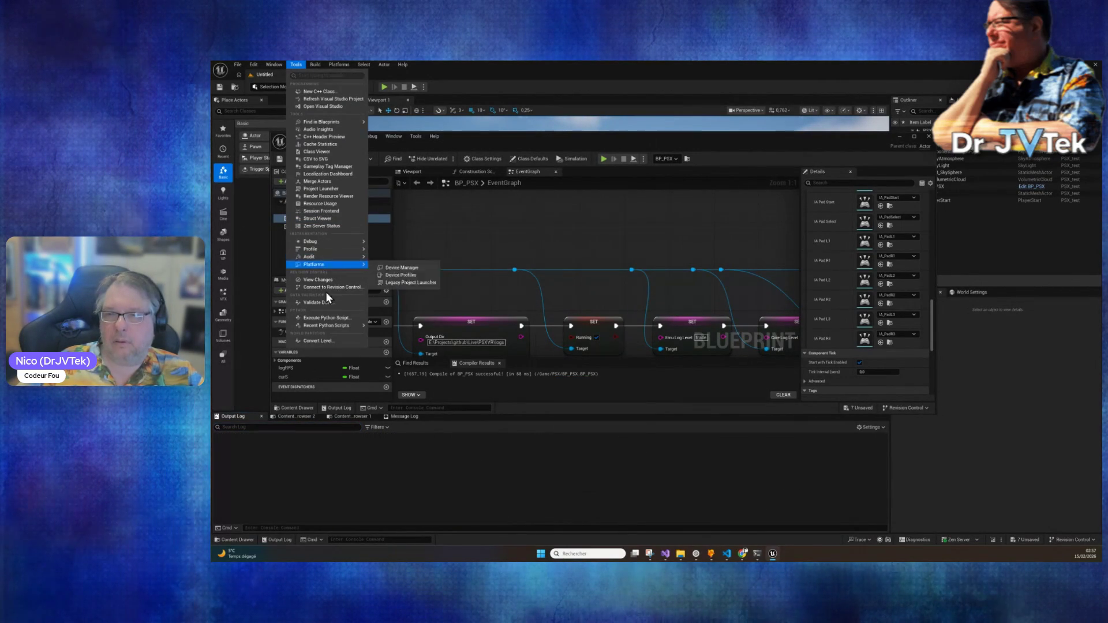
mouse_move(358, 327)
left_click(459, 330)
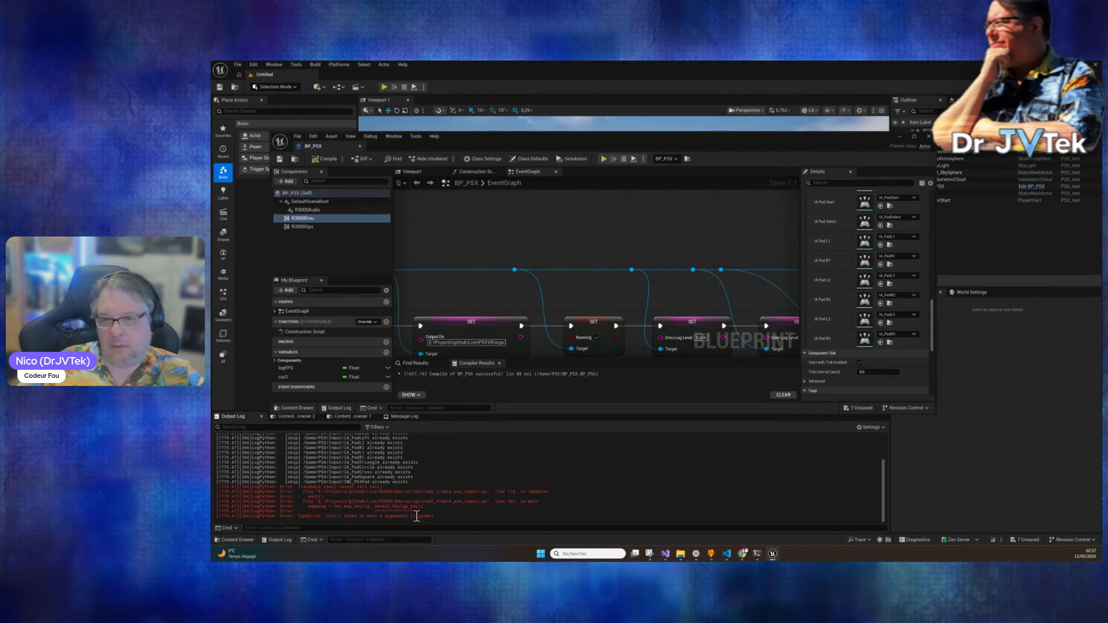
Step: Copy the script's log output ending in a TypeError and bring the Claude Code terminal forward
left_click_drag(417, 515, 404, 432)
left_click(404, 475)
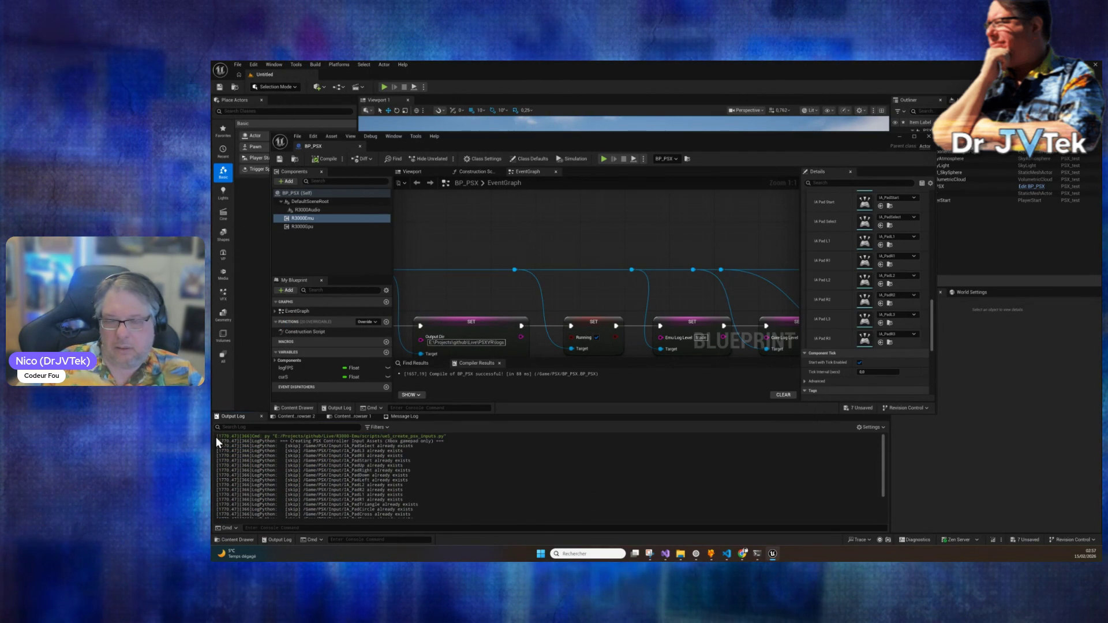
mouse_move(217, 437)
left_mouse_down()
mouse_move(358, 479)
mouse_move(524, 559)
left_mouse_up()
right_click(426, 498)
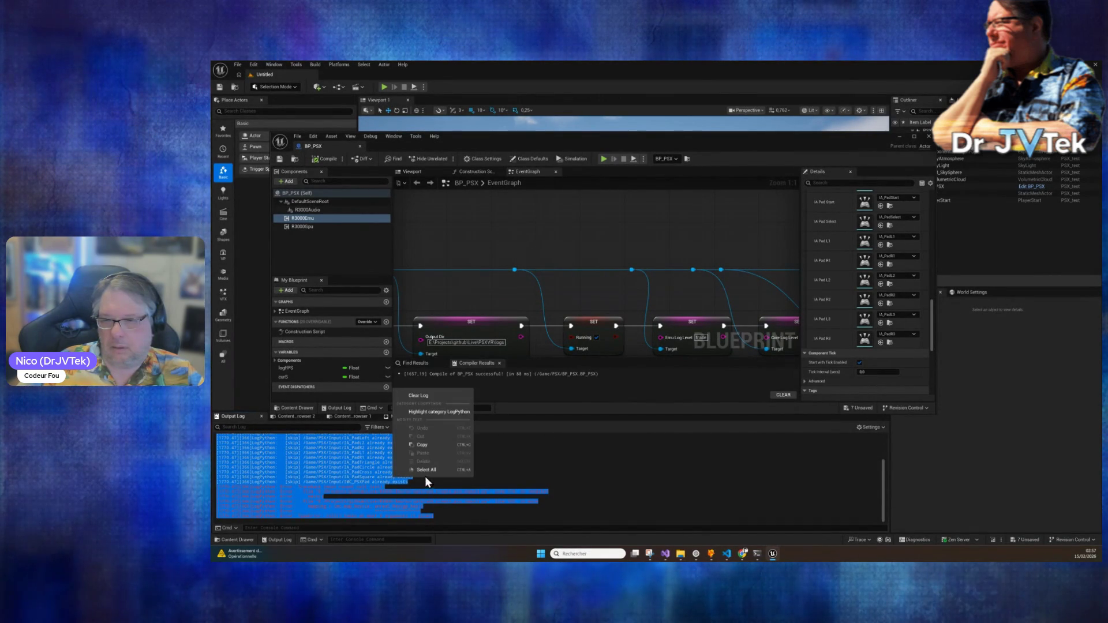
left_click(428, 446)
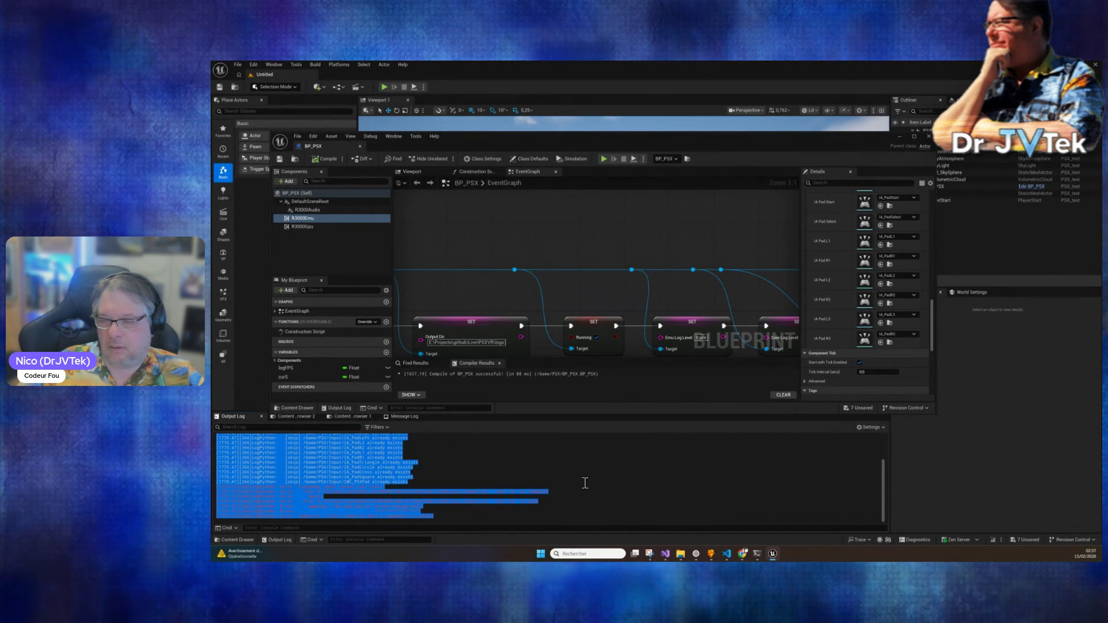
left_click(752, 560)
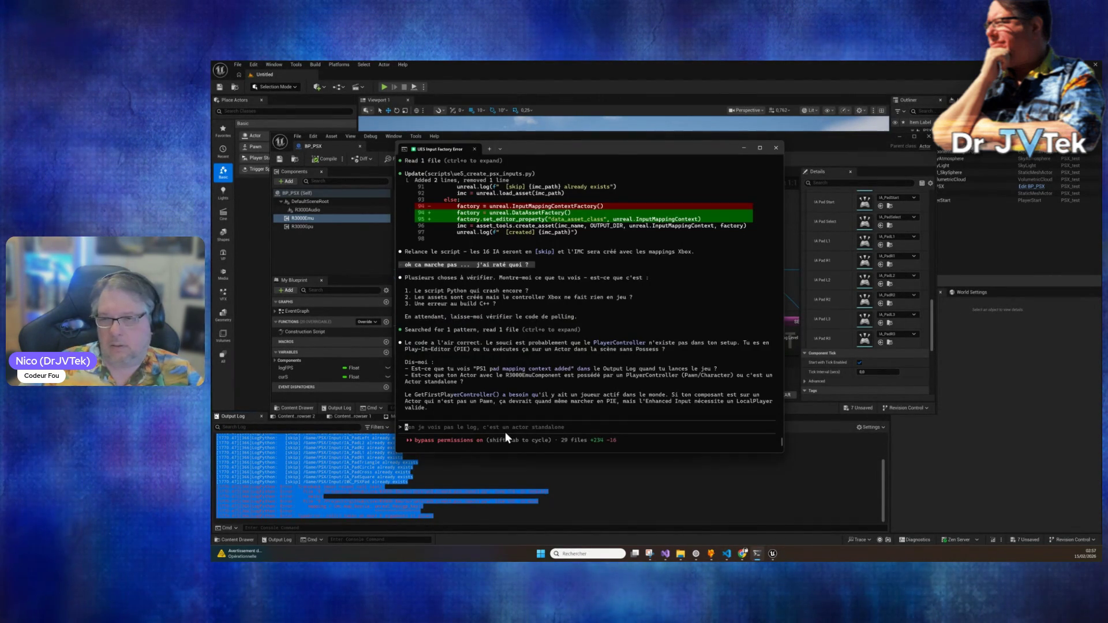
Step: Send Claude Code 'ha il y a encore un erreur' with the pasted error log
type("ha il y ")
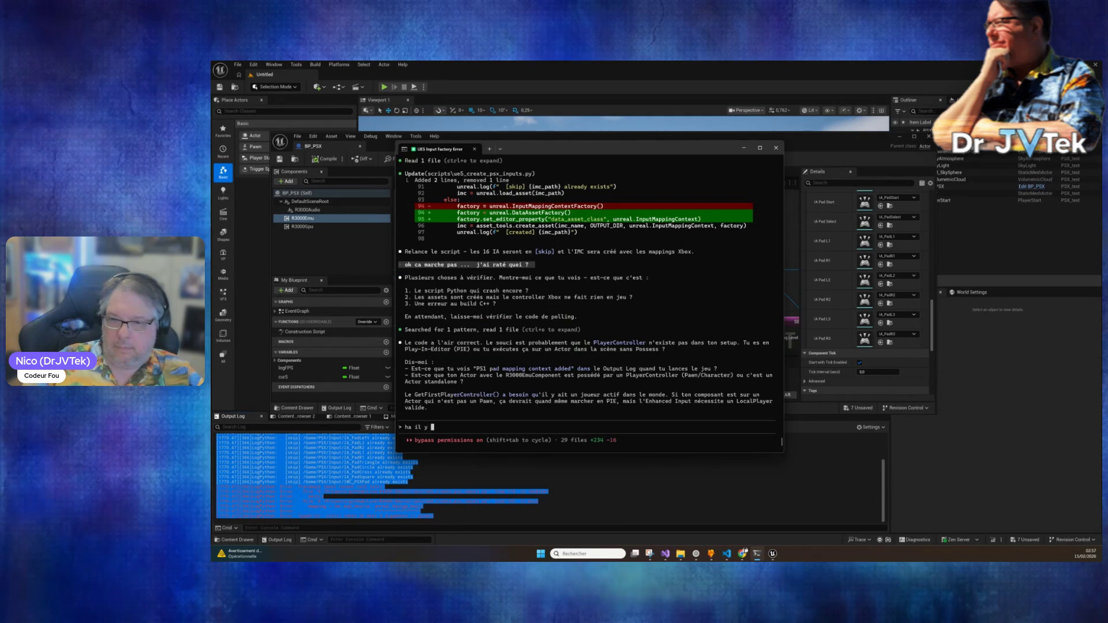
type("a encore un ee")
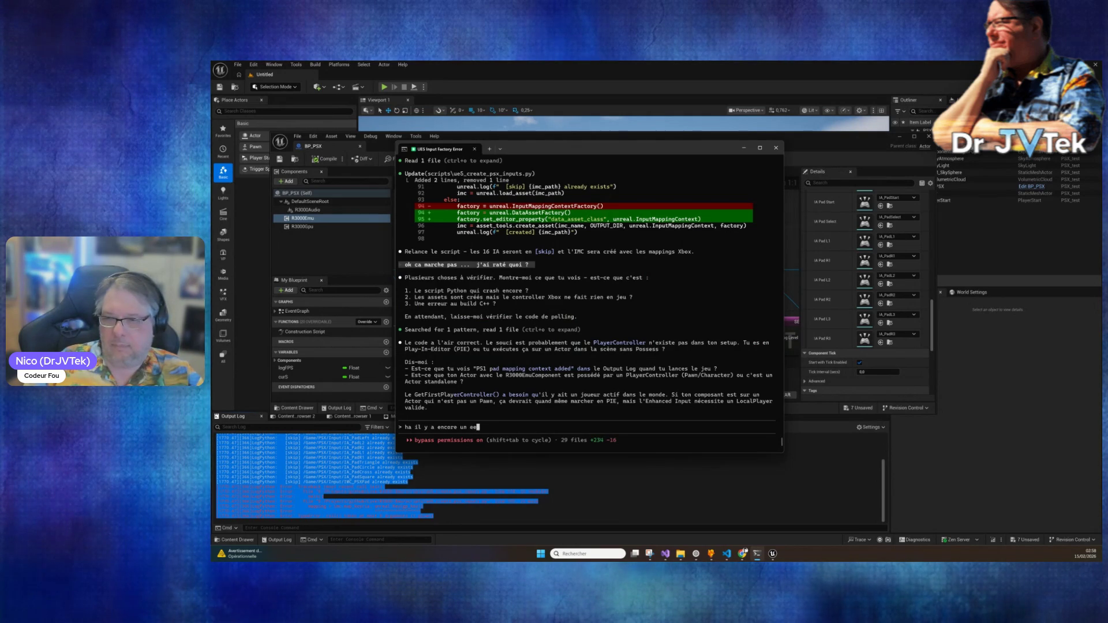
key("BackSpace")
type("rreur")
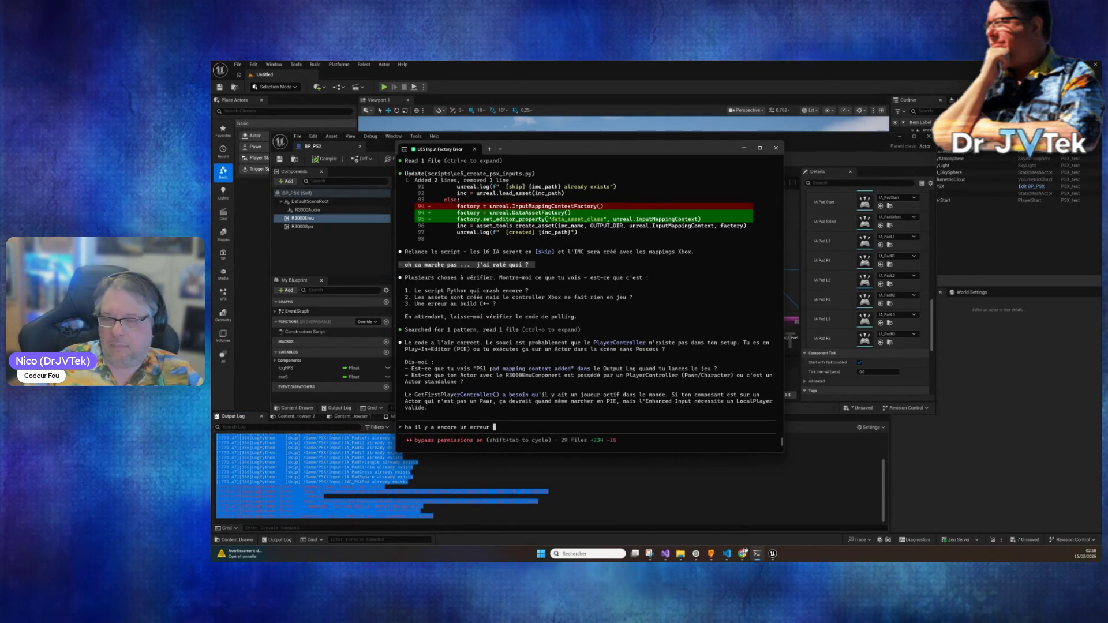
key("ctrl+v")
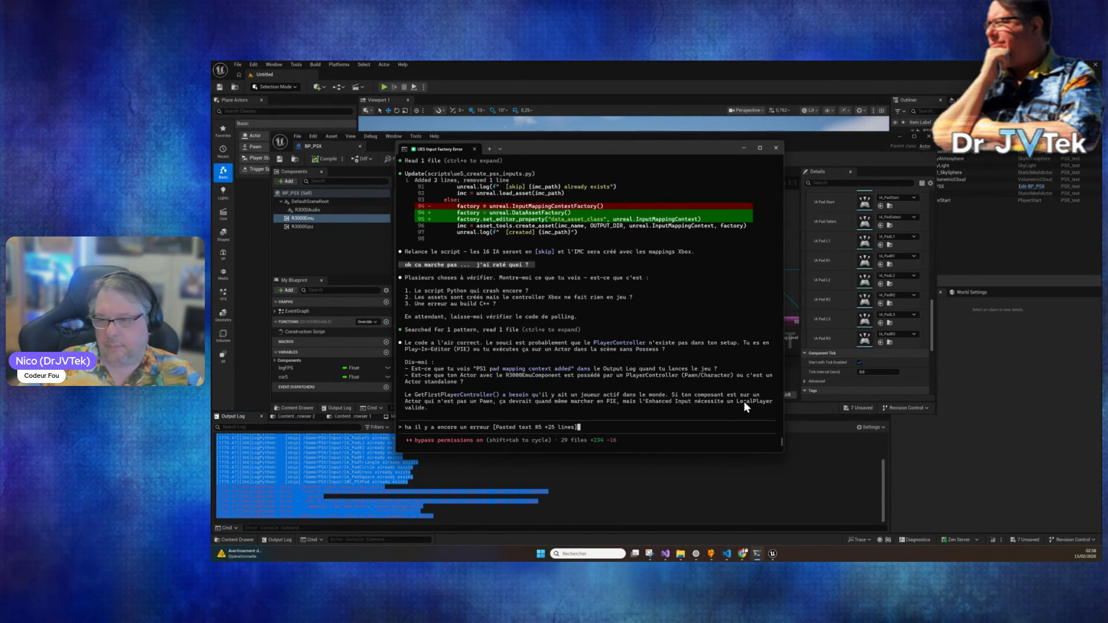
key("Return")
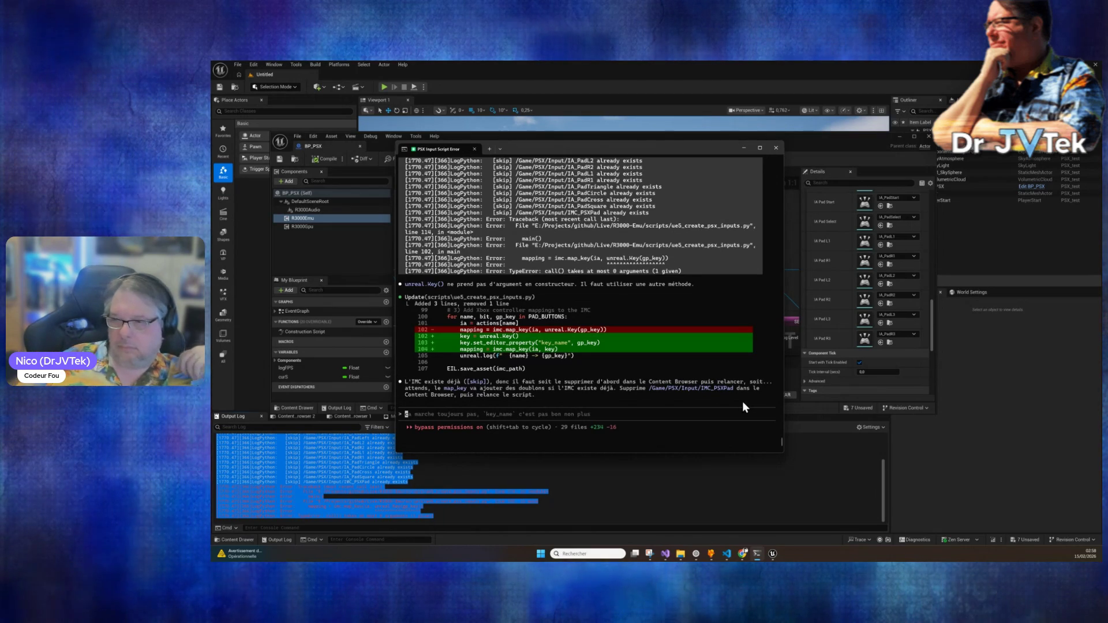
Step: Show the PSX/Input folder in Unreal and select all 17 pad input assets
left_click(617, 483)
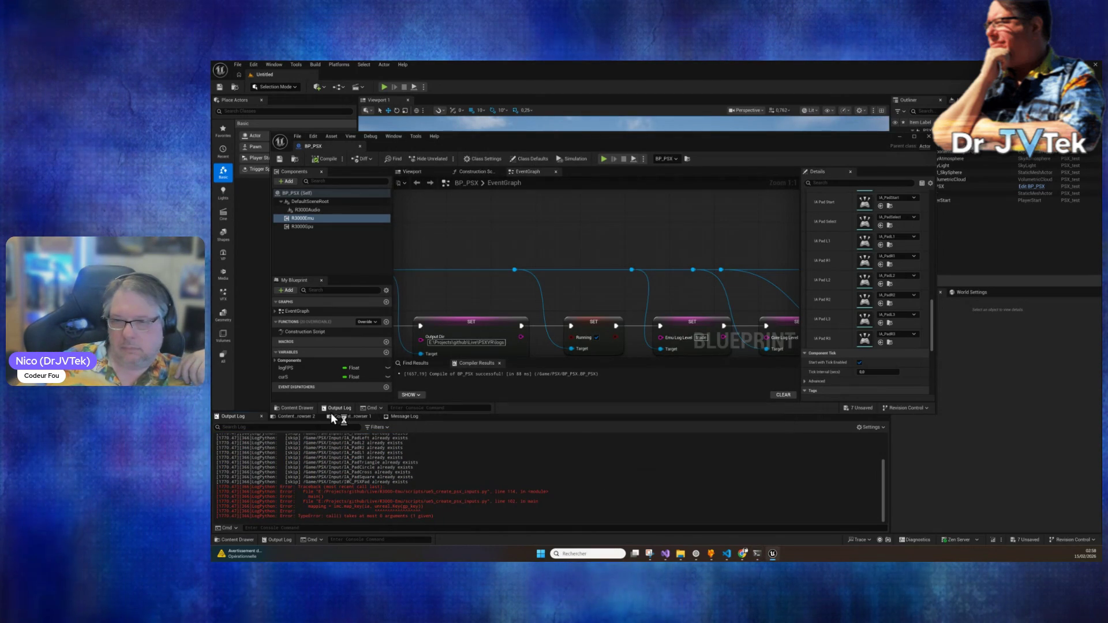
left_click(335, 416)
left_click(535, 499)
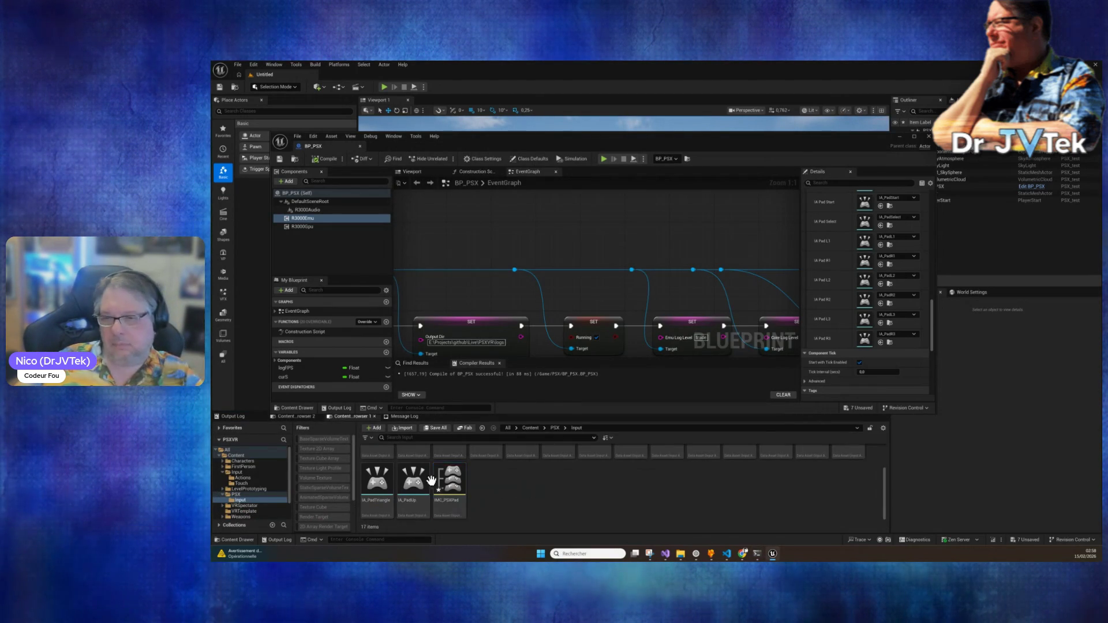
scroll(420, 467, "up", 2)
left_click(377, 465)
scroll(404, 473, "down", 2)
left_click(457, 489, "shift")
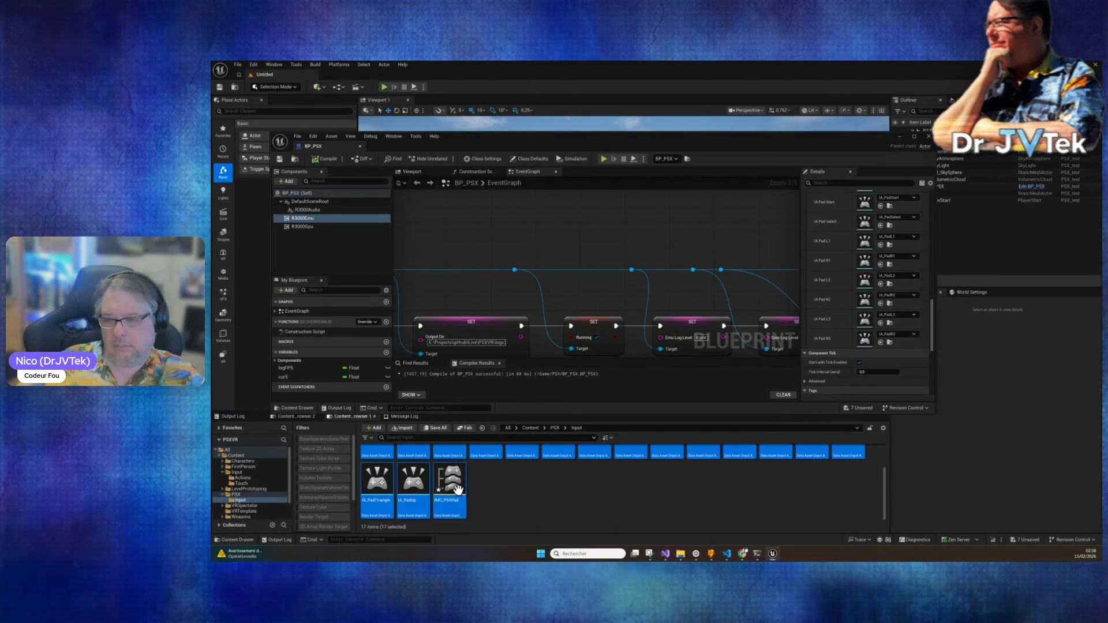
Step: Force delete all 17 selected assets from Content/PSX/Input
key("Delete")
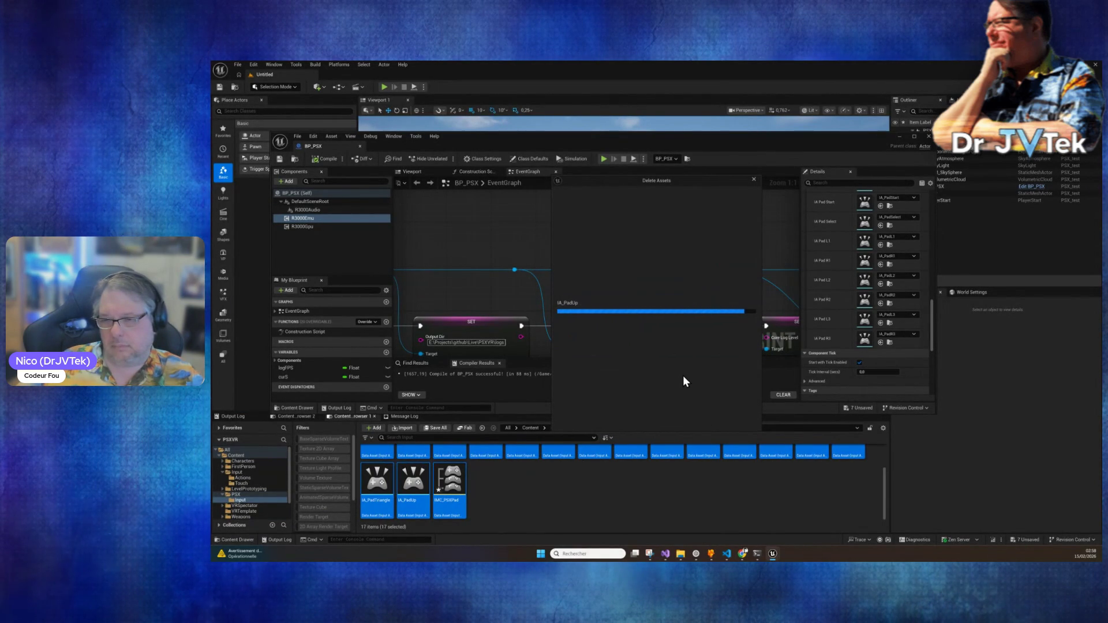
left_click(667, 421)
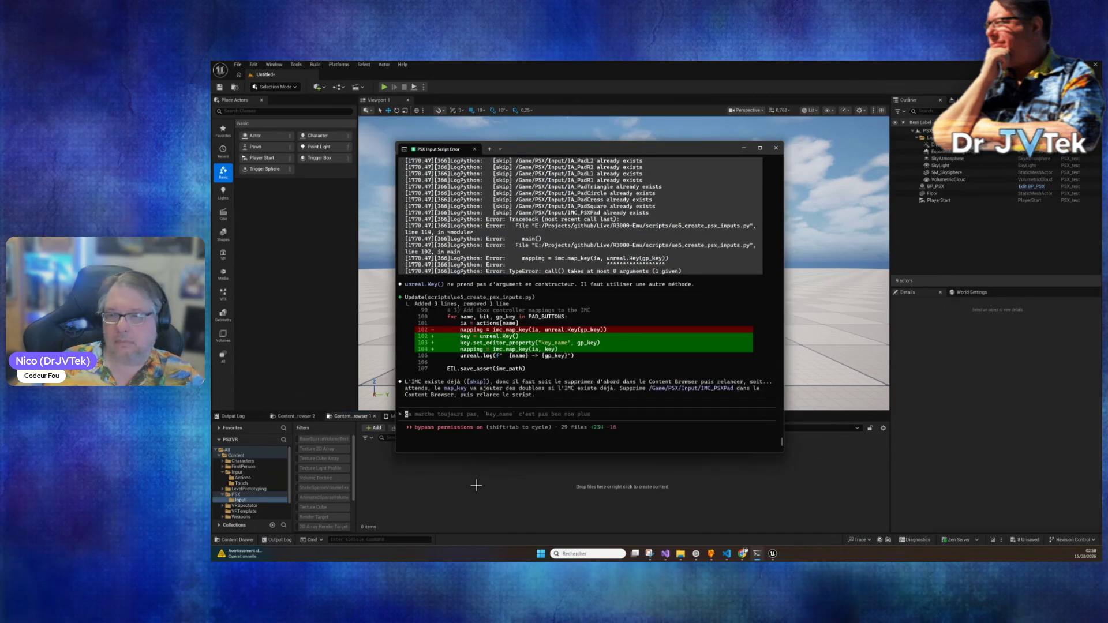
Step: Rerun the pad input creation script and review its messages in the Output Log
left_click(298, 65)
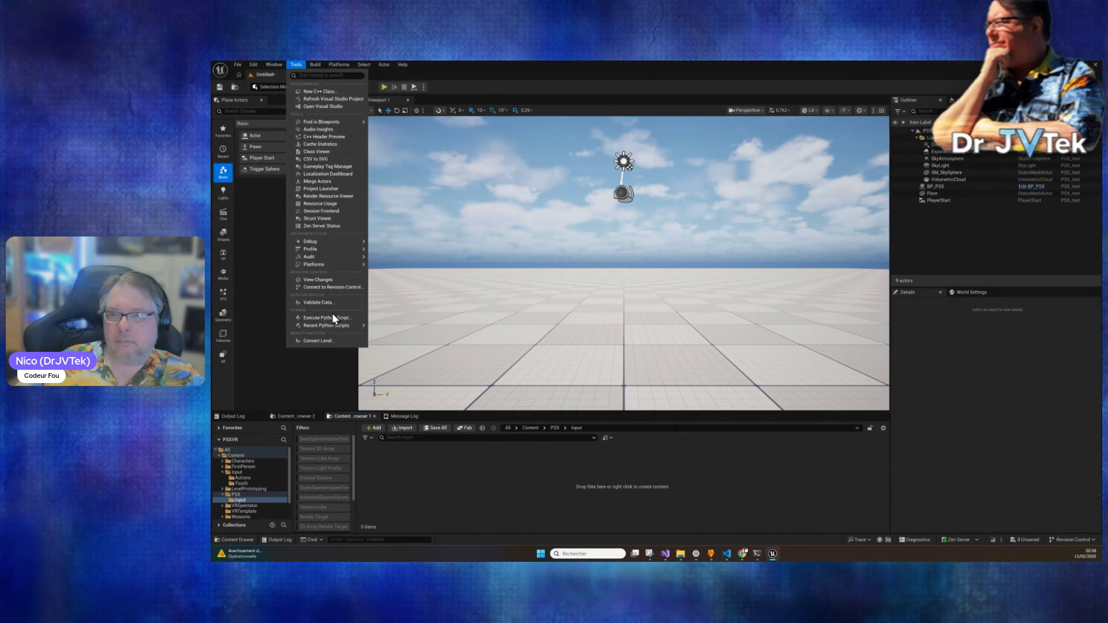
mouse_move(337, 327)
left_click(525, 330)
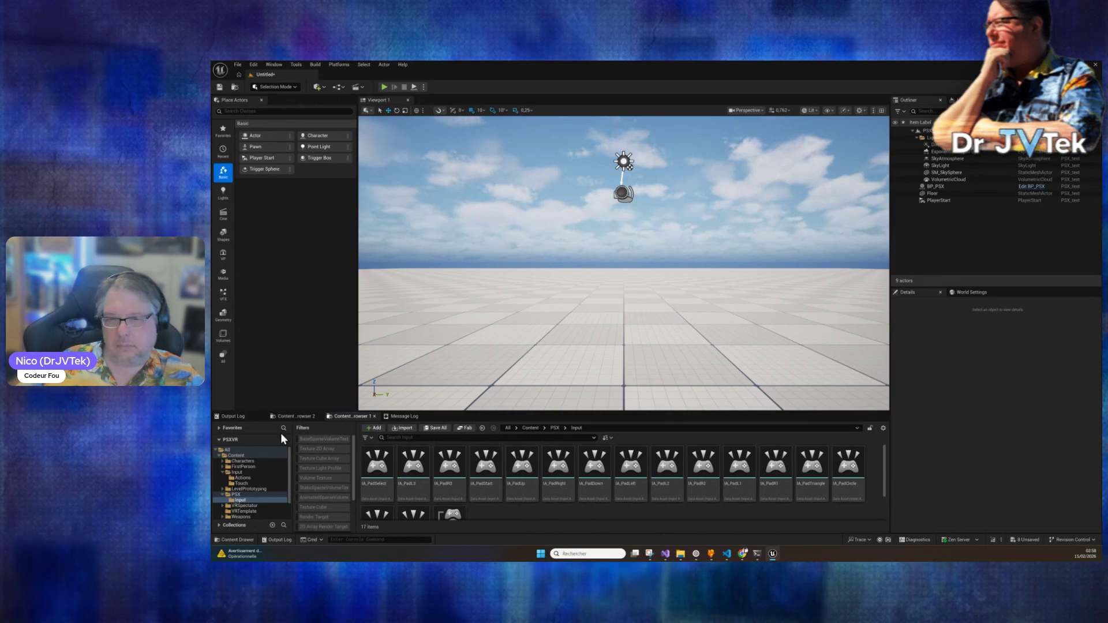
left_click(249, 422)
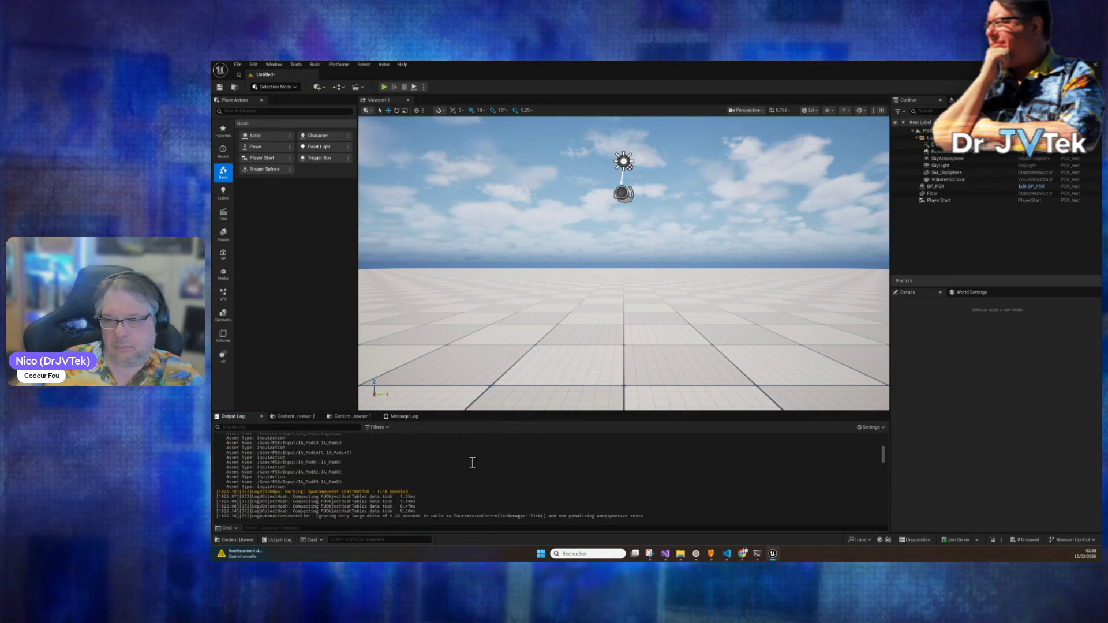
scroll(472, 463, "down", 15)
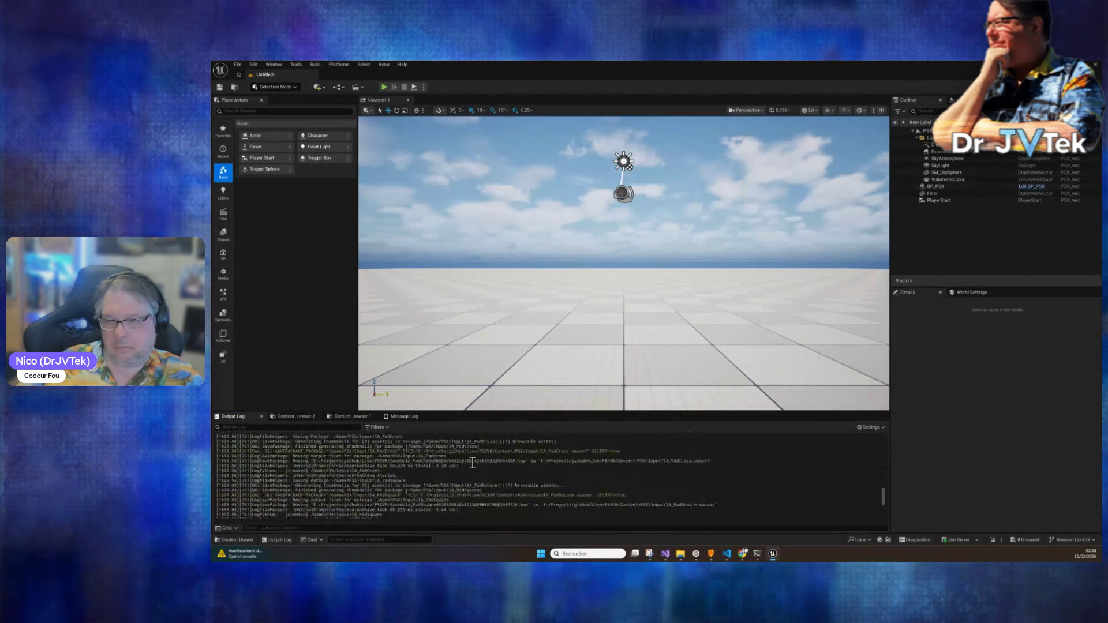
scroll(473, 463, "up", 10)
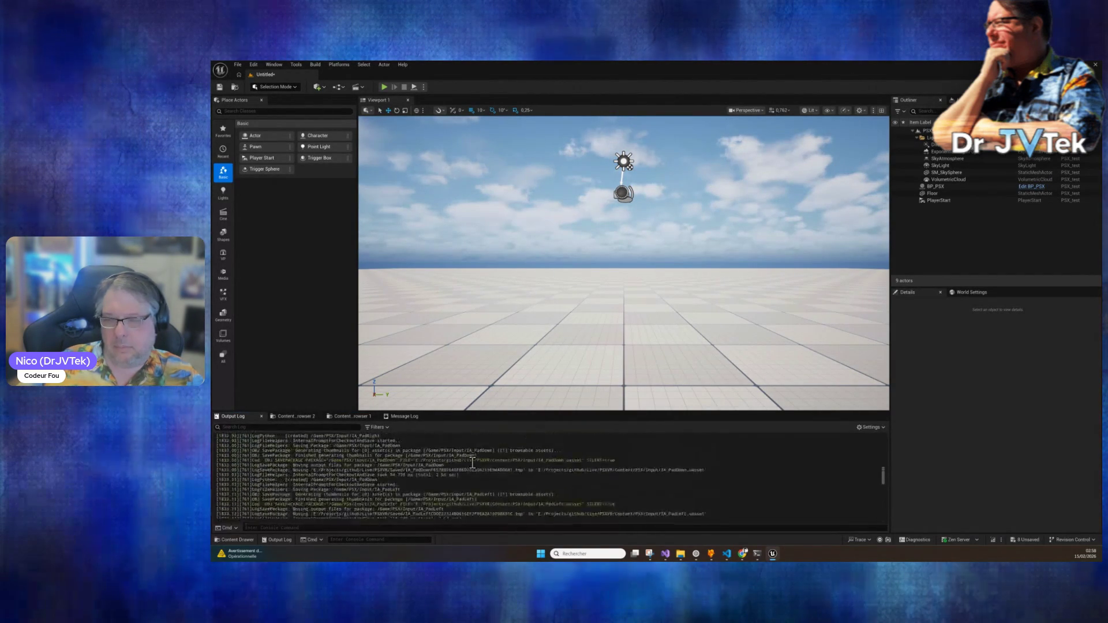
scroll(472, 463, "up", 10)
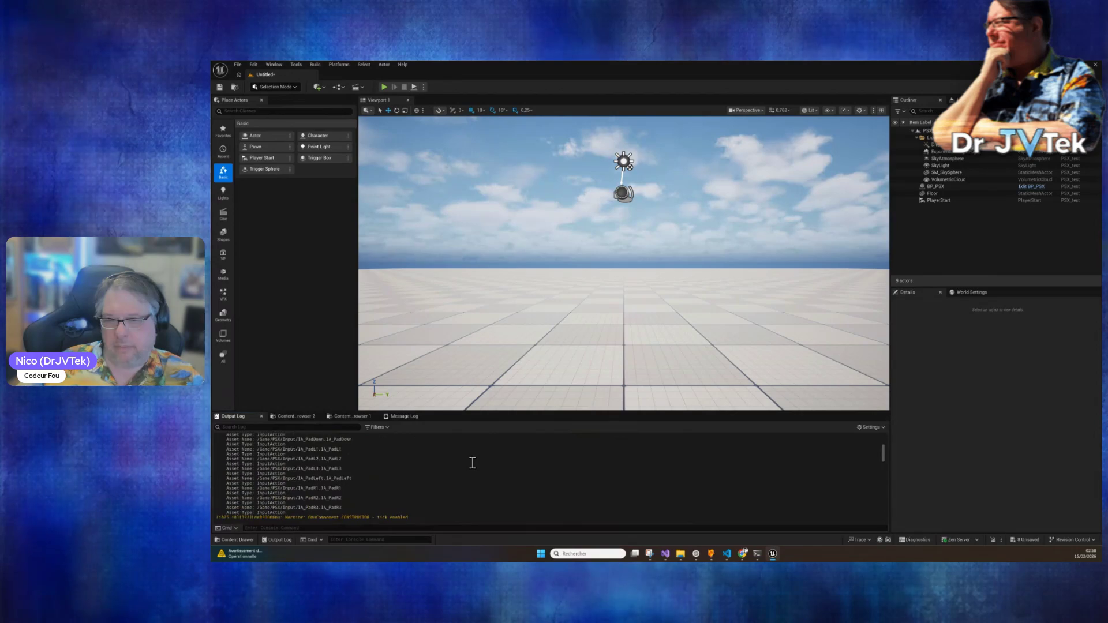
scroll(404, 466, "down", 6)
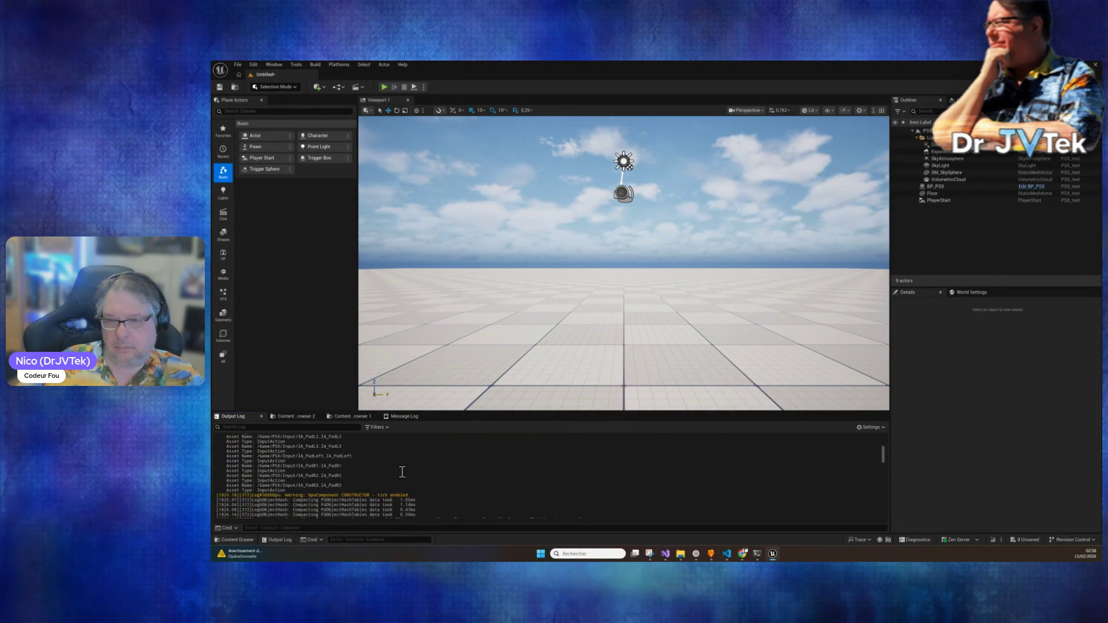
scroll(291, 477, "down", 3)
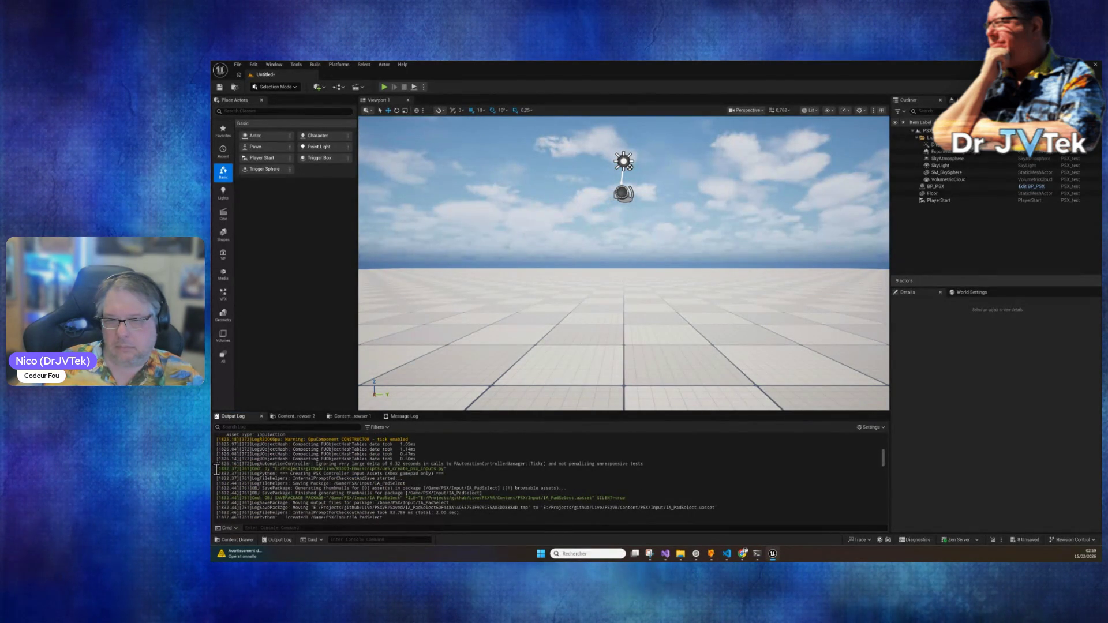
Step: Copy the script's log lines and paste them into the Claude Code prompt
left_click_drag(309, 478, 721, 558)
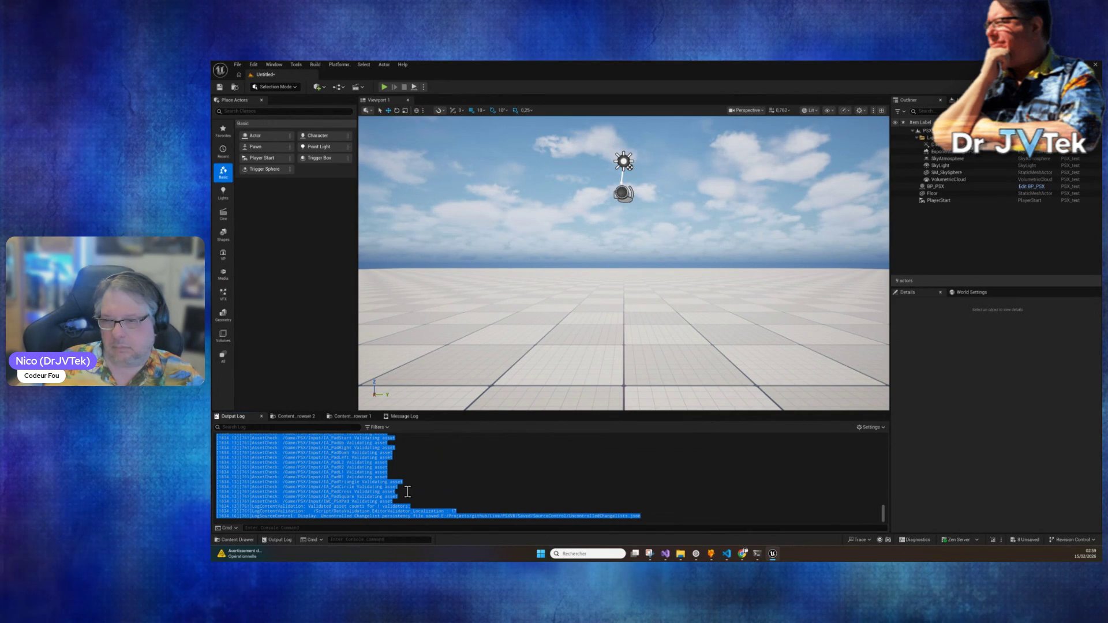
right_click(375, 475)
left_click(404, 442)
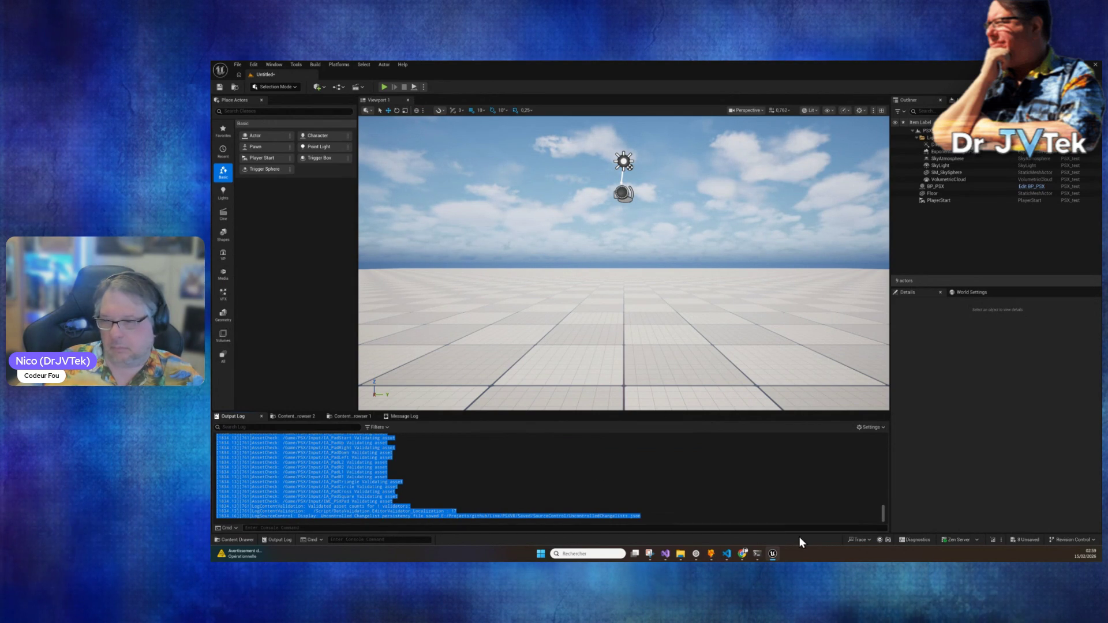
left_click(758, 554)
key("ctrl+v")
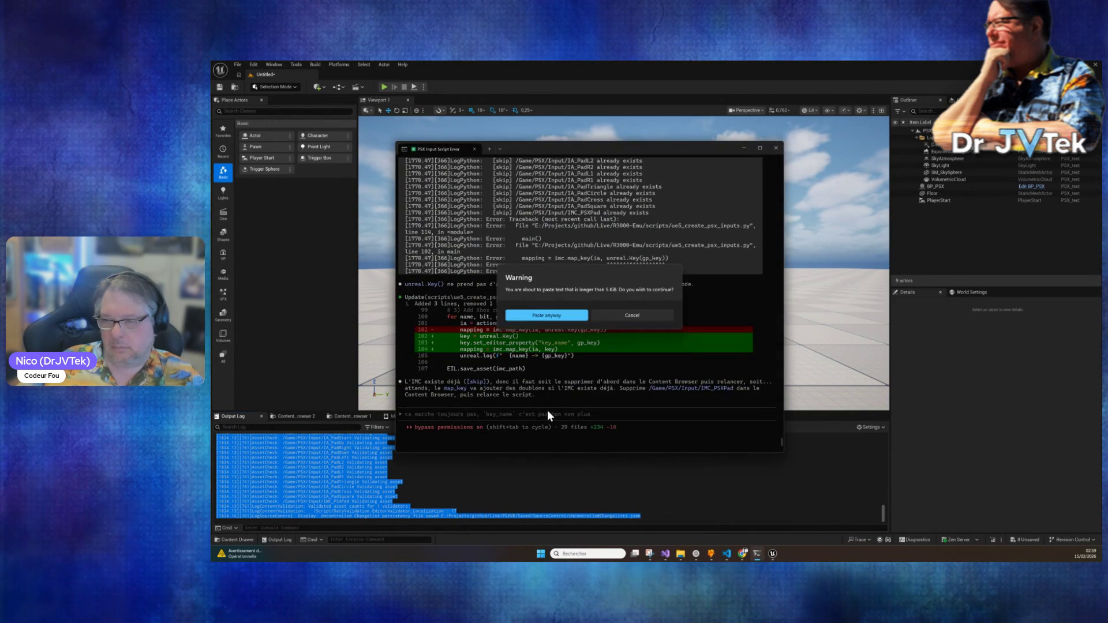
Step: Send the pasted editor log to Claude Code, then reopen the BP_PSX Blueprint in Unreal
left_click(571, 316)
key("Return")
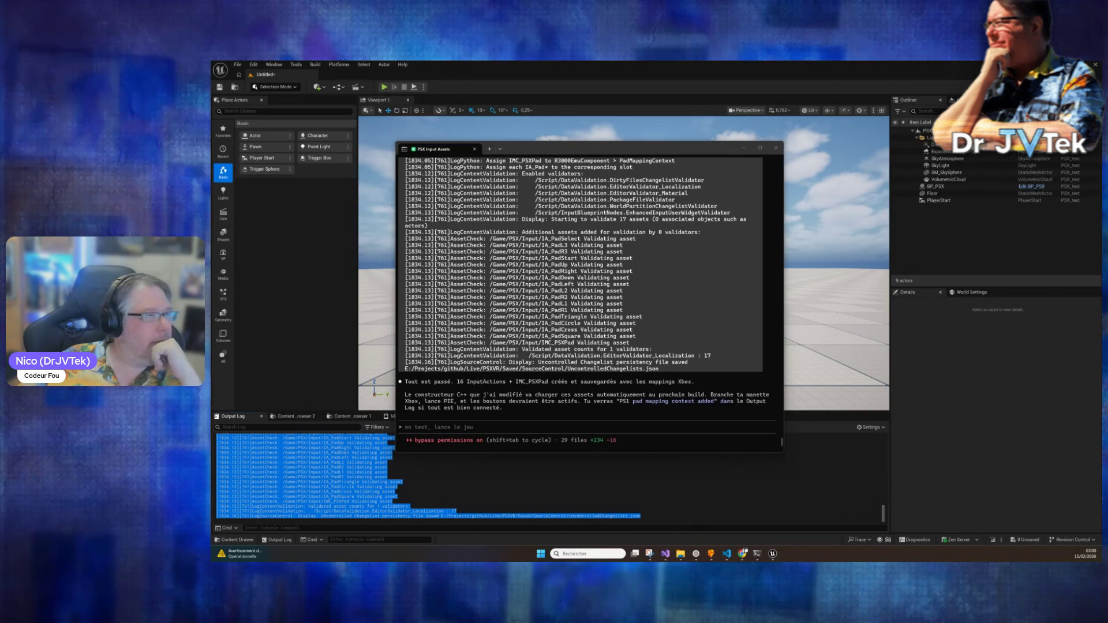
key("alt+Tab")
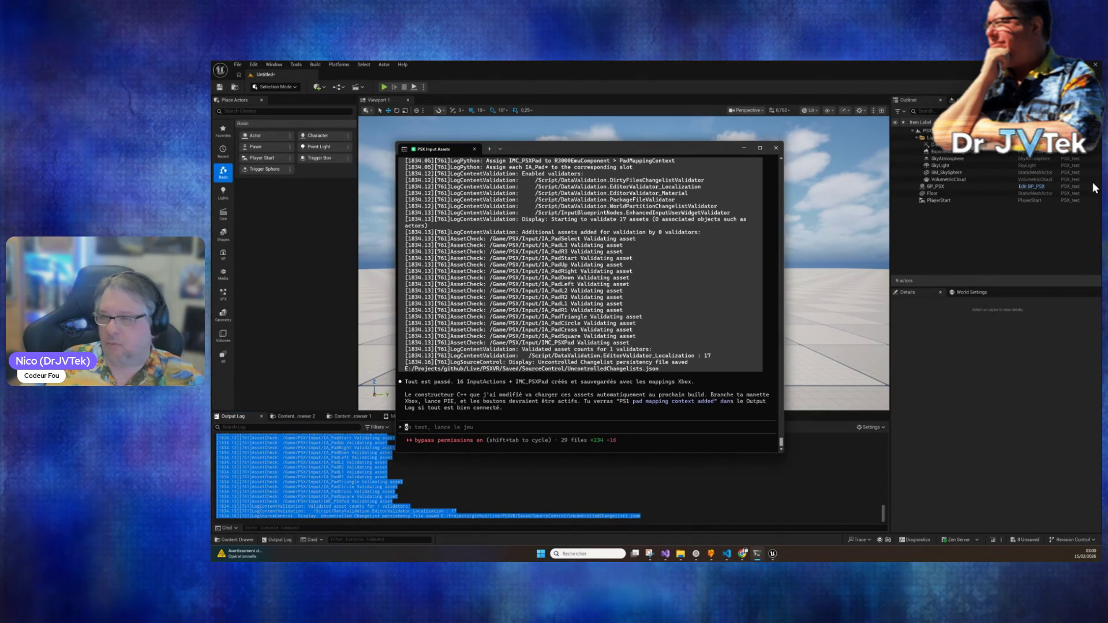
left_click(1046, 179)
left_click(1033, 194)
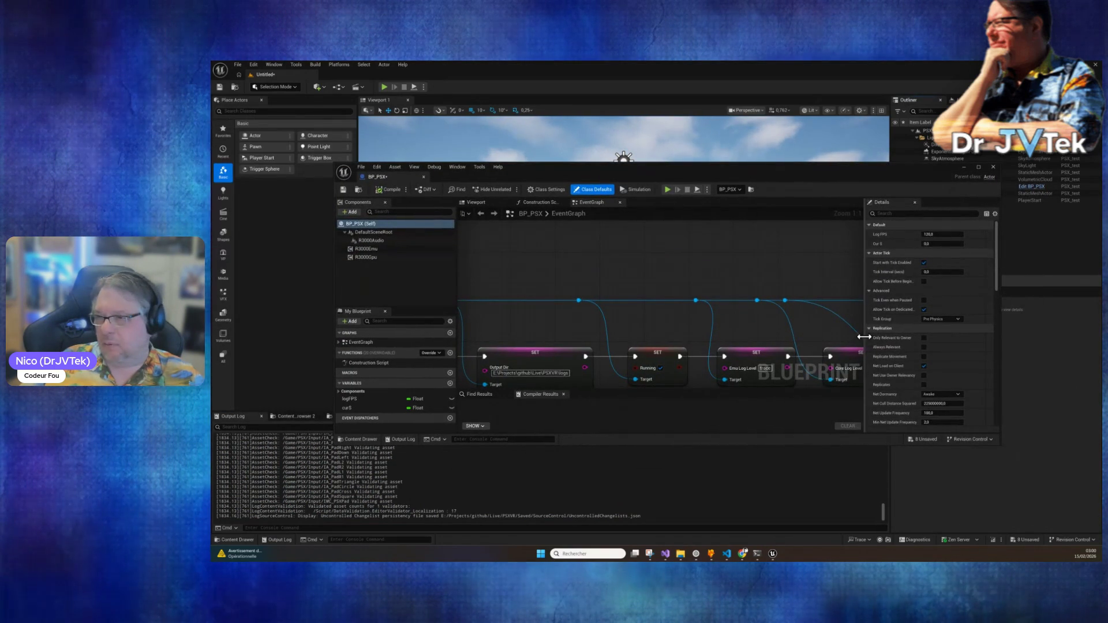
Step: Select the R3000Emu component in BP_PSX, then compile and save the blueprint
left_click(377, 250)
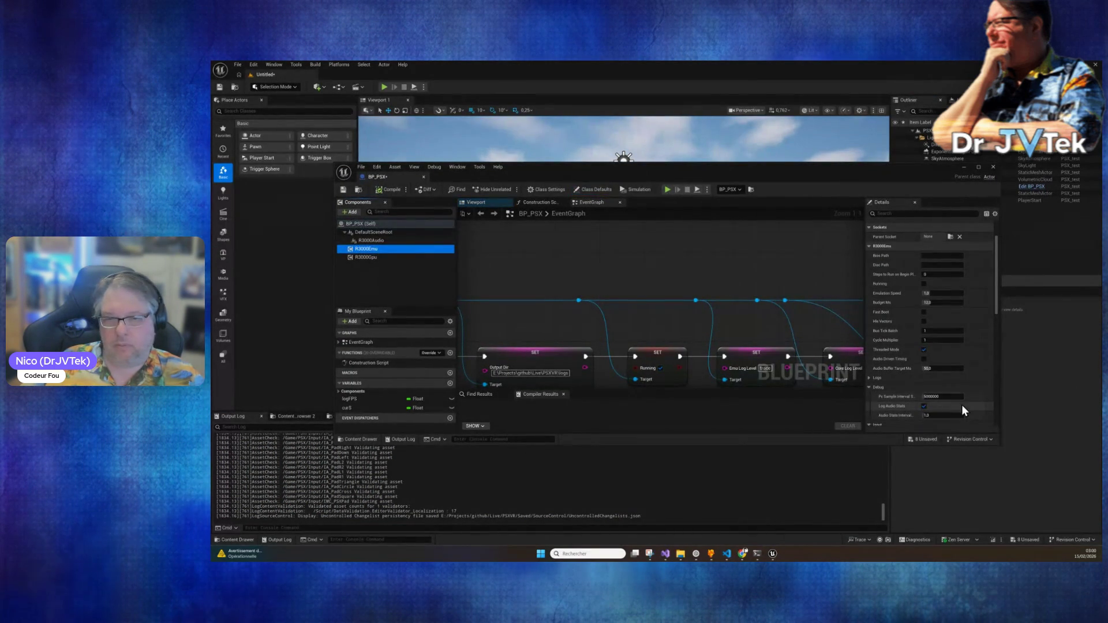
scroll(927, 386, "down", 5)
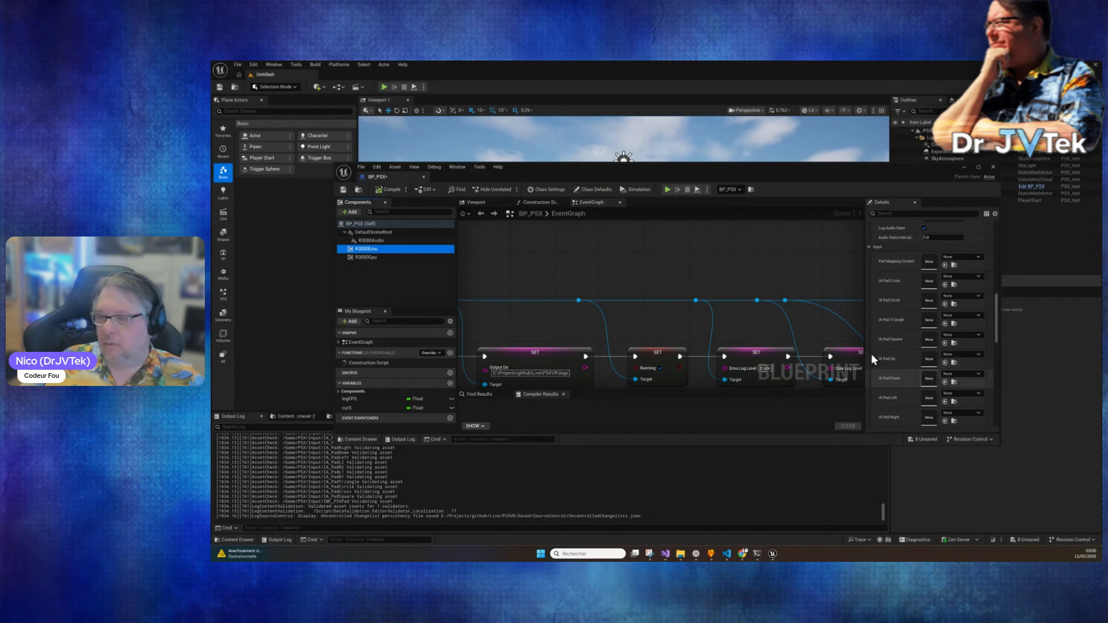
left_click(386, 188)
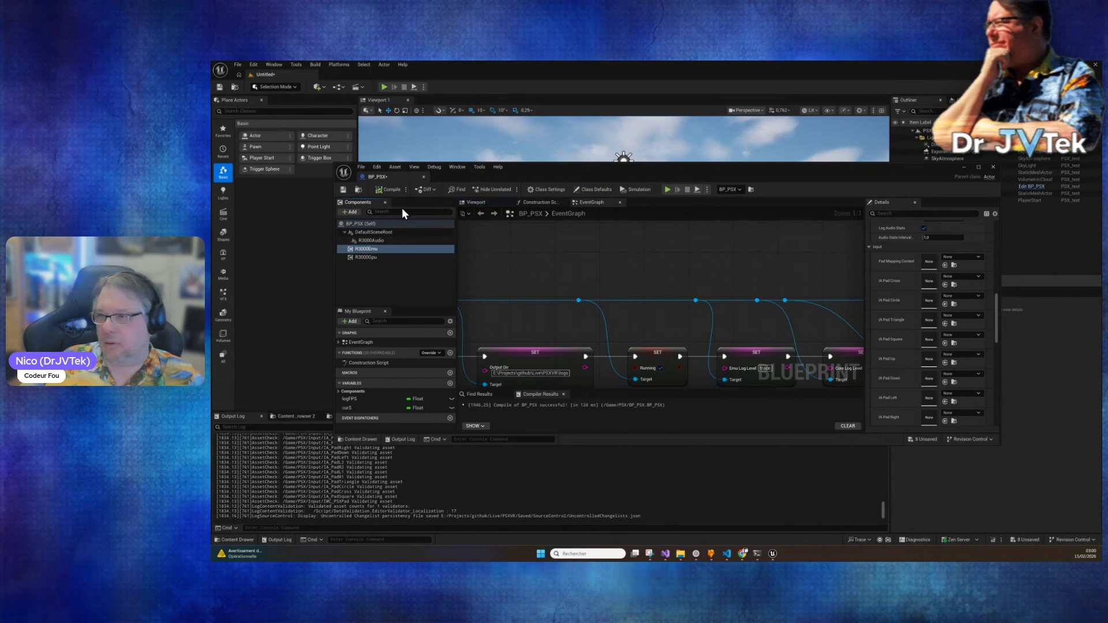
left_click(344, 189)
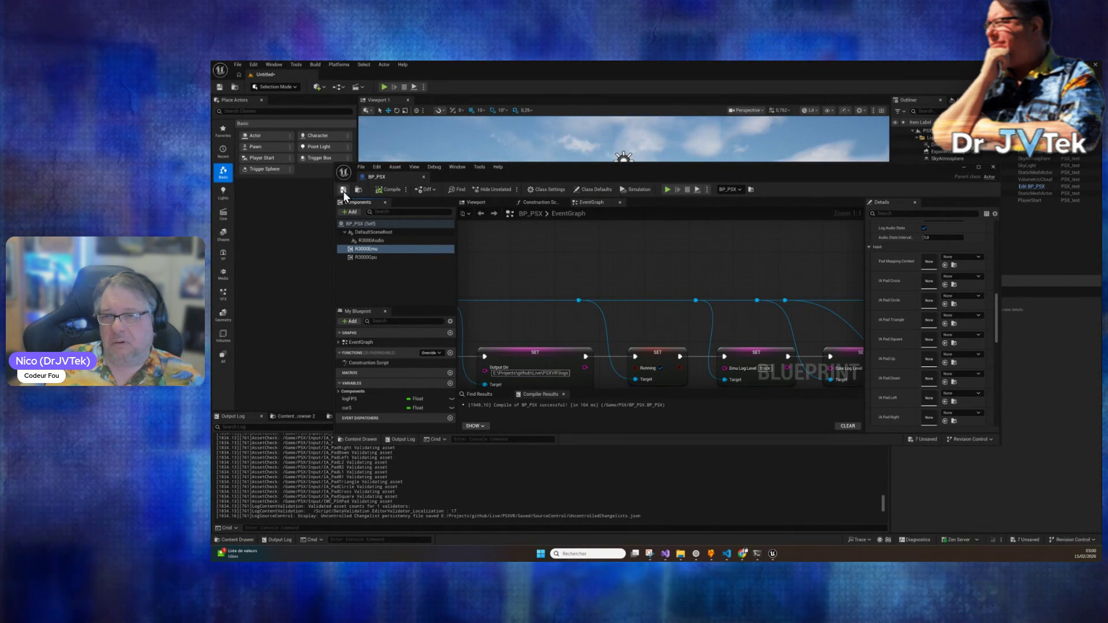
left_click(392, 190)
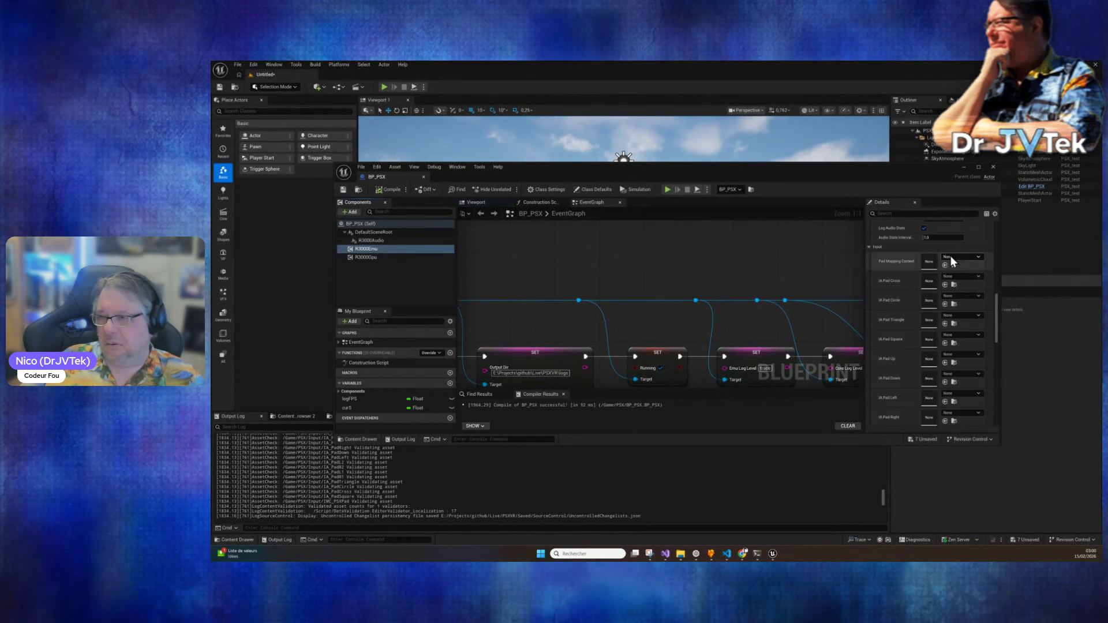
Step: Set R3000Emu's Pad Mapping Context to IMC_PSXPad, review the IA Pad slots, and close BP_PSX
left_click(982, 257)
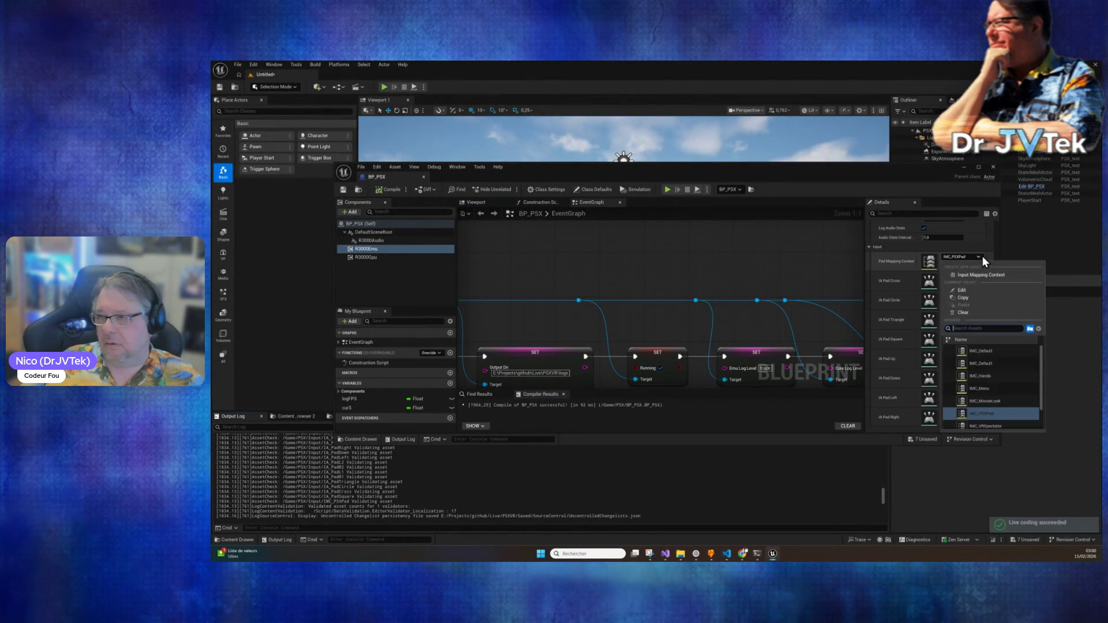
left_click(981, 245)
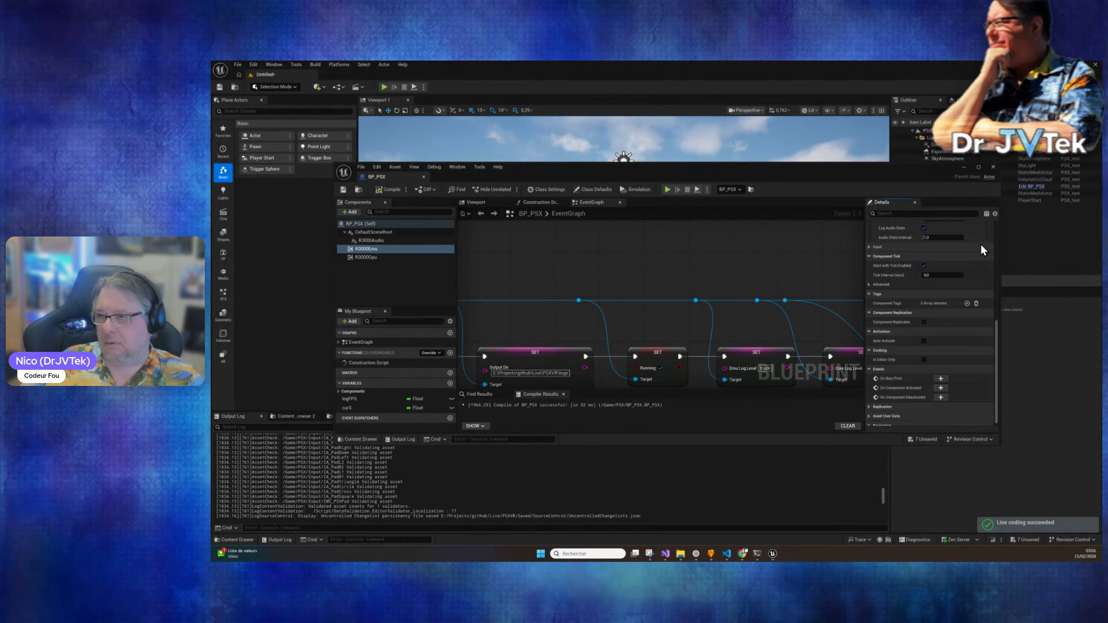
left_click(868, 248)
scroll(920, 310, "down", 2)
scroll(922, 311, "down", 4)
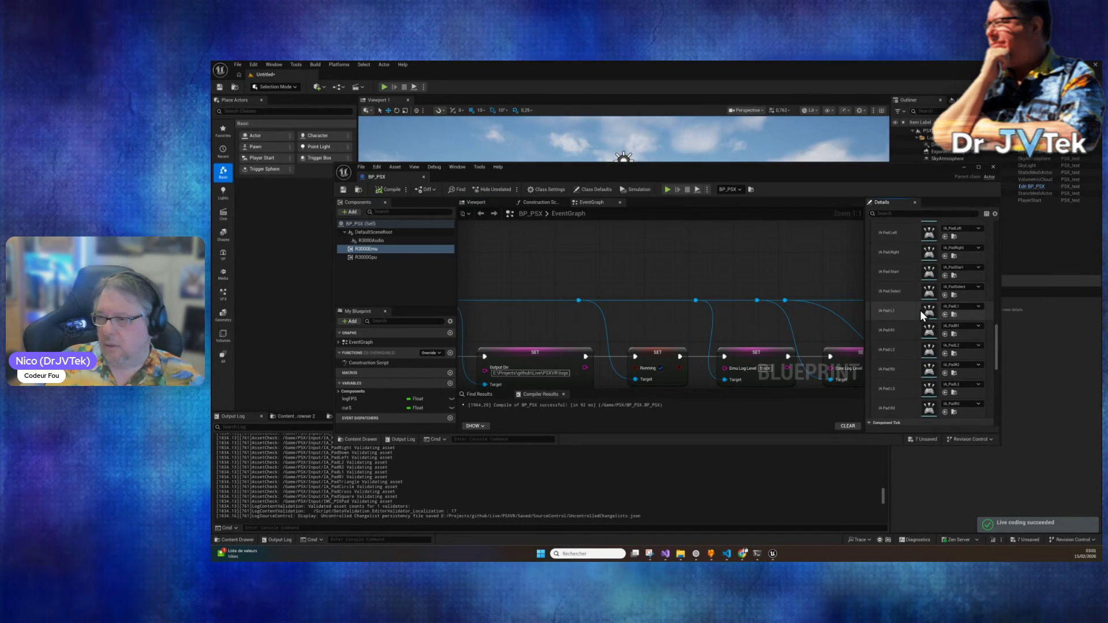
scroll(922, 313, "up", 6)
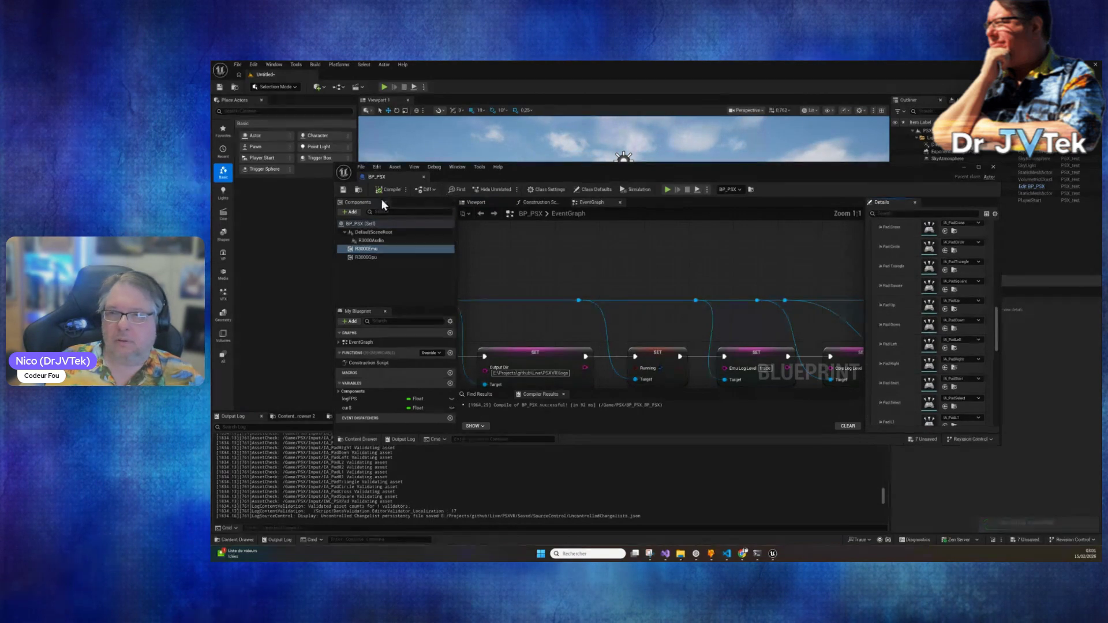
left_click(994, 167)
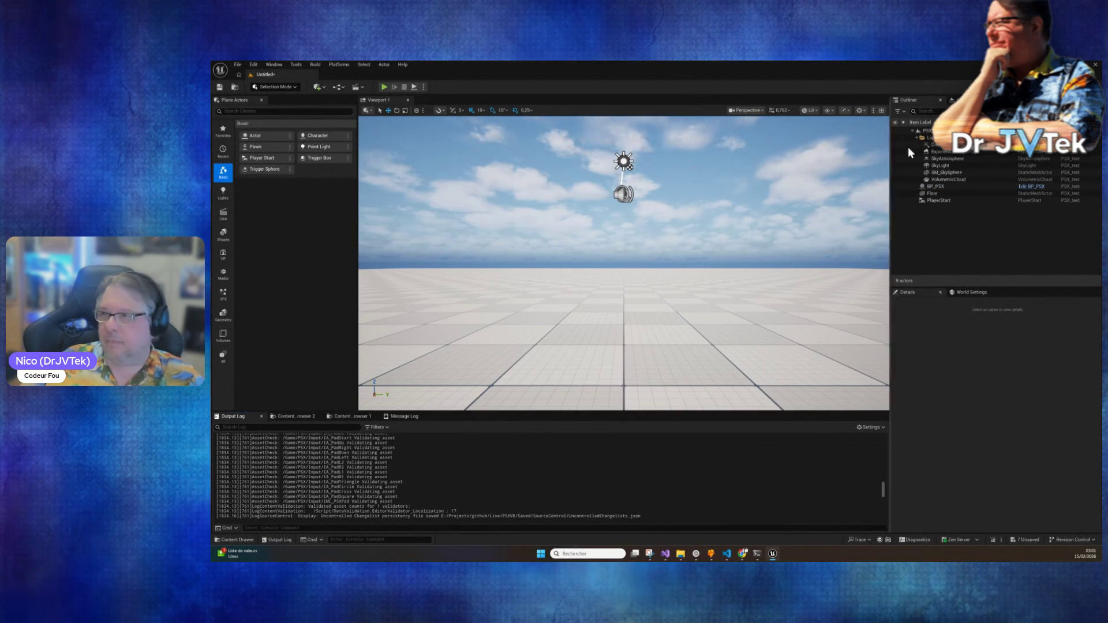
Step: Open the R3000-Emu project folder in File Explorer and preview RidgeRacerTest.png
left_click(681, 559)
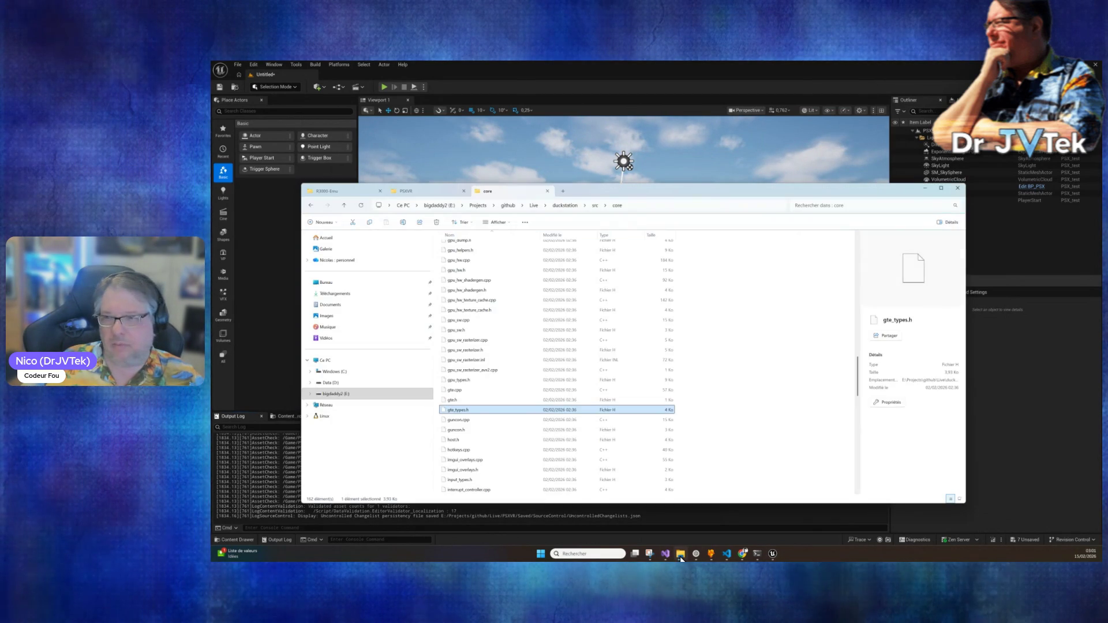
left_click(346, 191)
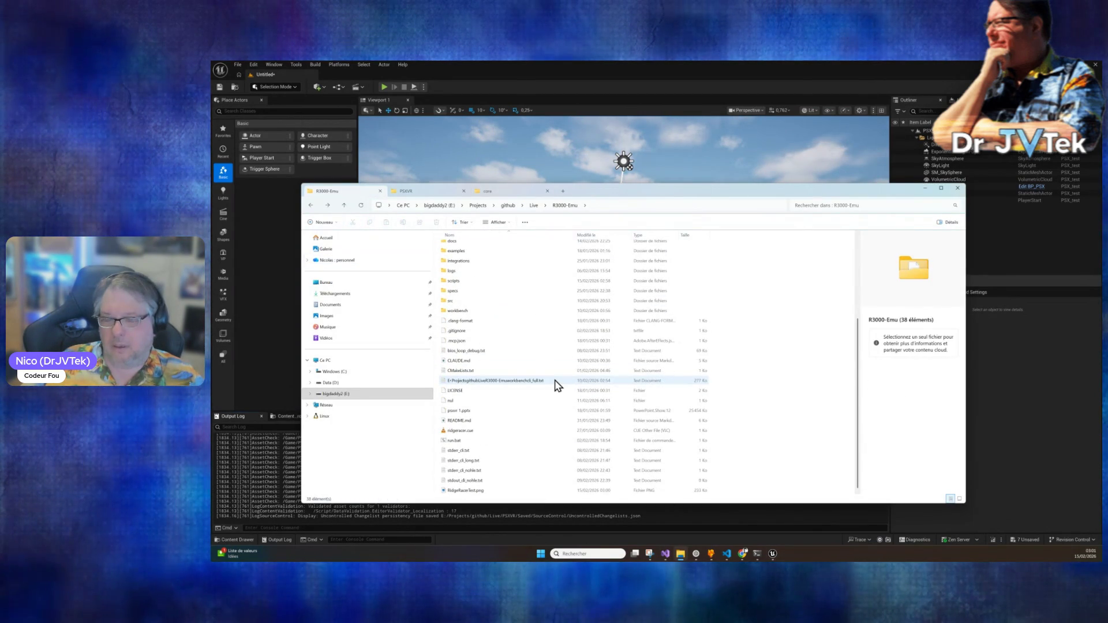
left_click(470, 492)
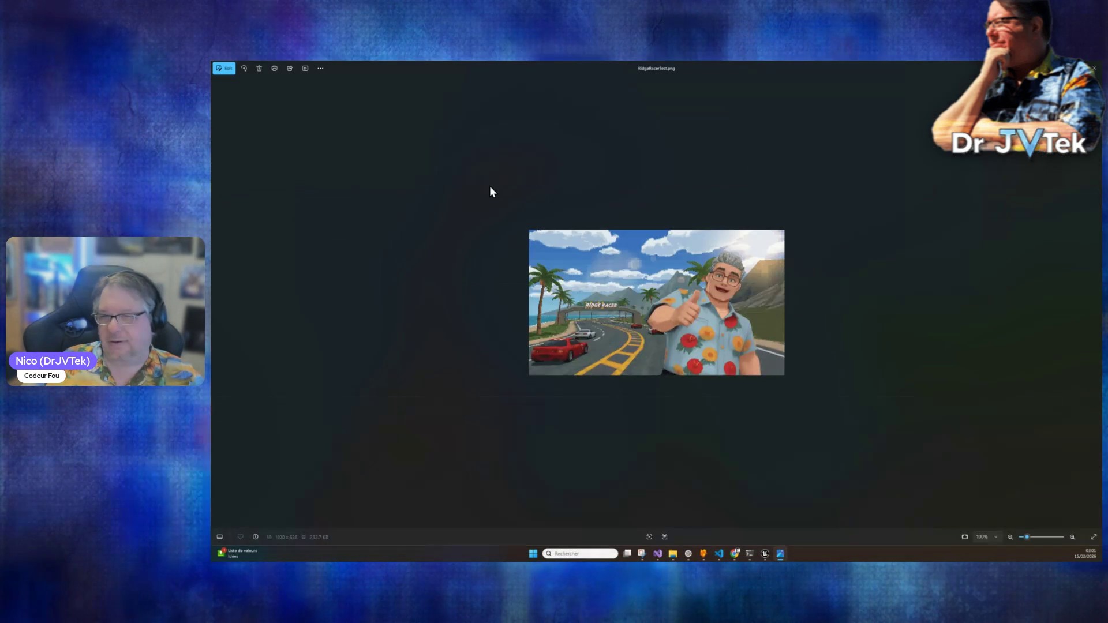
Step: Close the Ridge Racer picture and its File Explorer window to return to Unreal
scroll(590, 348, "up", 5)
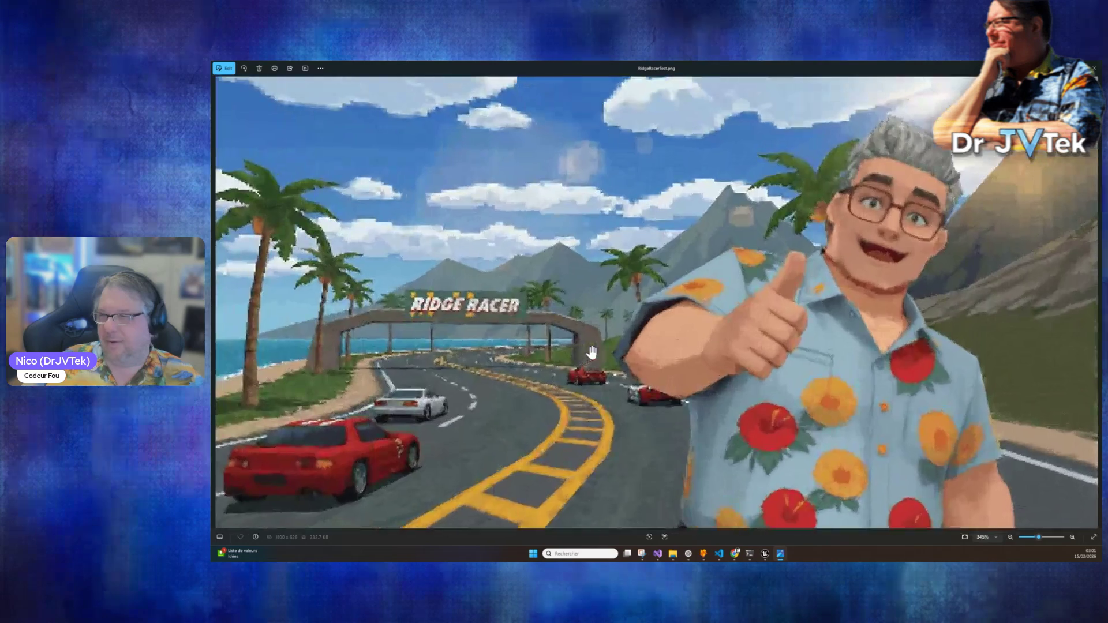
scroll(592, 352, "down", 2)
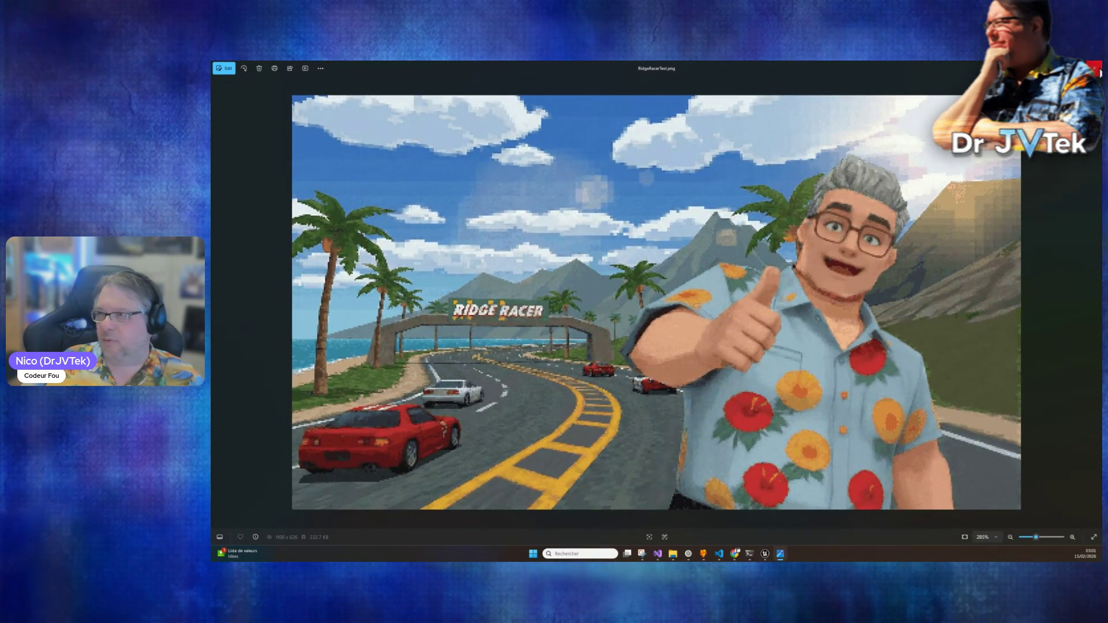
left_click(1095, 69)
left_click(956, 185)
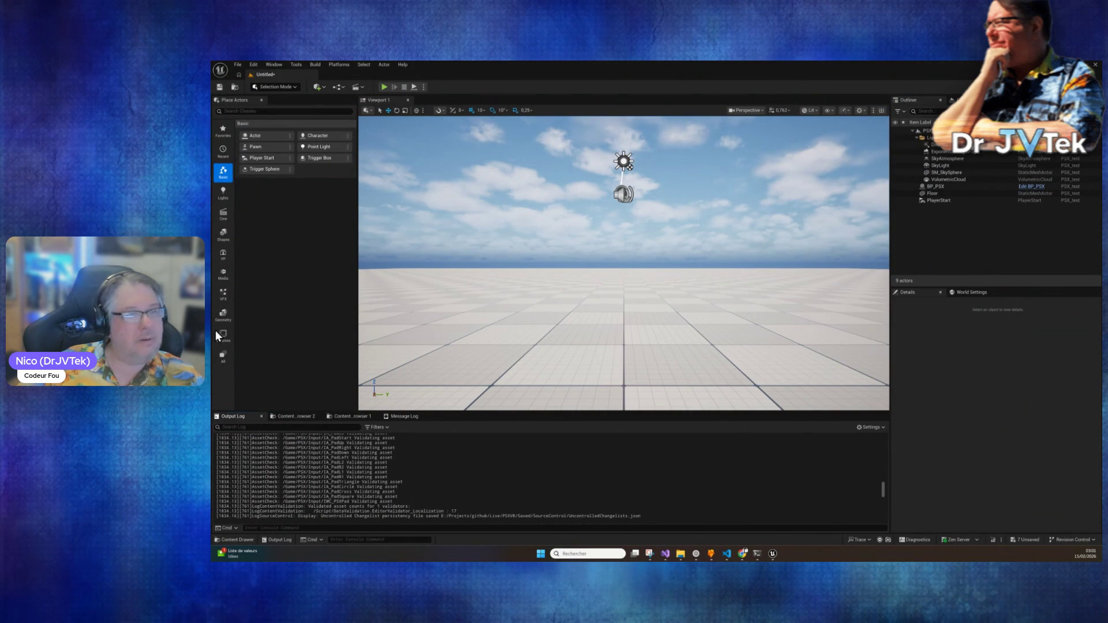
left_click(385, 87)
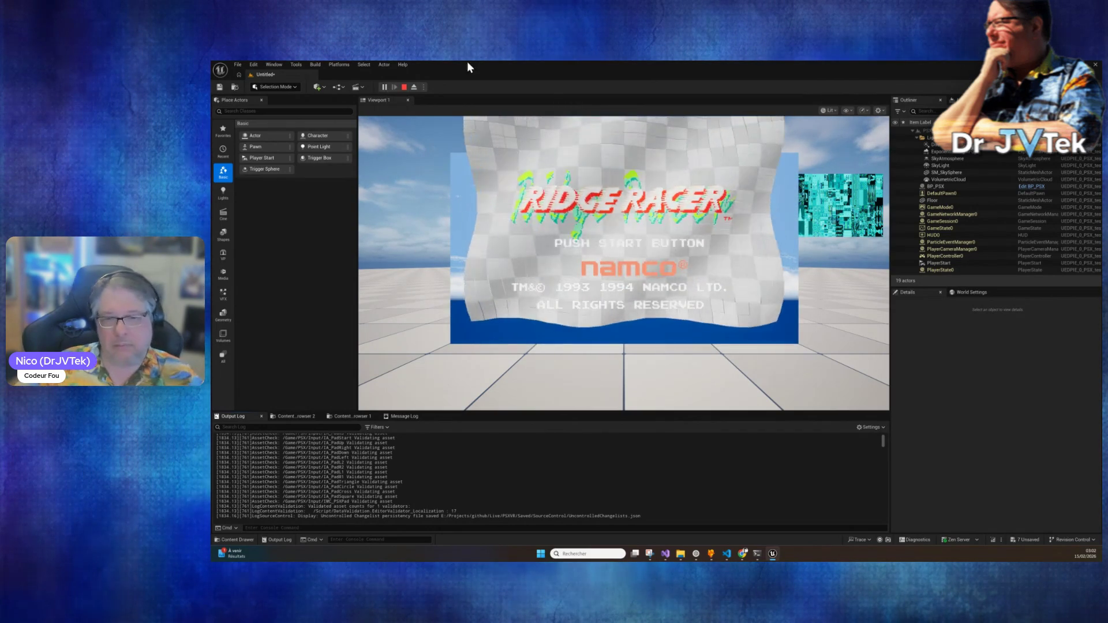
left_click(404, 87)
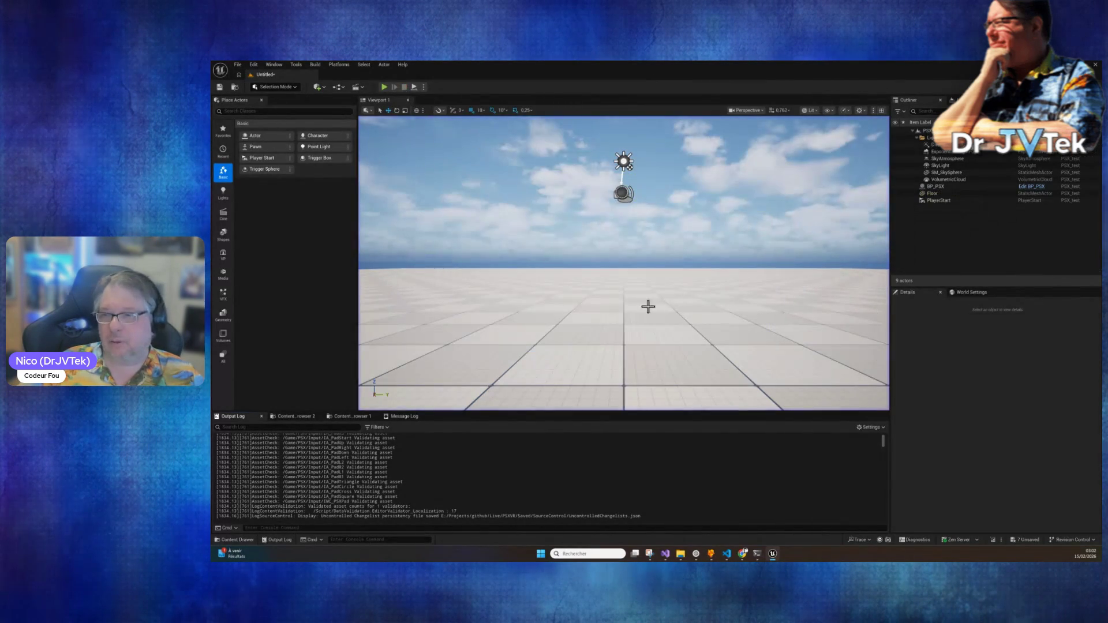
Step: Tell Claude Code the gamepad still doesn't work ('bon a marche toujours pas ... :p on a rat')
left_click(758, 556)
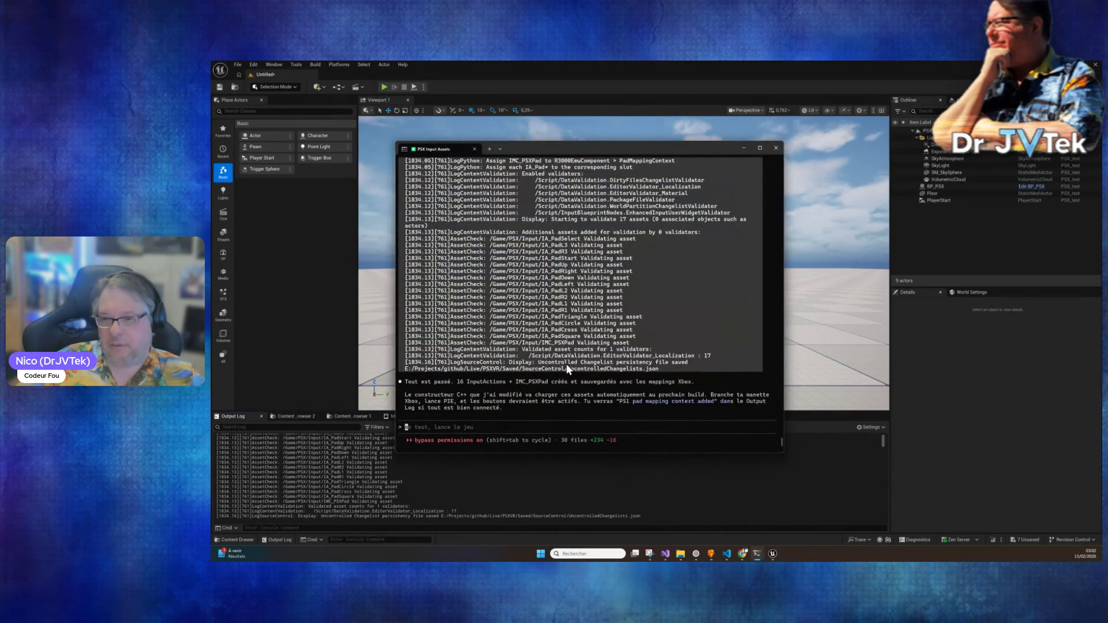
type("okbon a marche")
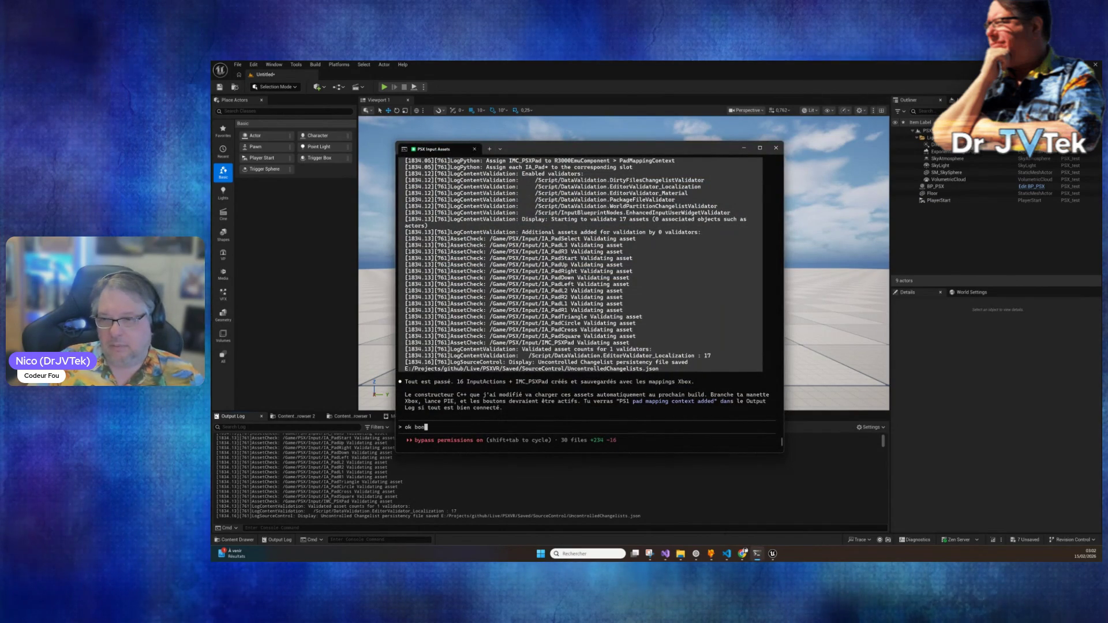
type(" to")
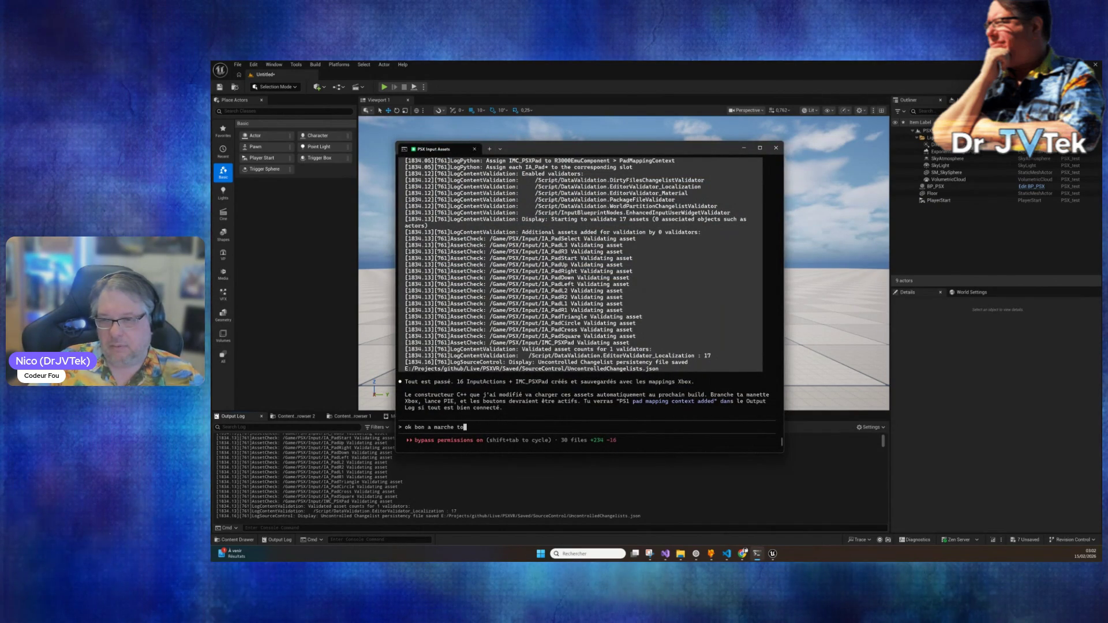
type("ujours pas ... ")
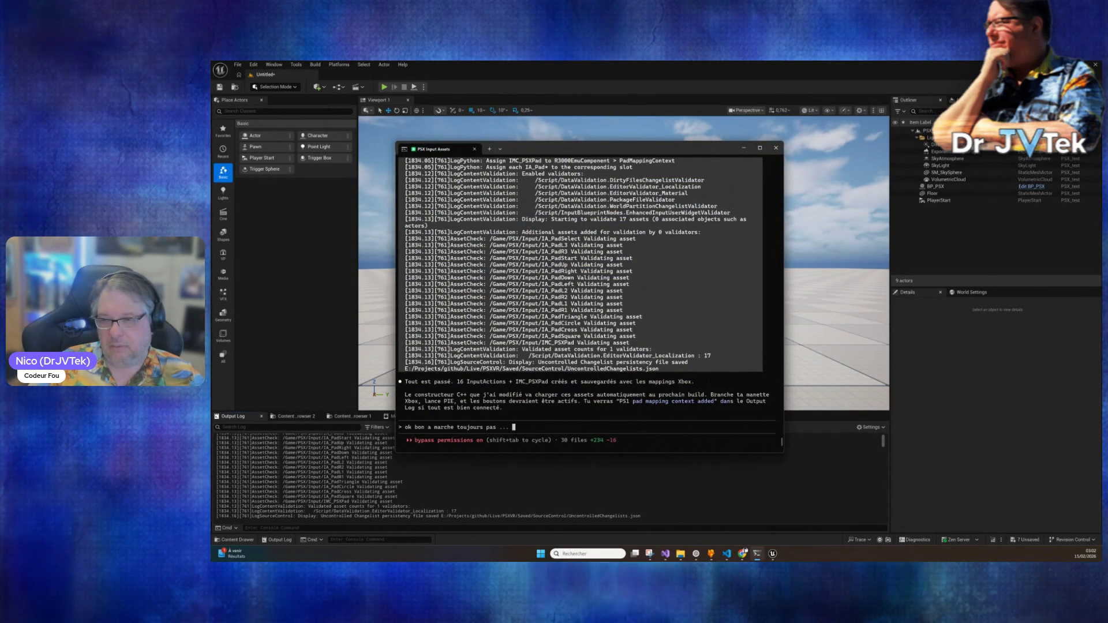
type(":p on a raté quoi ?")
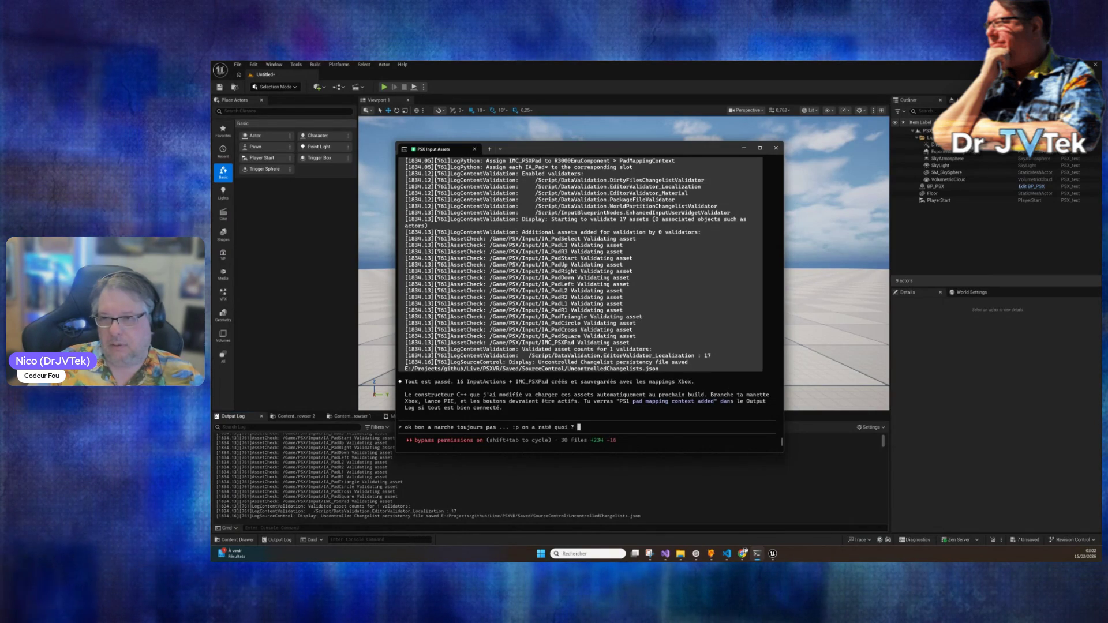
key("Return")
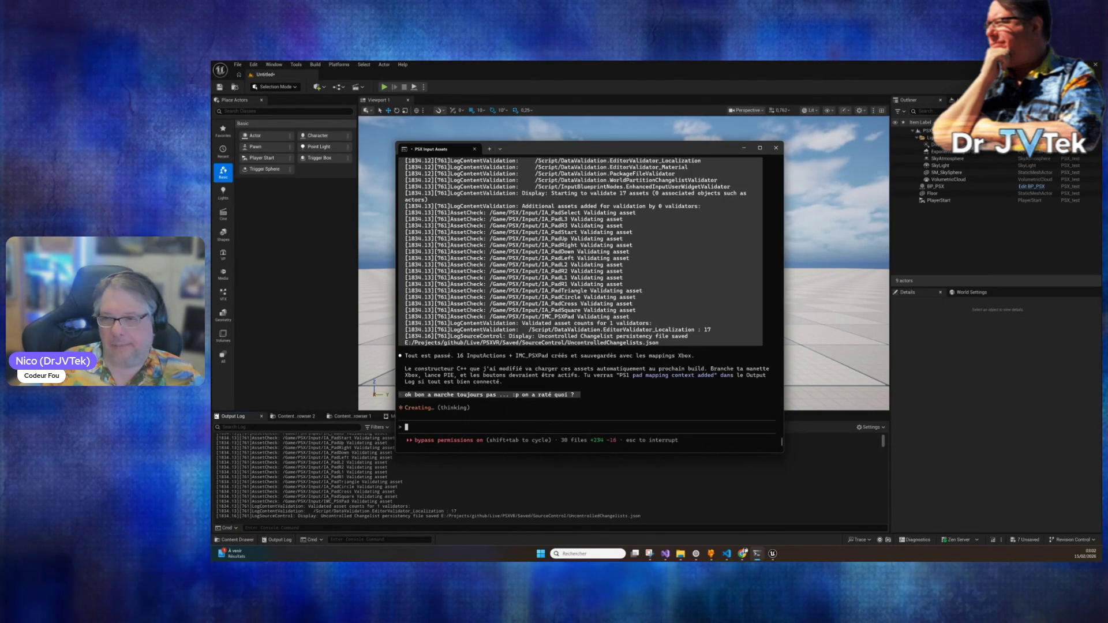
left_click(363, 416)
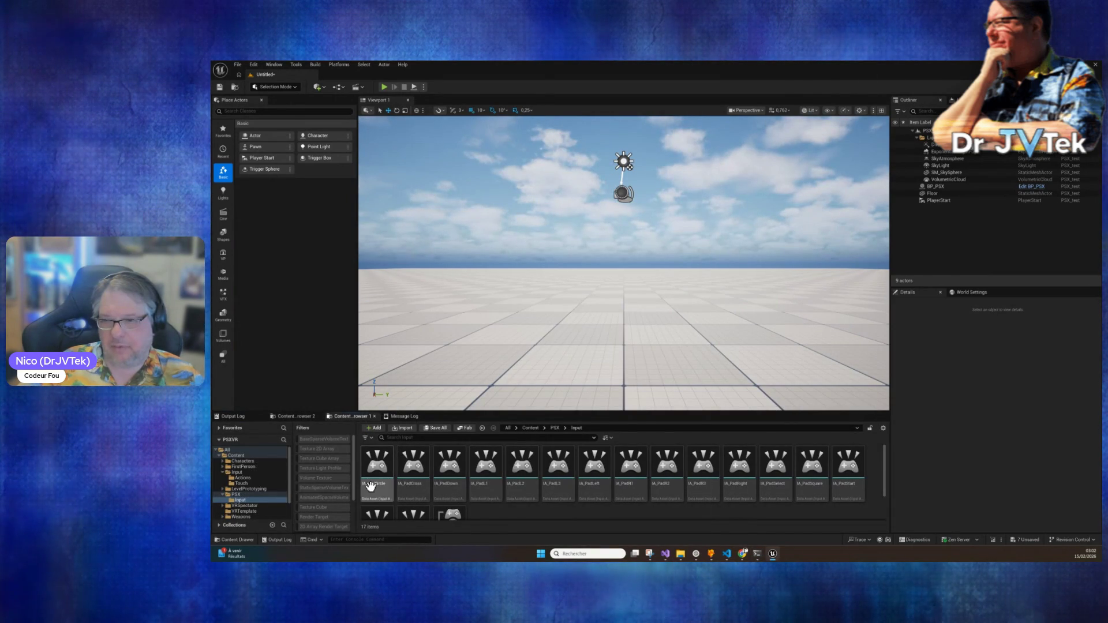
Step: In Content/PSX/Input, select IA_PadDown, then open the IA_PadRight input action to inspect it
left_click(450, 465)
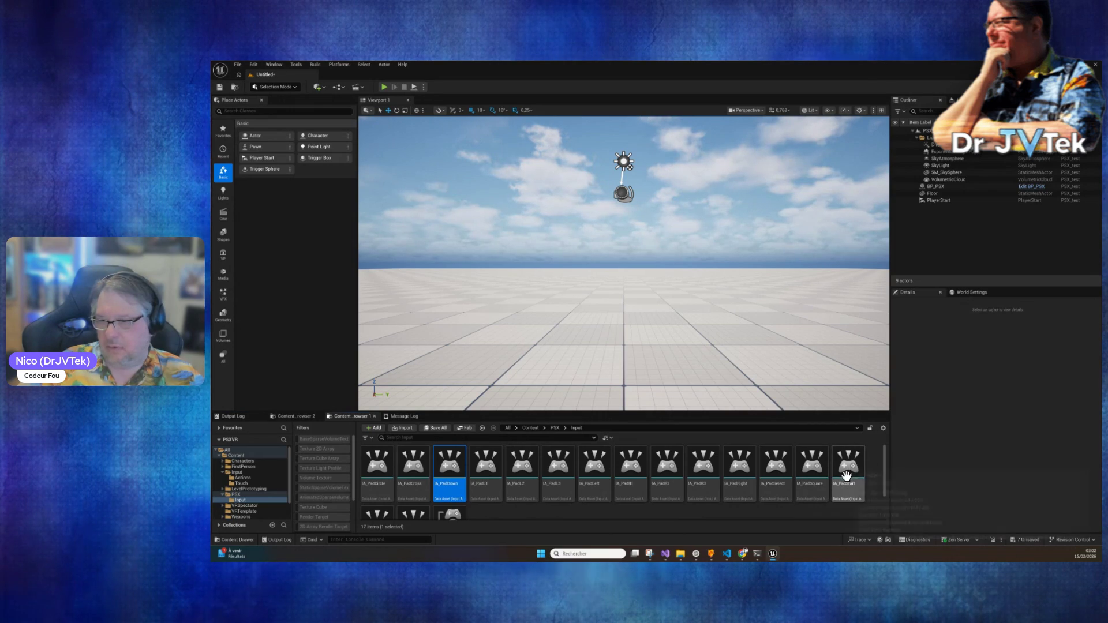
mouse_move(739, 467)
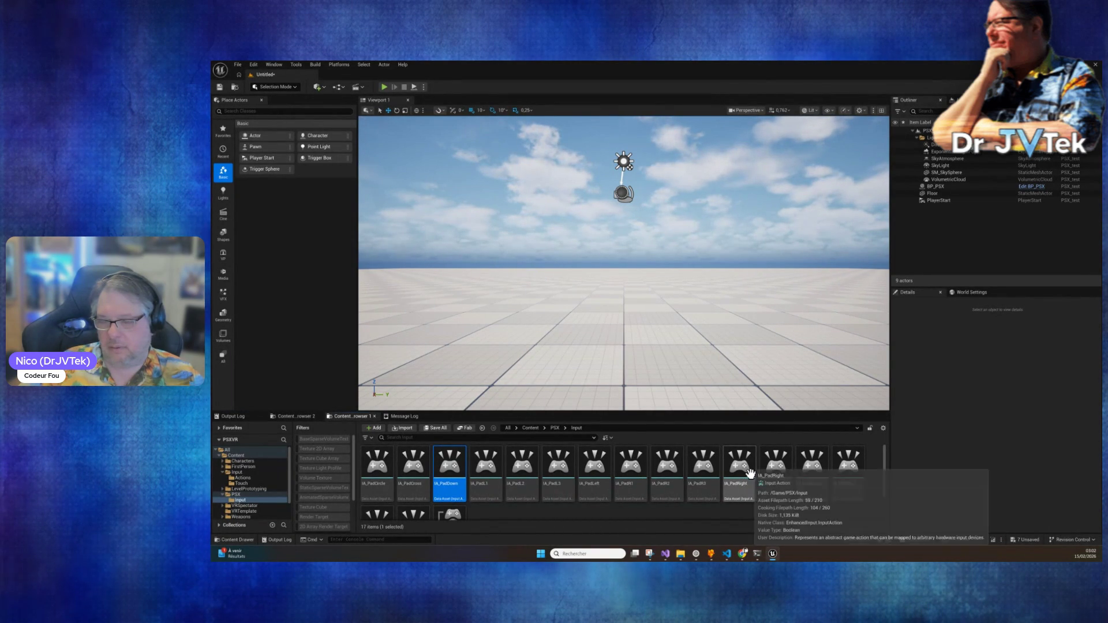
scroll(751, 474, "down", 1)
scroll(744, 474, "up", 1)
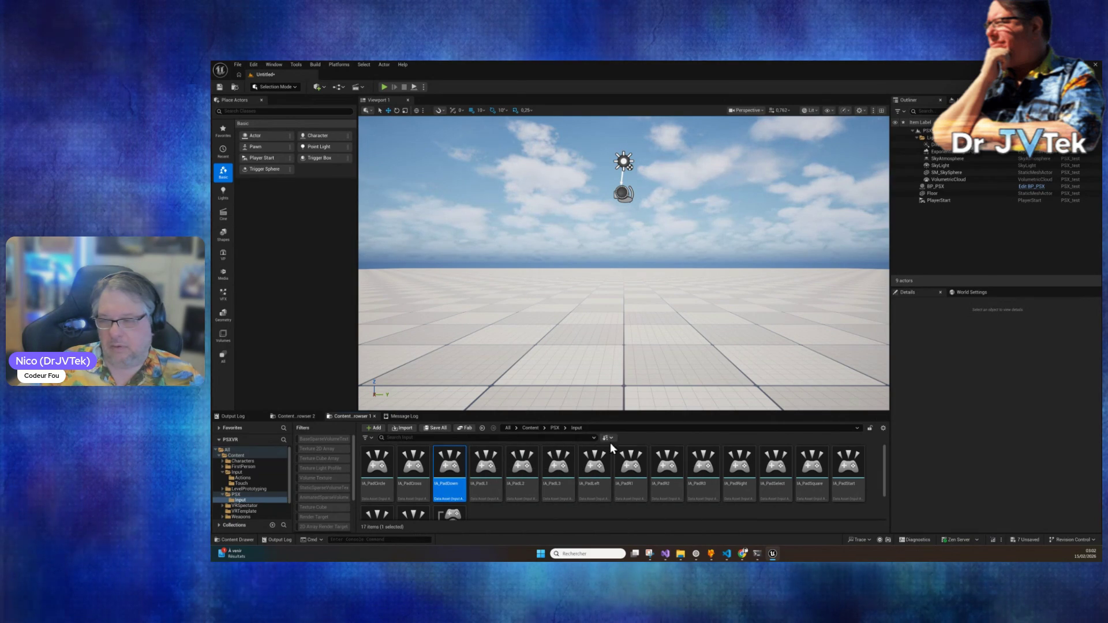
left_click(744, 465)
double_click(744, 466)
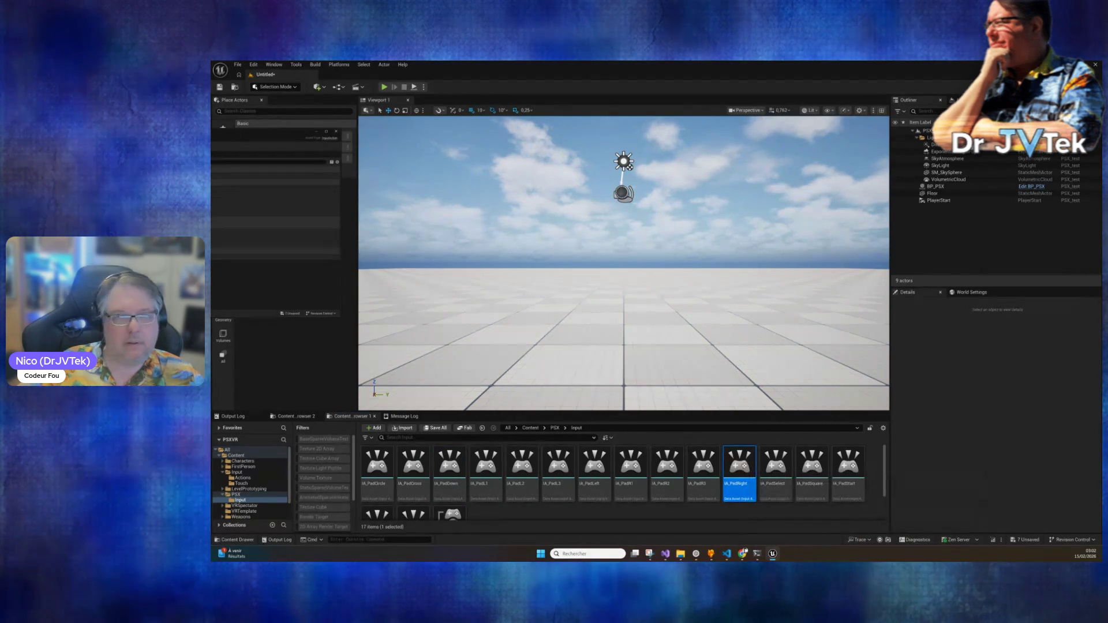
left_click_drag(590, 197, 512, 194)
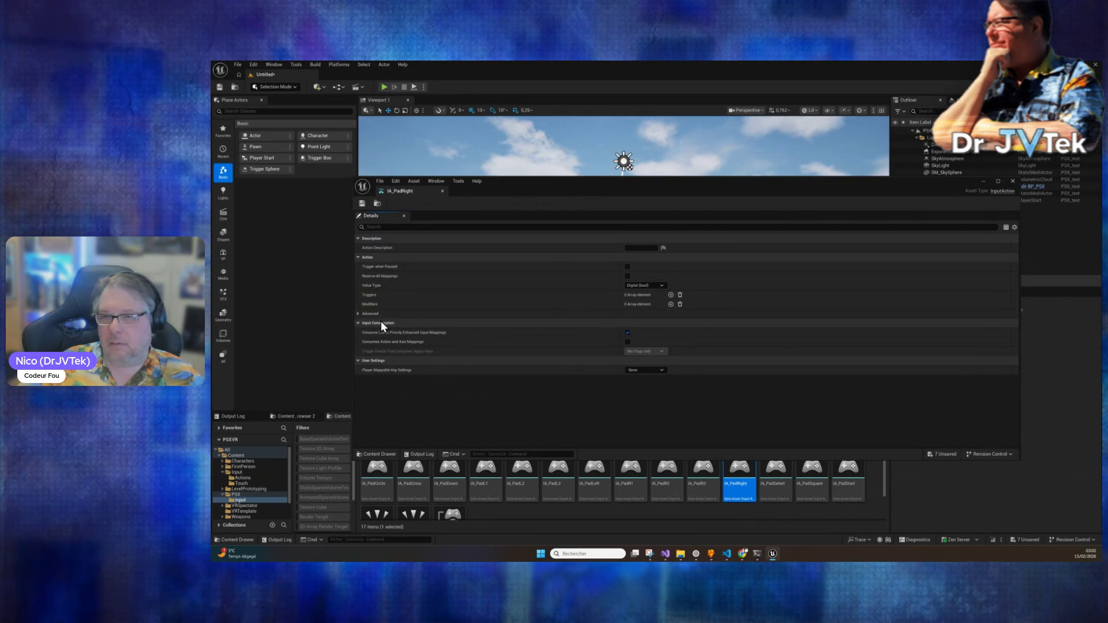
left_click(358, 313)
left_click(358, 314)
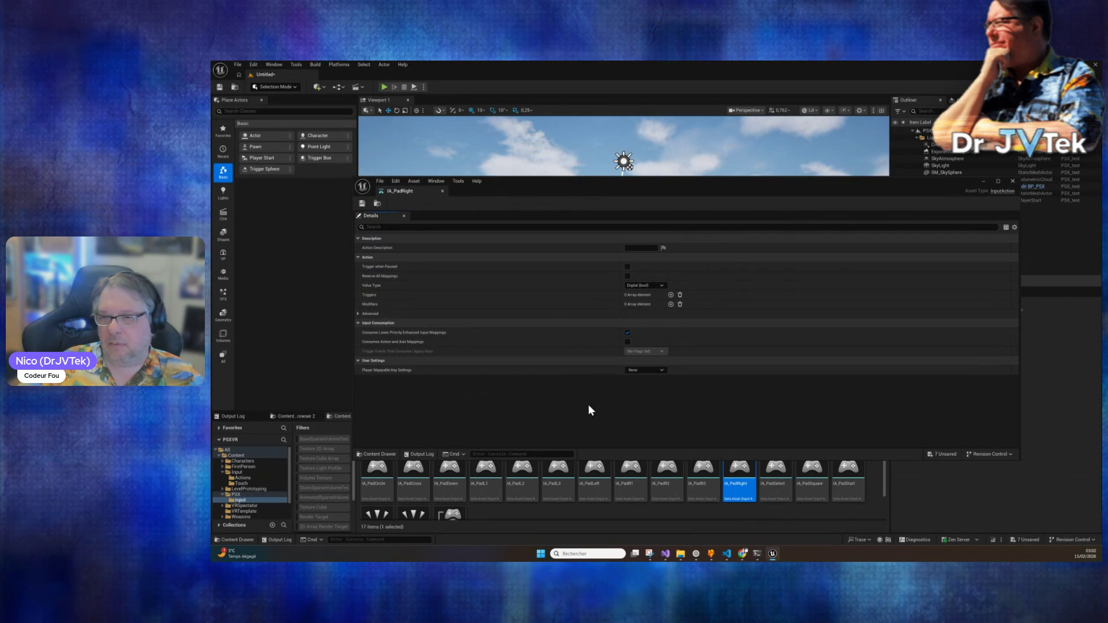
left_click(1013, 182)
double_click(447, 514)
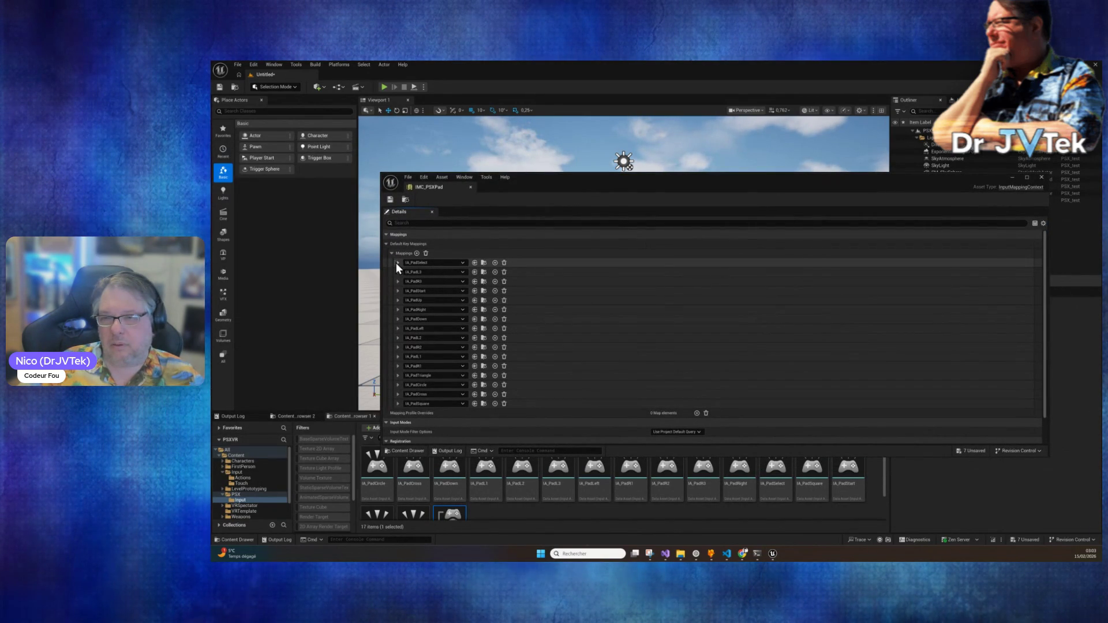
scroll(399, 347, "down", 2)
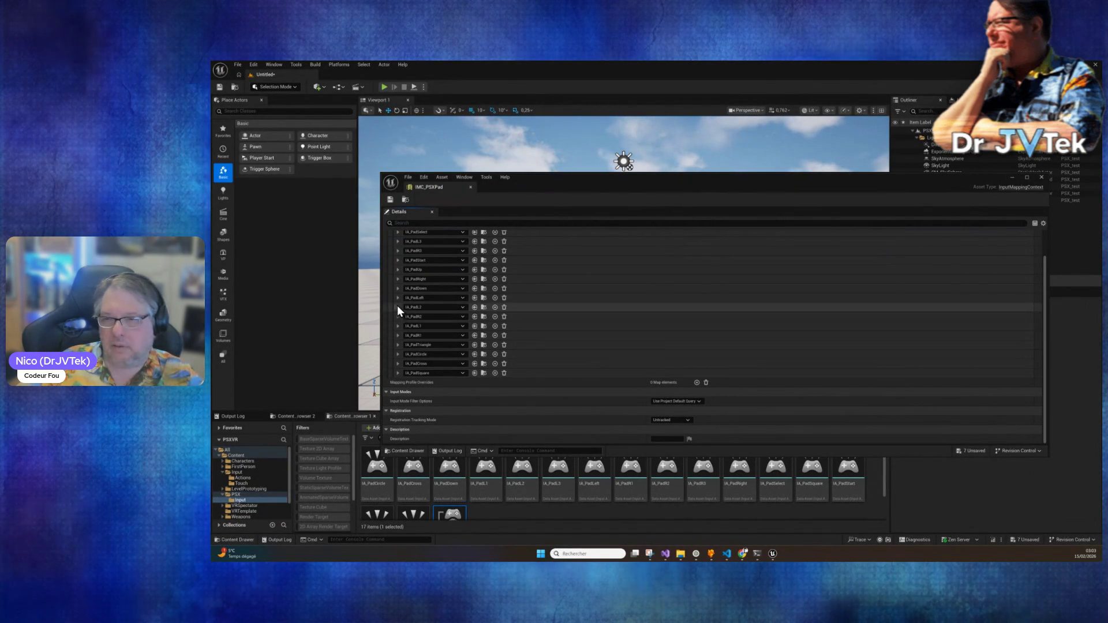
left_click(397, 279)
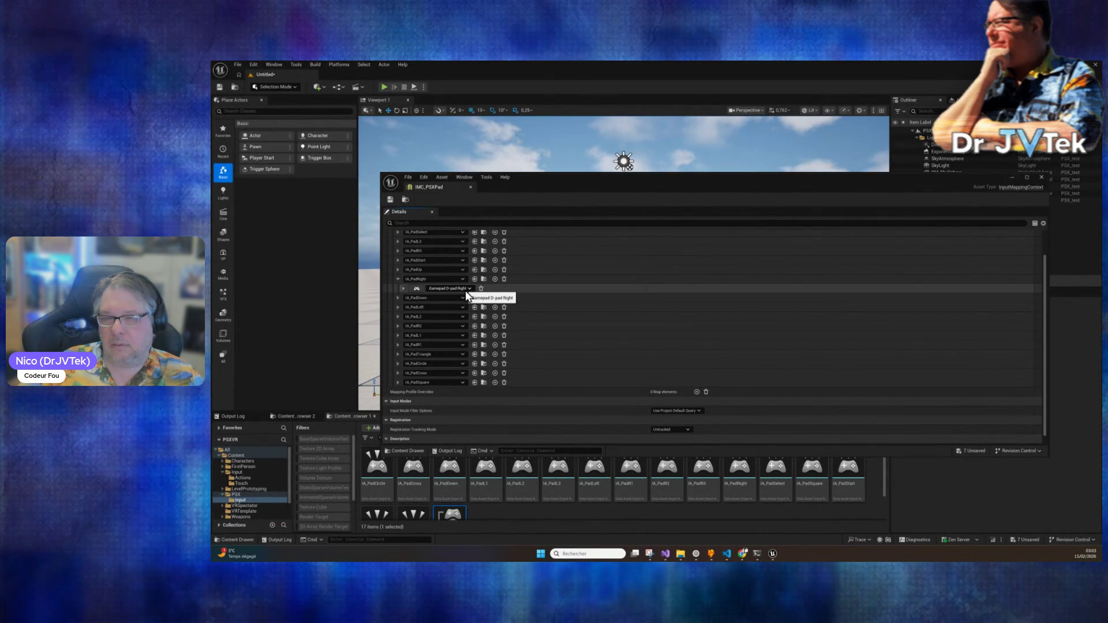
left_click(397, 279)
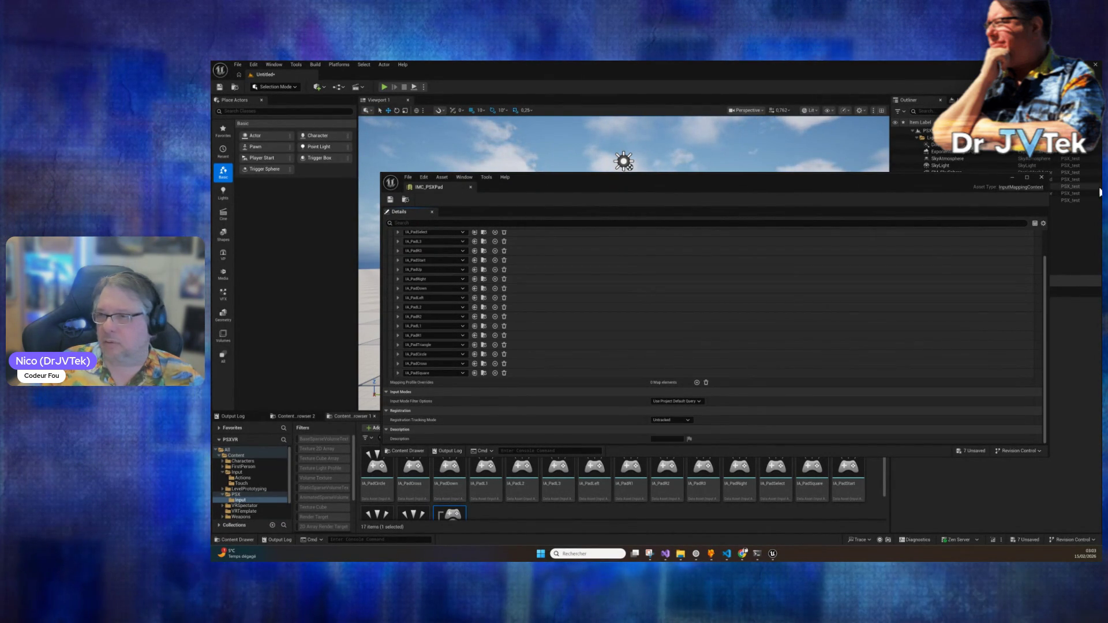
left_click(1043, 177)
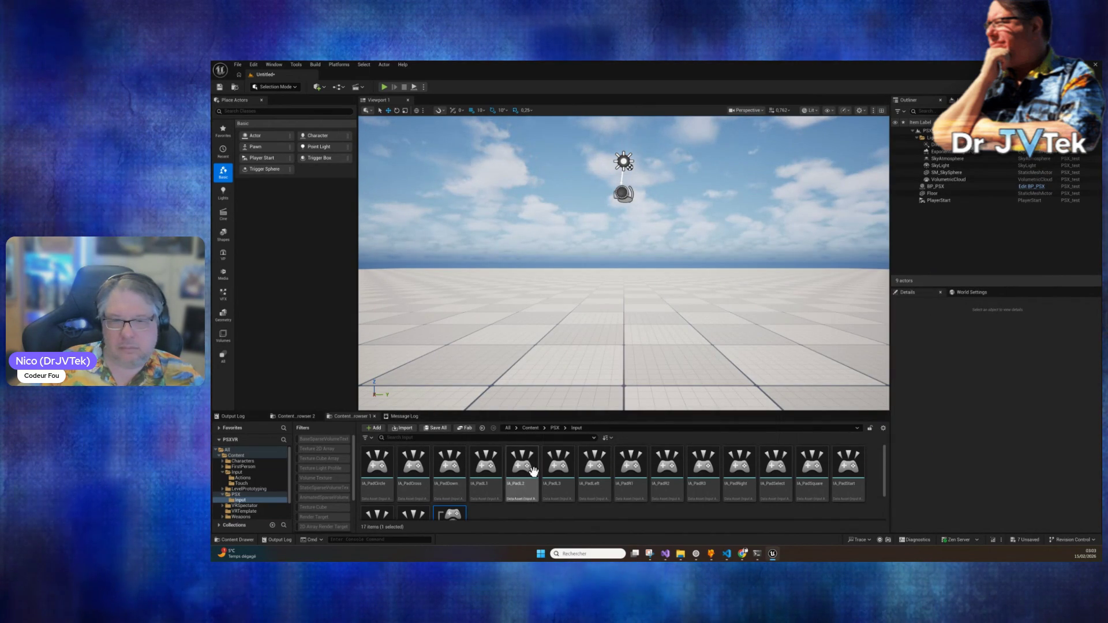
Step: Read Claude's PollPadInput debug-logging changes to R3000EmuComponent.cpp, then go back to Unreal
left_click(757, 554)
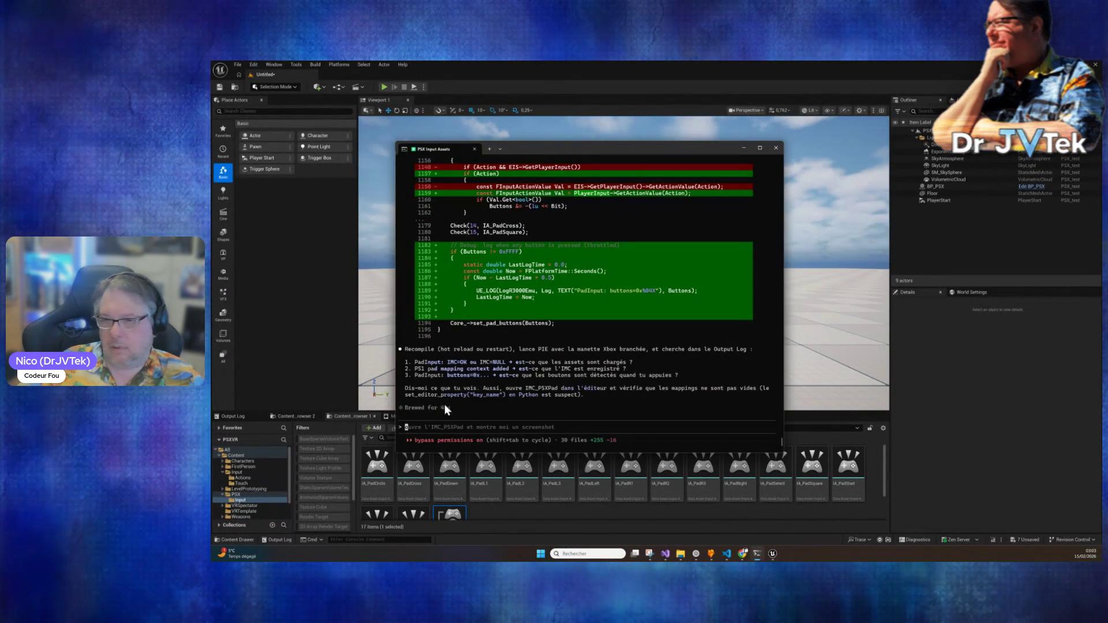
scroll(601, 406, "up", 10)
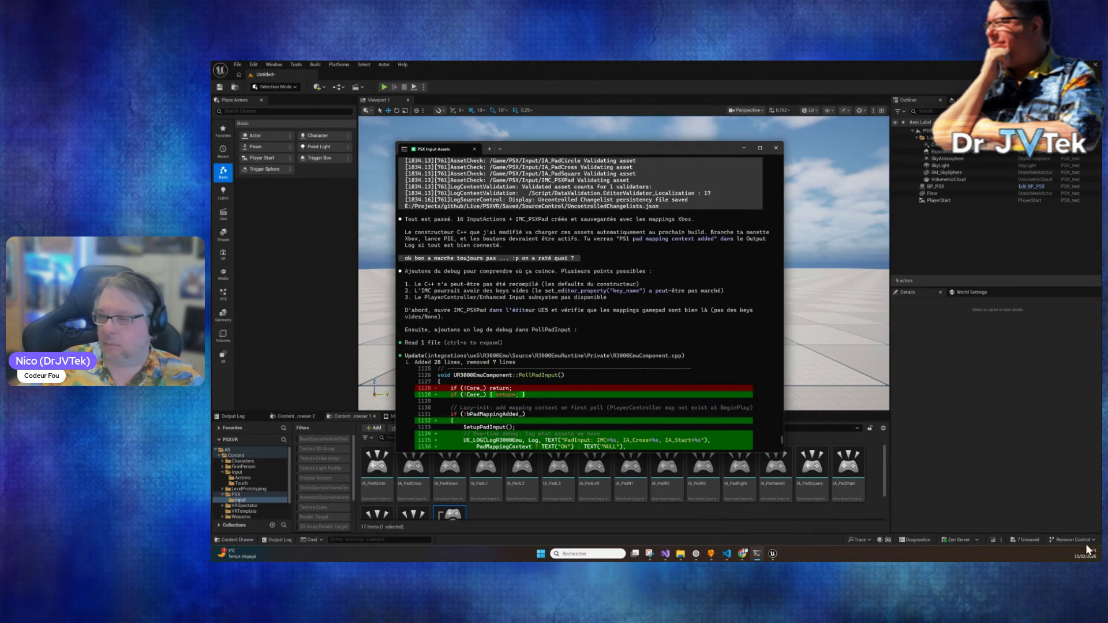
left_click(995, 542)
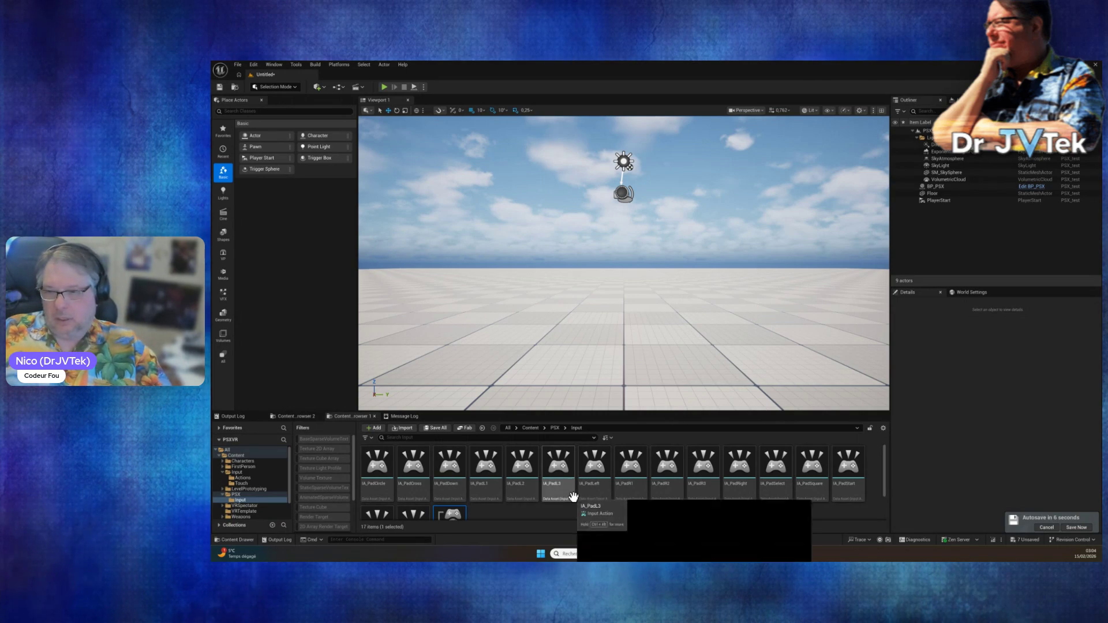
scroll(573, 497, "down", 2)
left_click(540, 504)
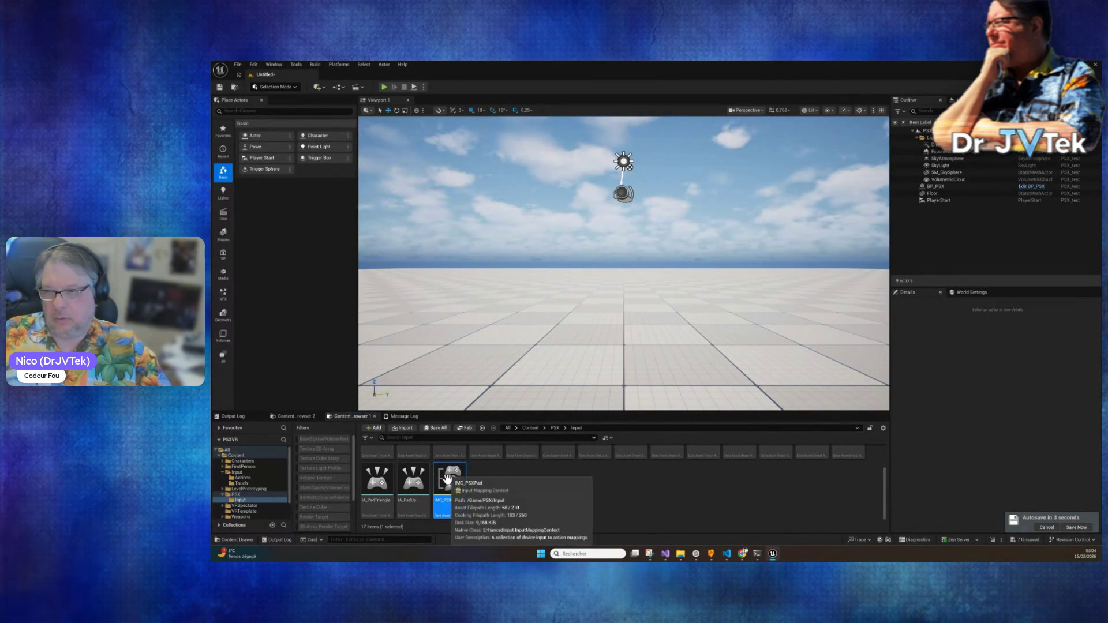
left_click(384, 87)
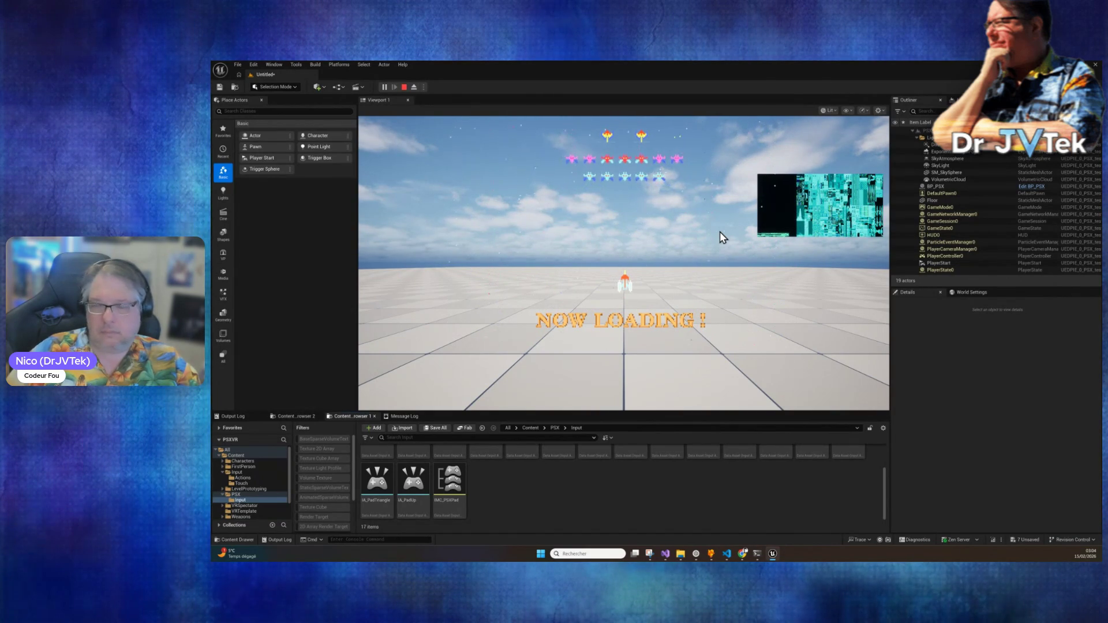
left_click(404, 87)
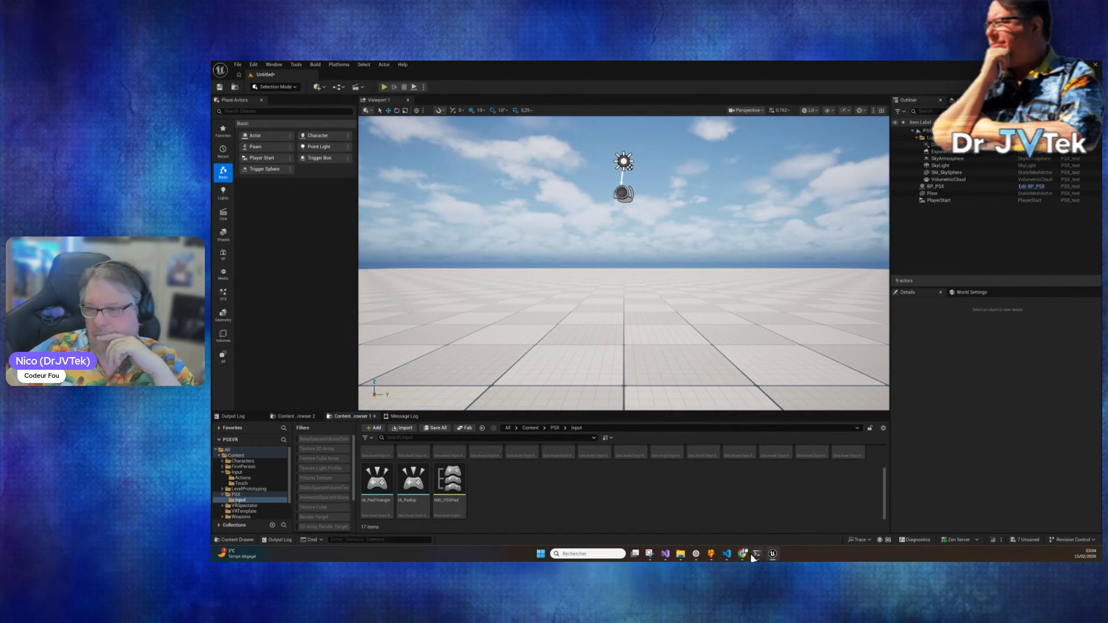
Step: Check the Claude Code terminal, then return to Unreal and open BP_PSX for editing
left_click(754, 554)
scroll(579, 362, "down", 10)
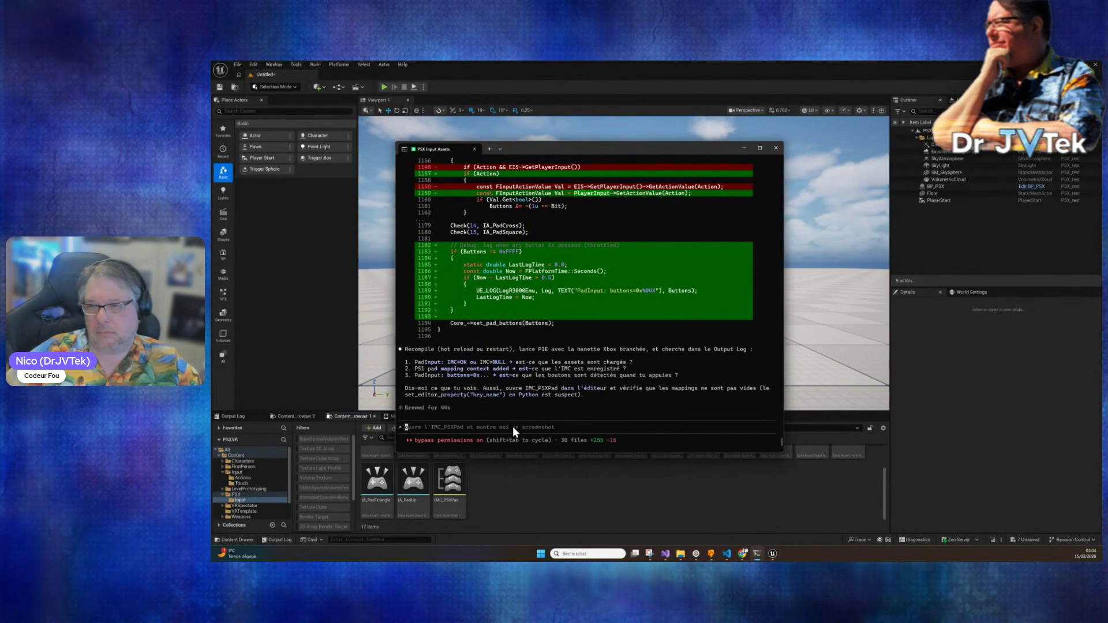
left_click(1029, 190)
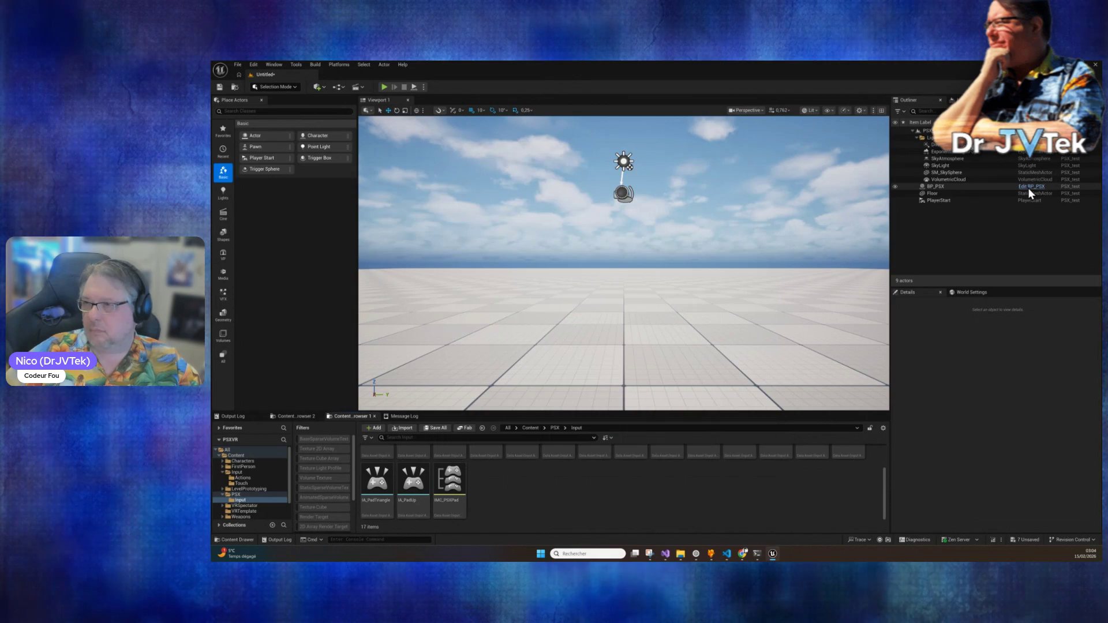
left_click(1029, 188)
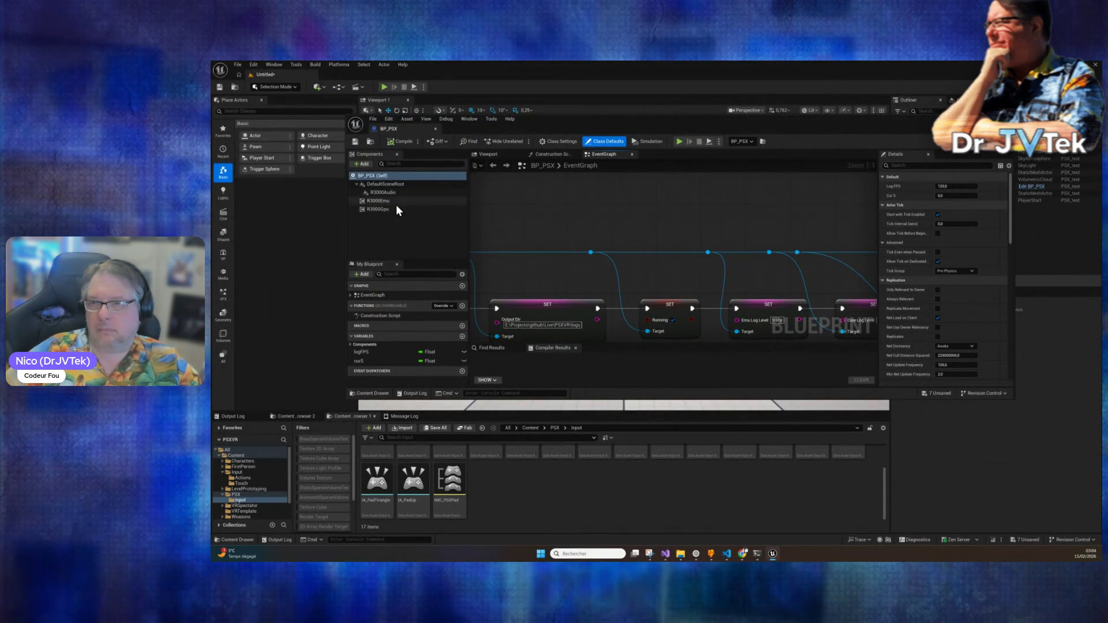
Step: Inspect R3000Emu's Input settings in BP_PSX, then switch back to the Claude Code terminal
left_click(396, 202)
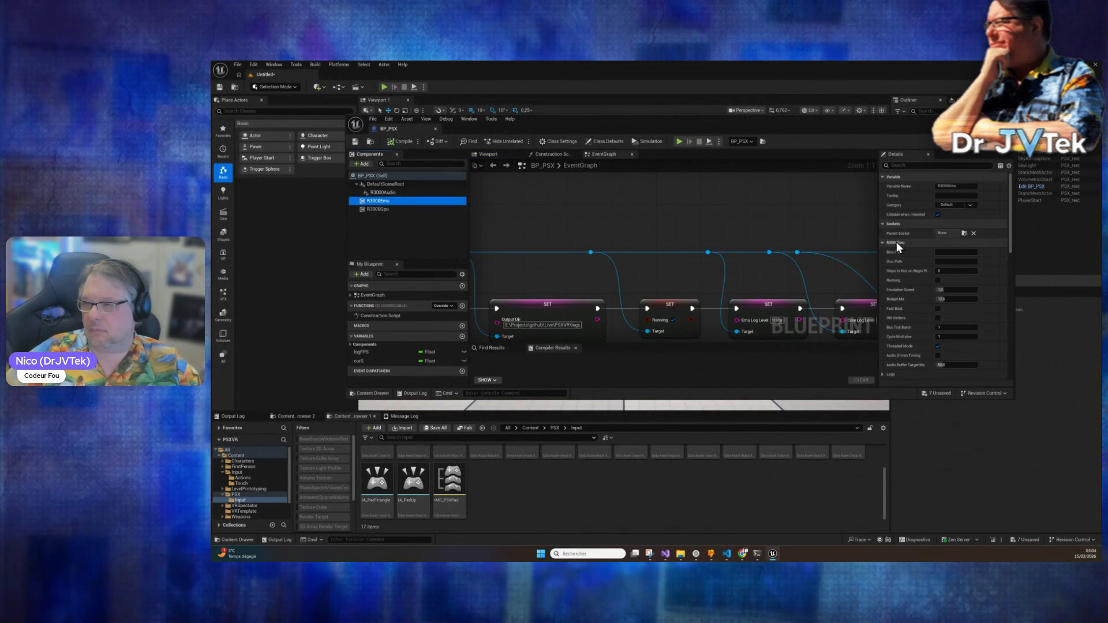
scroll(896, 241, "down", 4)
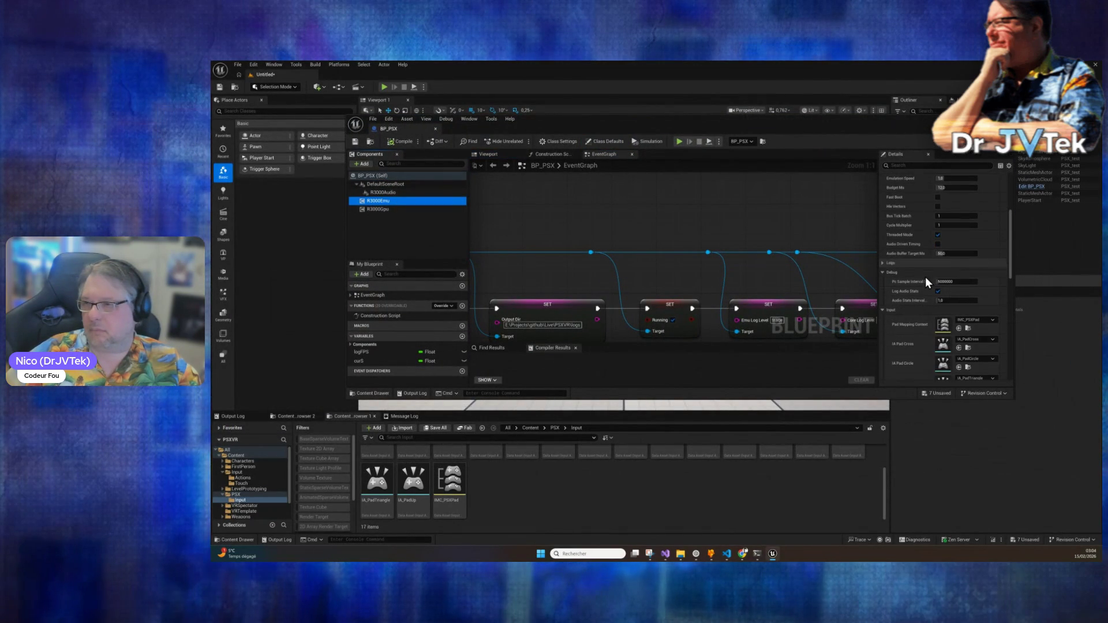
left_click(891, 310)
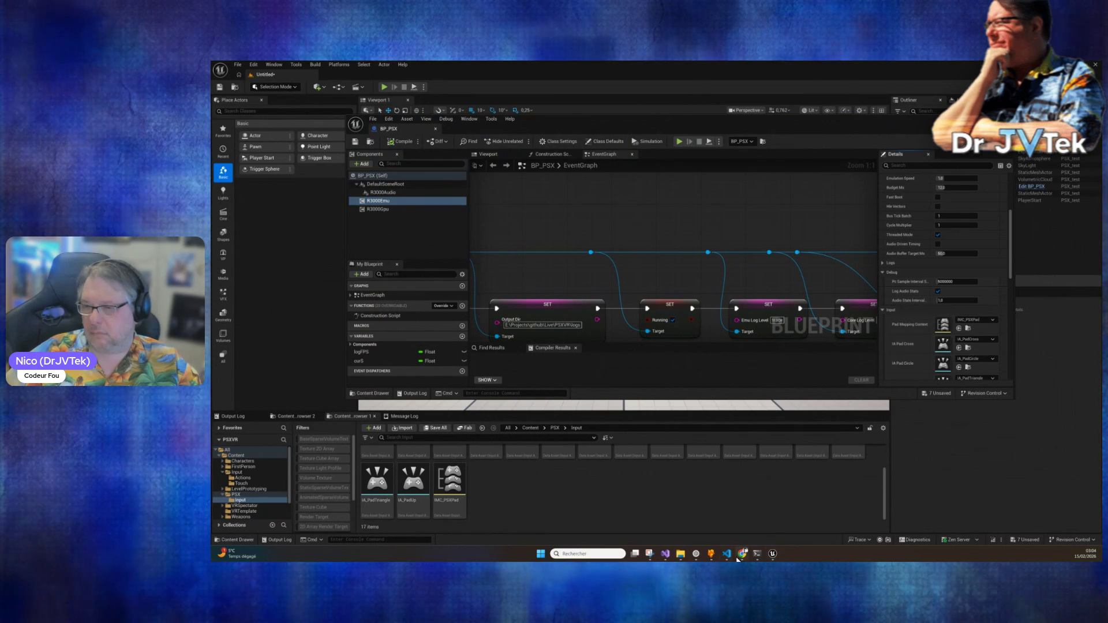
key("alt+Tab")
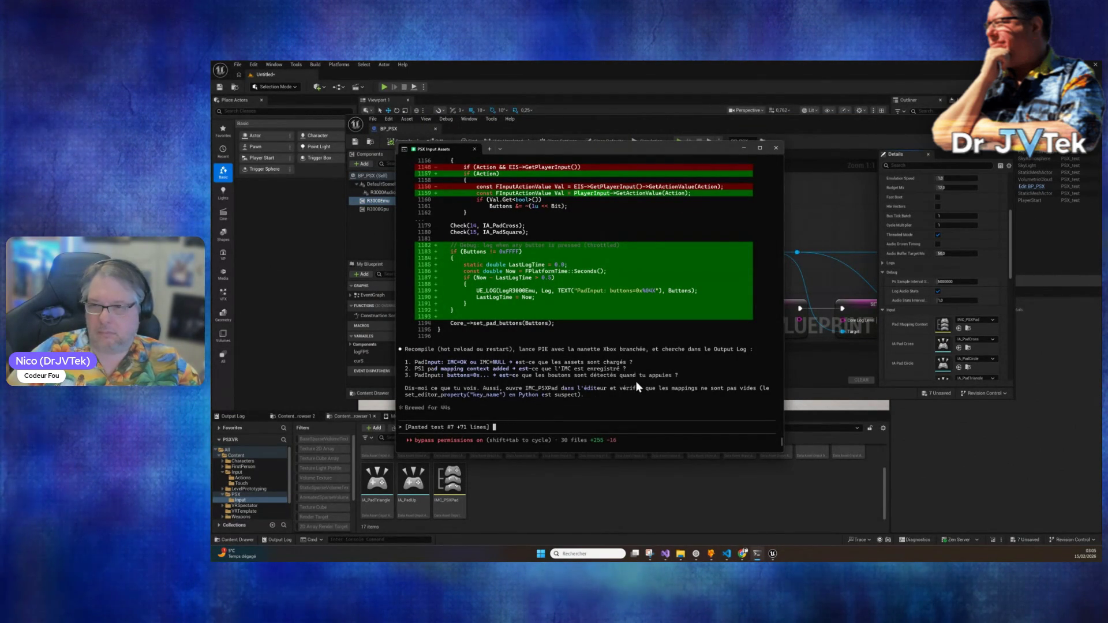
Step: Reply 'marche pas j'ai' to Claude, then copy IMC_PSXPad's Mappings properties and paste them into the prompt
type("ma")
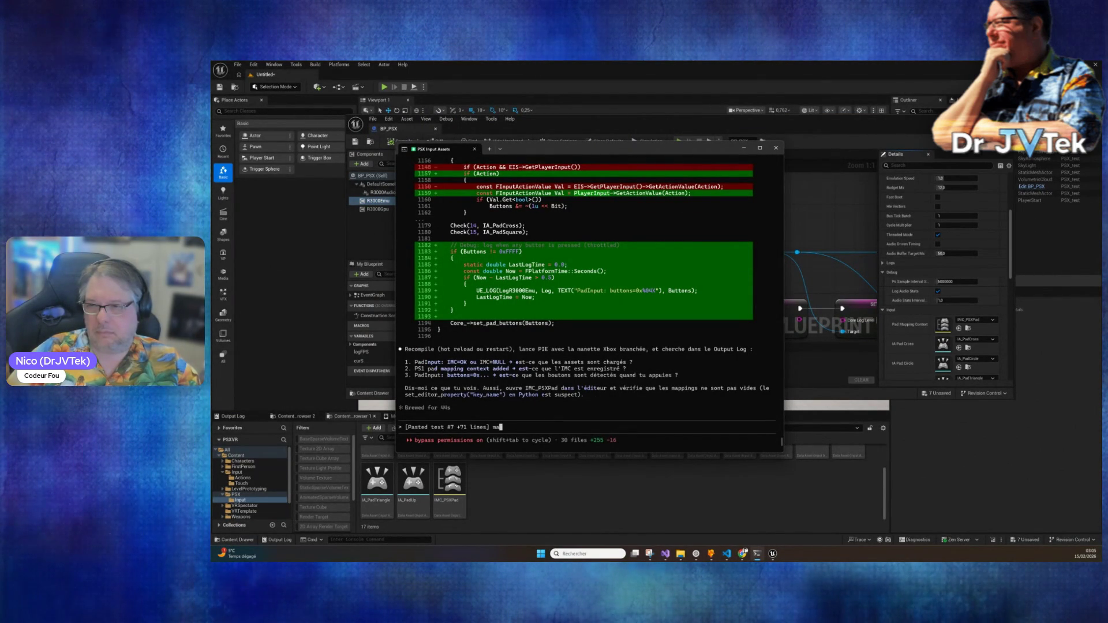
type("rche pas j'ai tester tu as des logs ?")
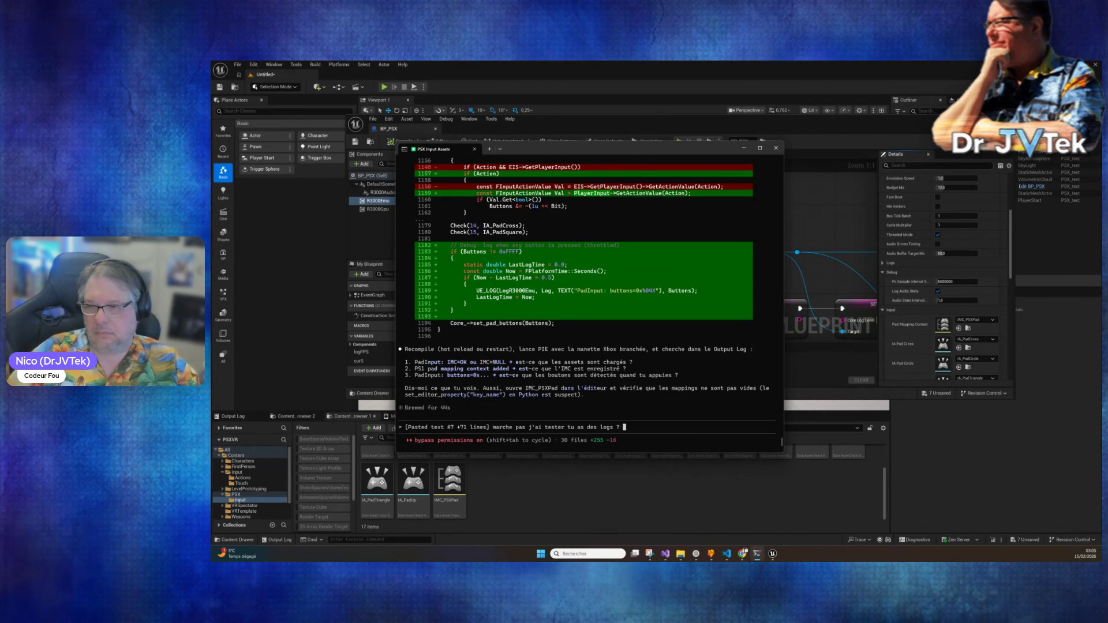
key("Return")
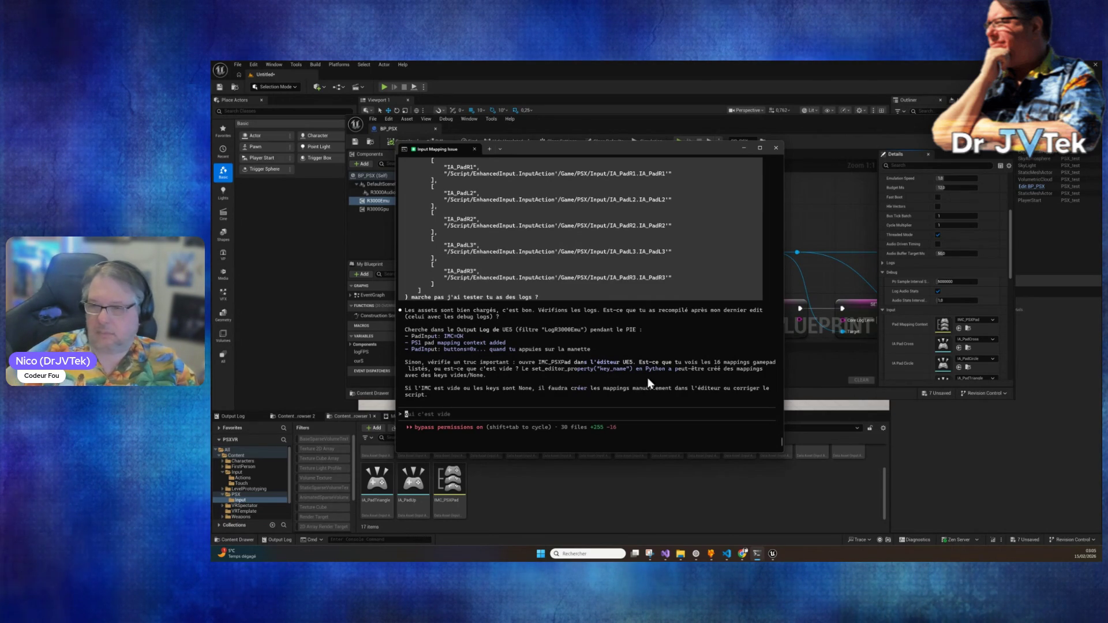
double_click(455, 484)
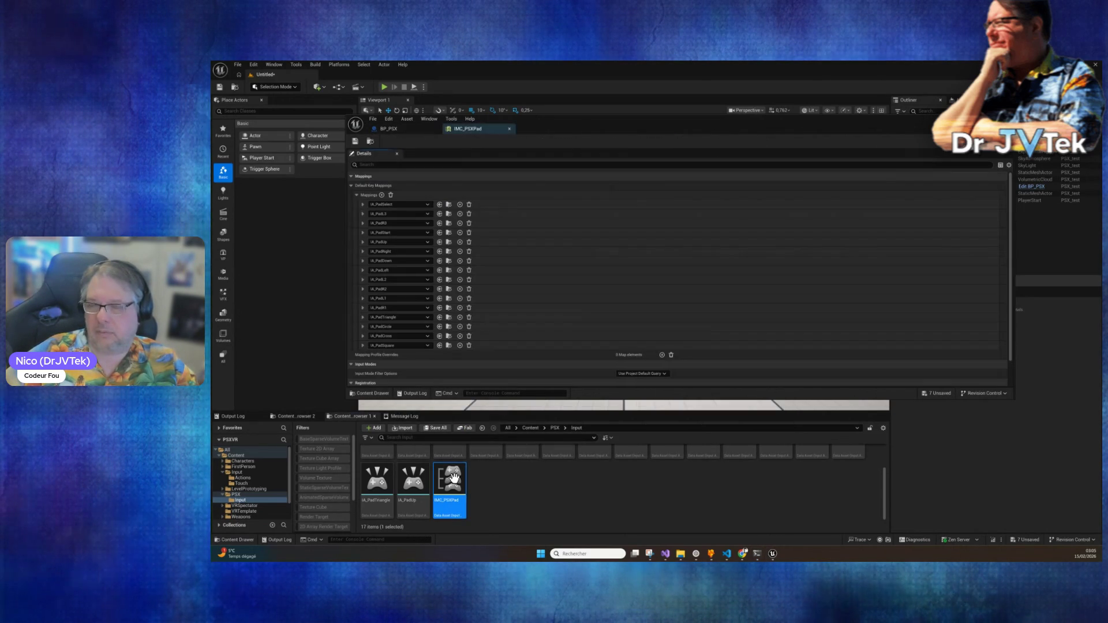
right_click(369, 176)
left_click(401, 213)
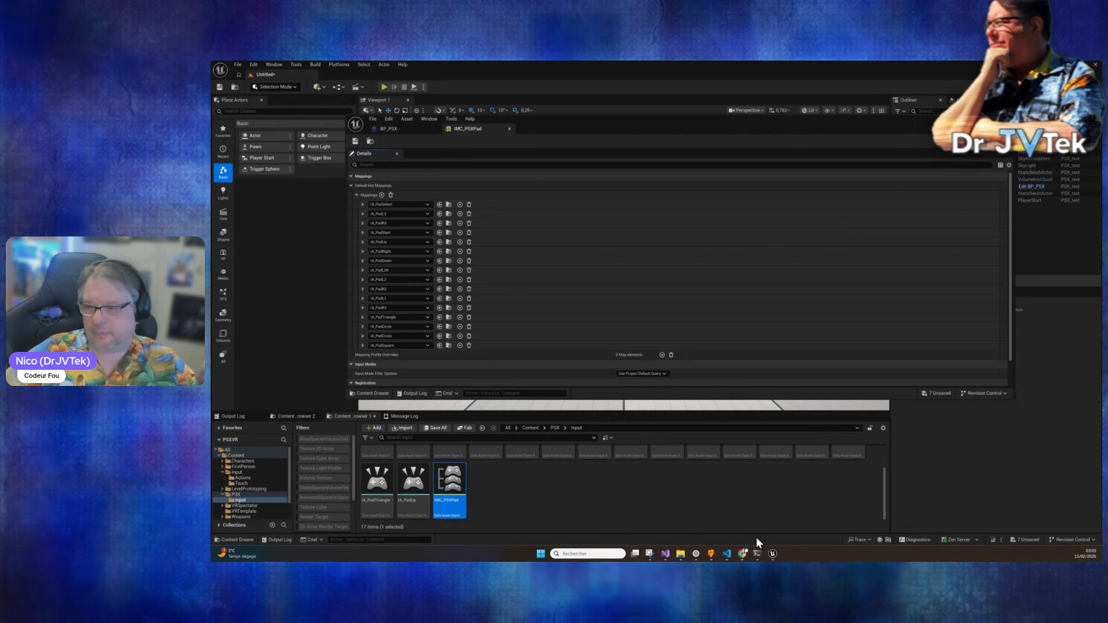
left_click(757, 554)
key("ctrl+v")
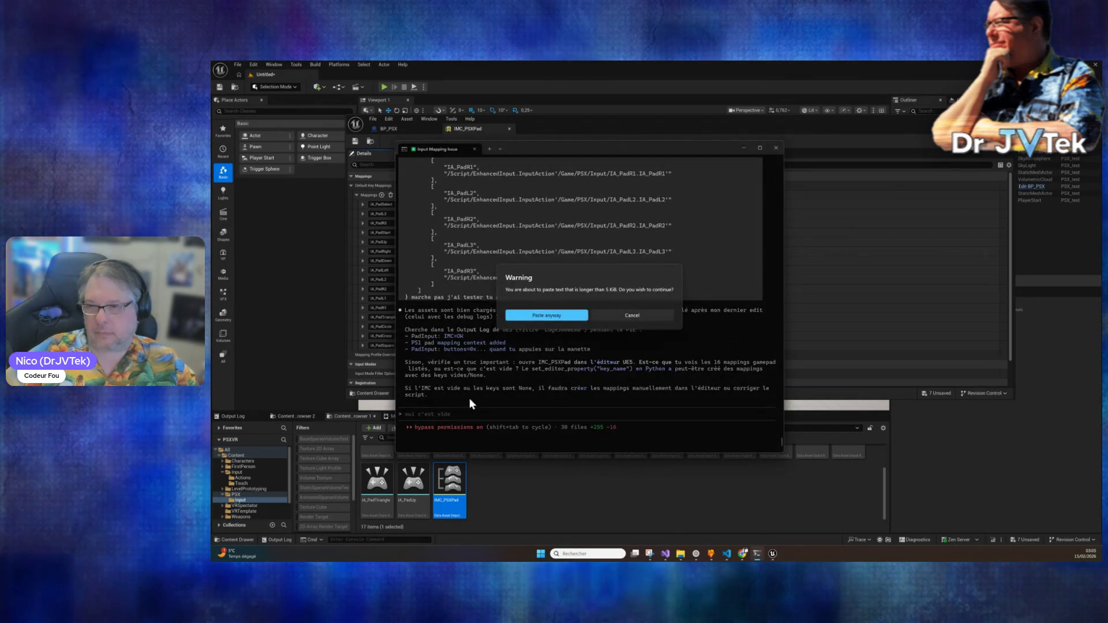
Step: Send the pasted IMC_PSXPad mapping dump to Claude, read its reply, then return to Unreal
left_click(550, 317)
key("Return")
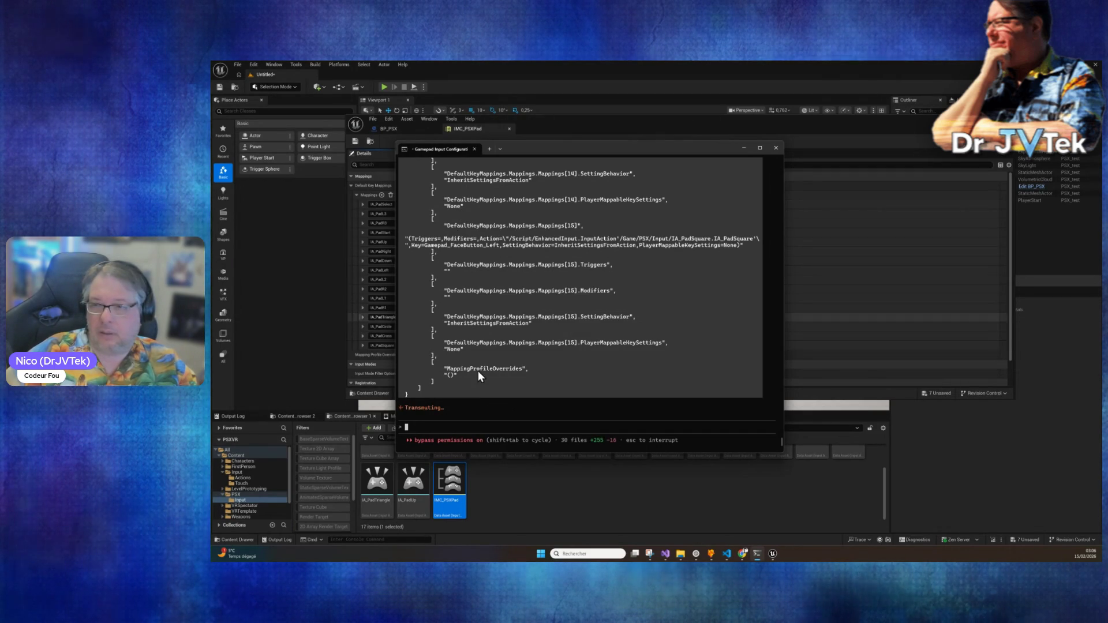
scroll(555, 365, "up", 20)
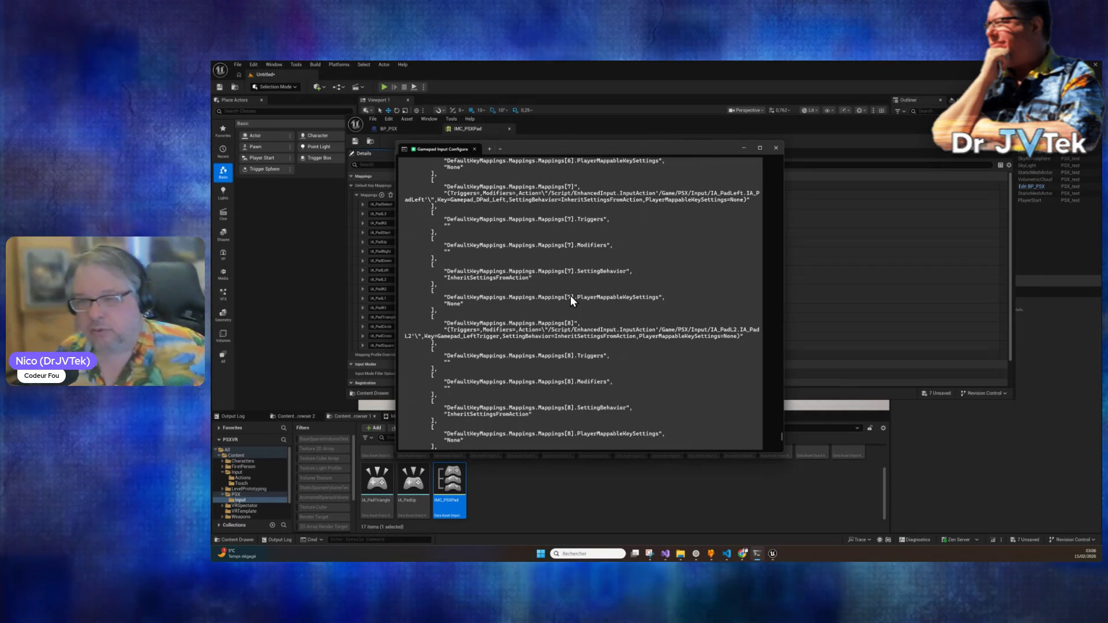
scroll(570, 296, "up", 20)
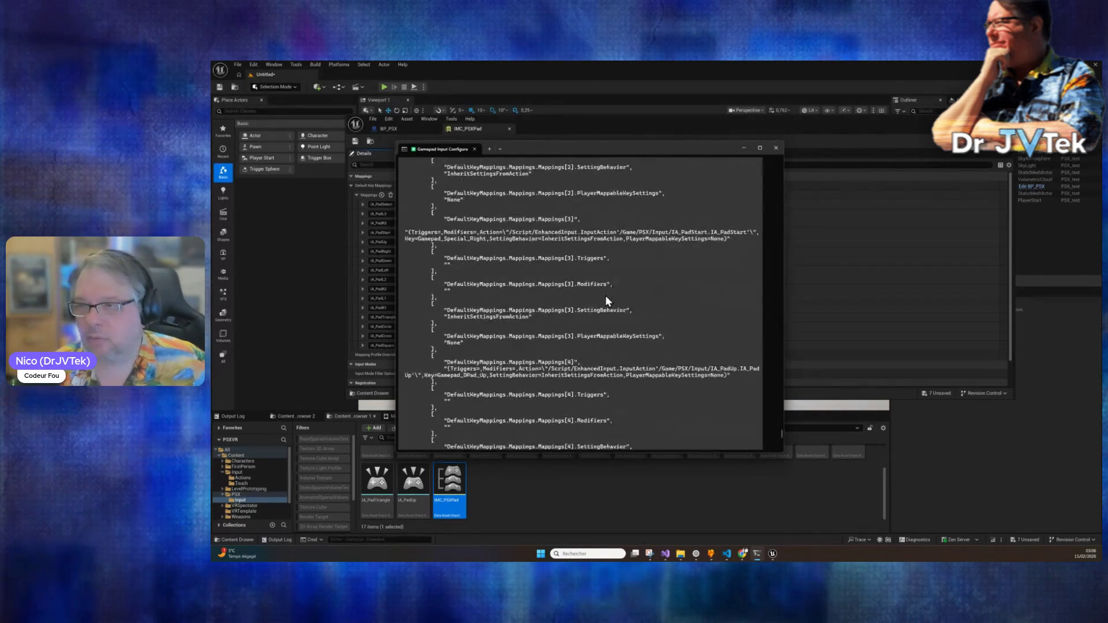
scroll(605, 295, "down", 20)
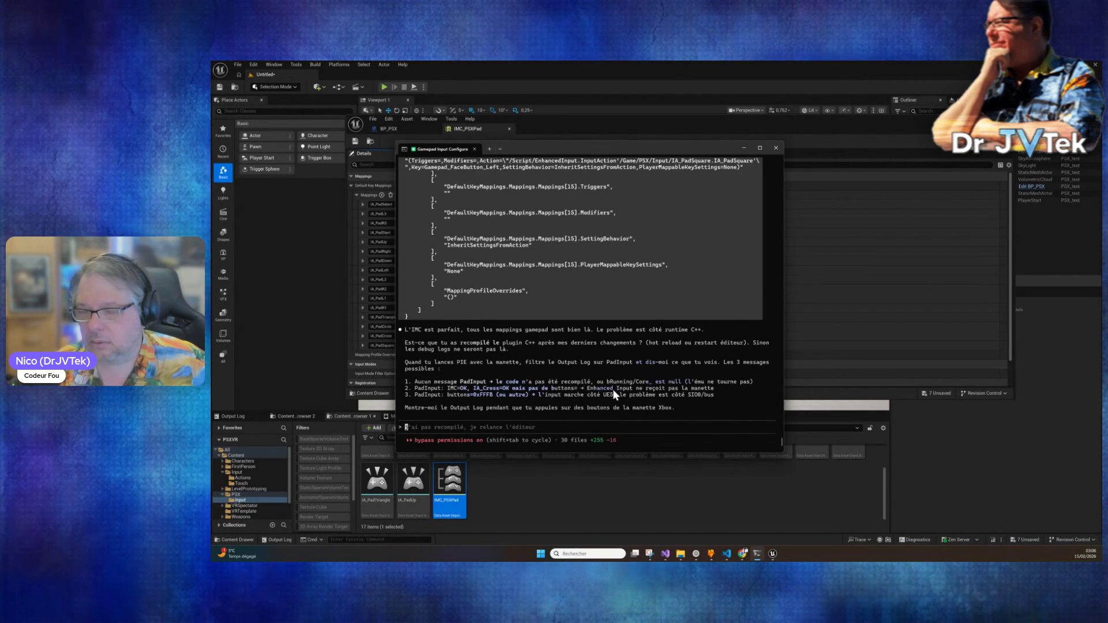
left_click(723, 497)
left_click(724, 503)
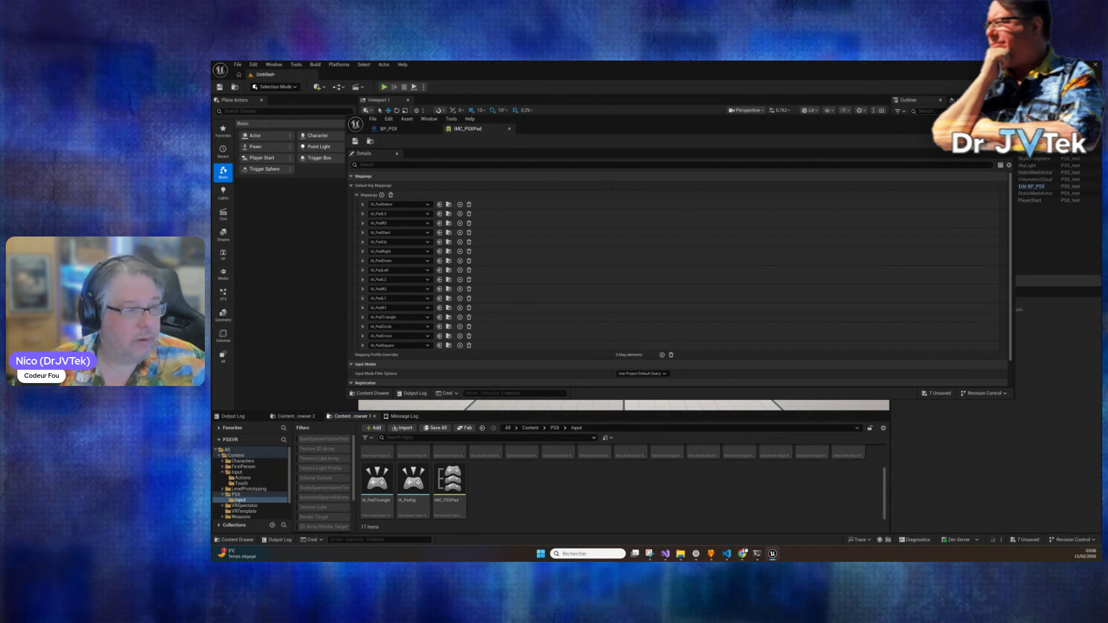
Step: Check the Claude Code terminal, then review the BP_PSX blueprint and IMC_PSXPad mappings
left_click(757, 554)
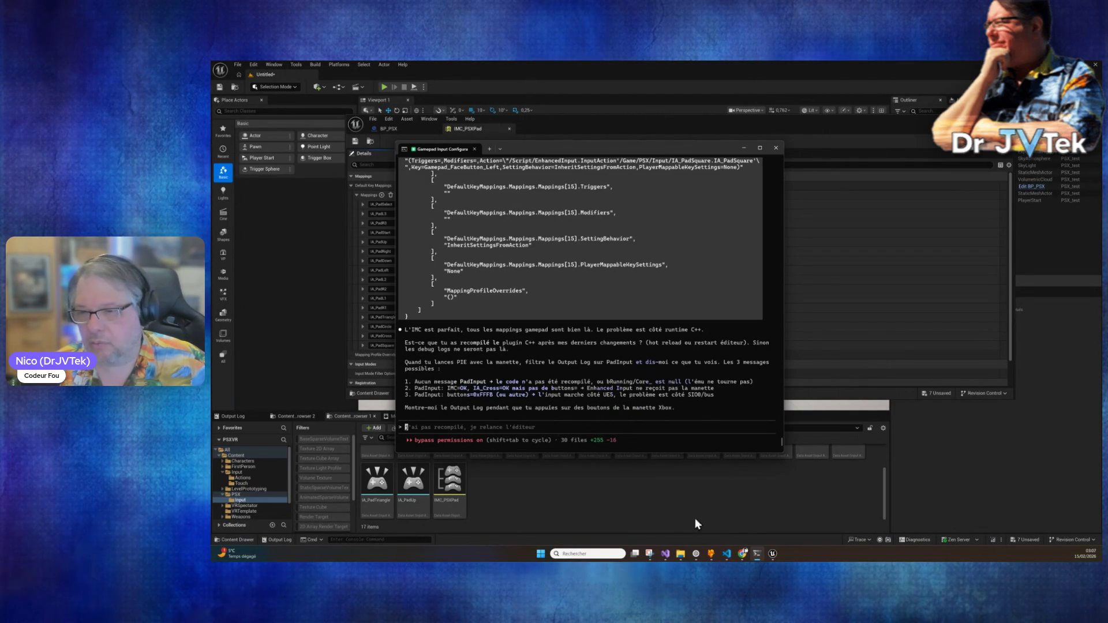
left_click(627, 509)
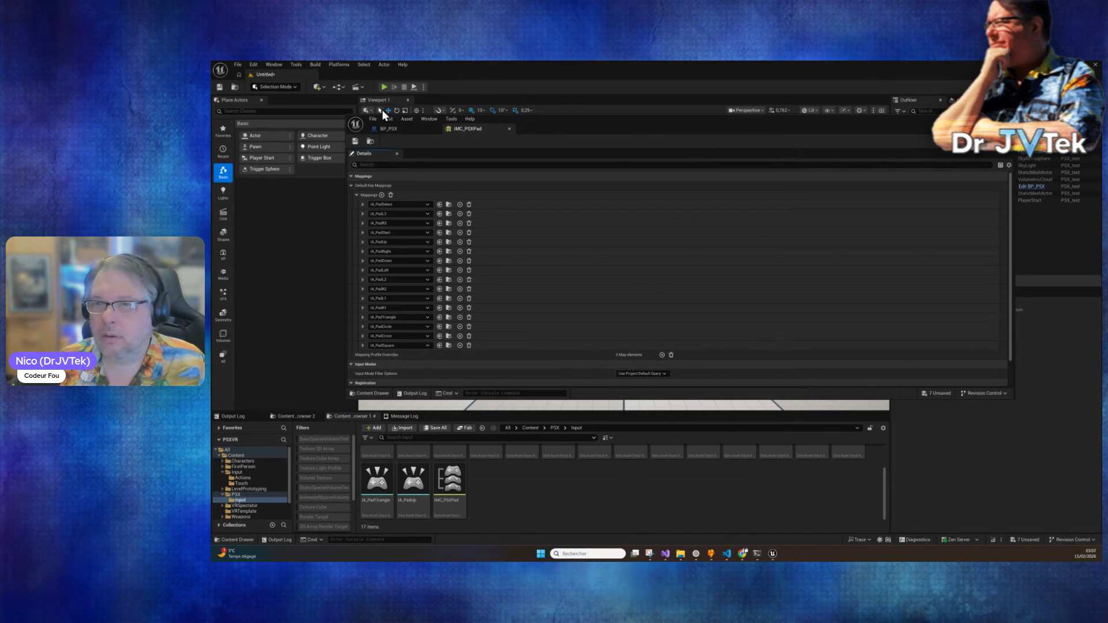
left_click(386, 129)
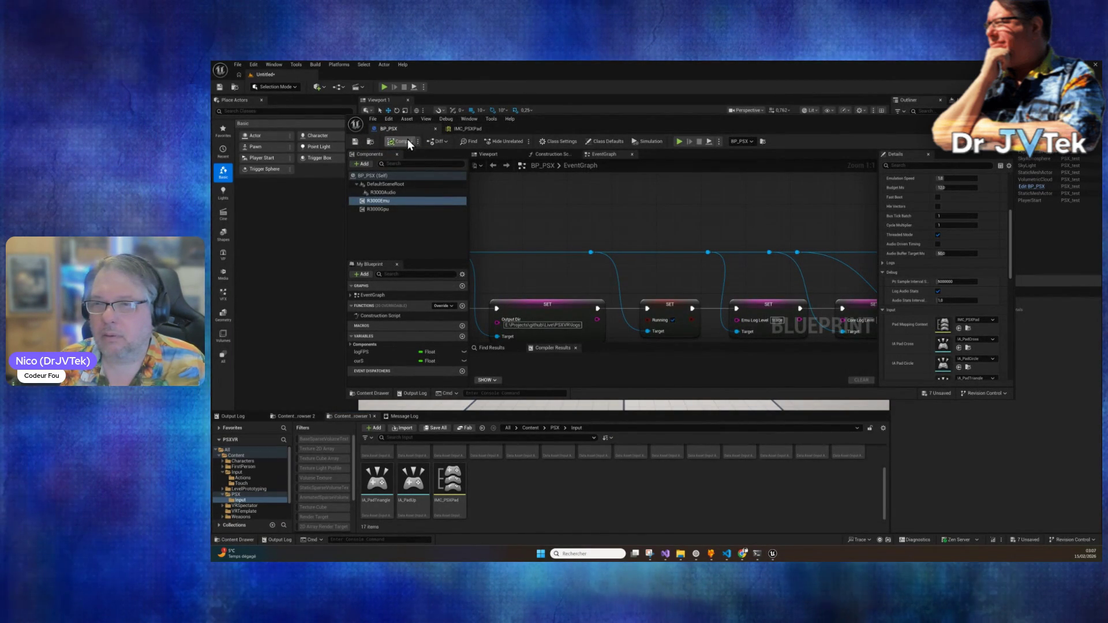
left_click(479, 128)
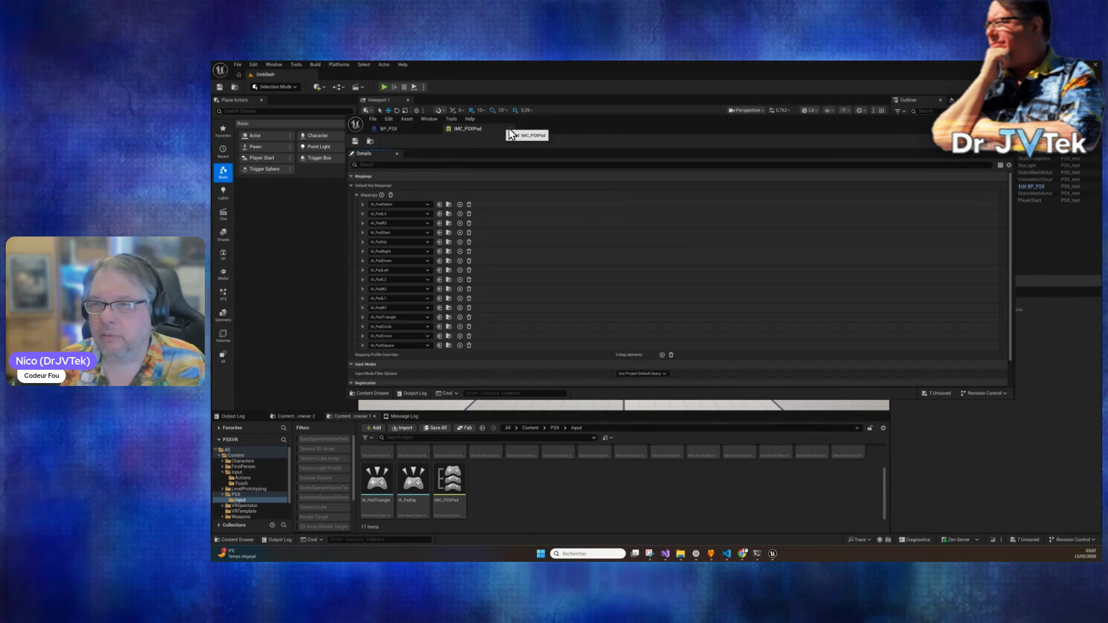
Step: Close the IMC_PSXPad and BP_PSX editors and launch a new Play-in-Editor session
left_click(510, 128)
left_click(436, 130)
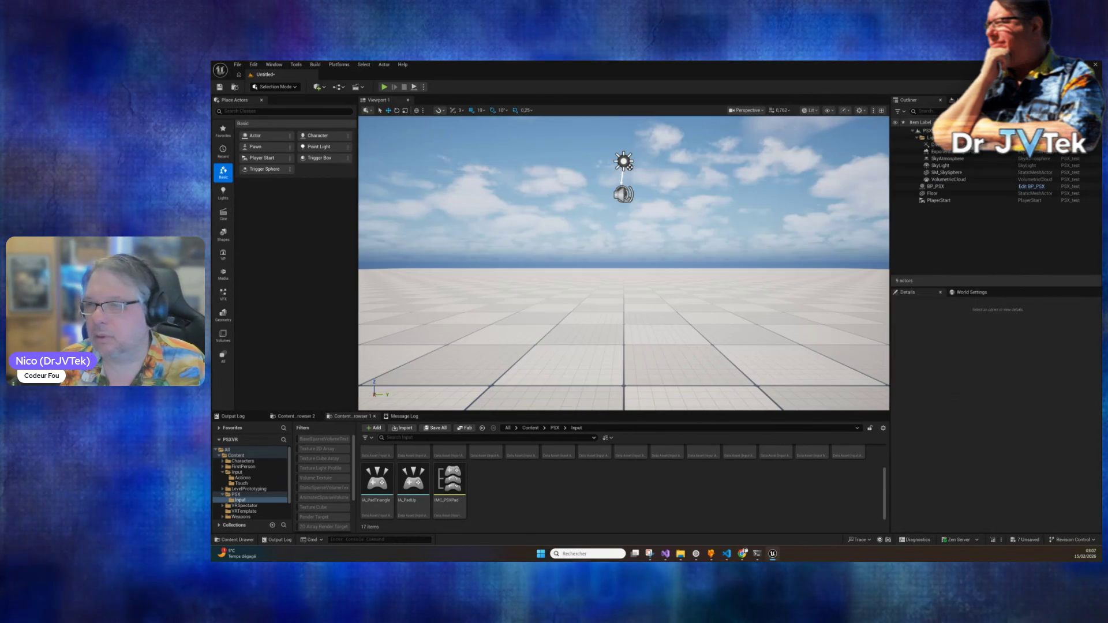
left_click(384, 86)
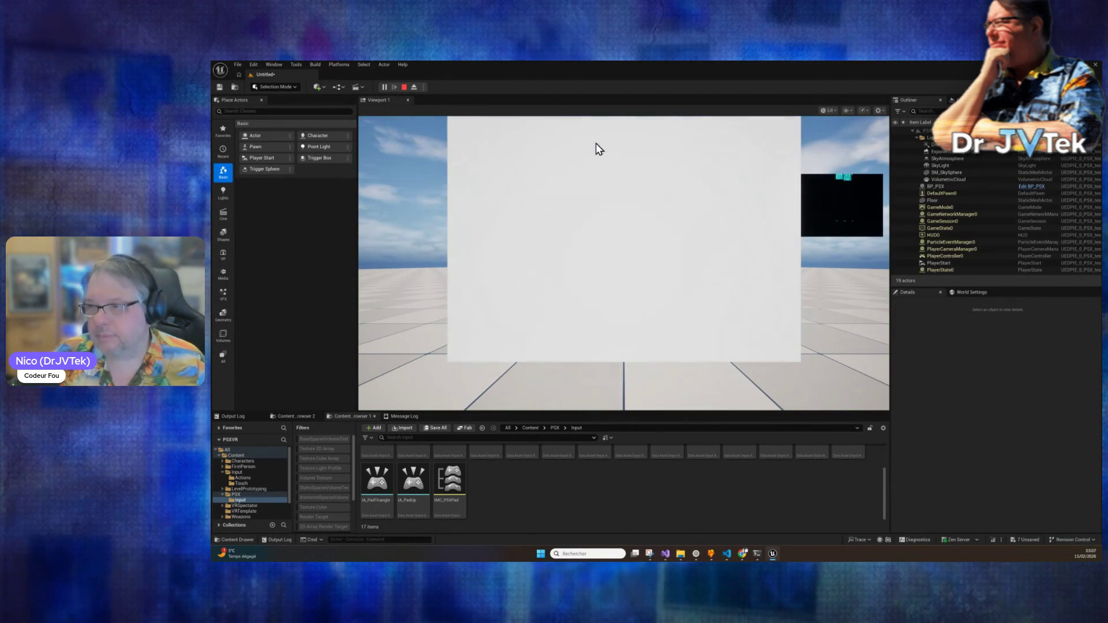
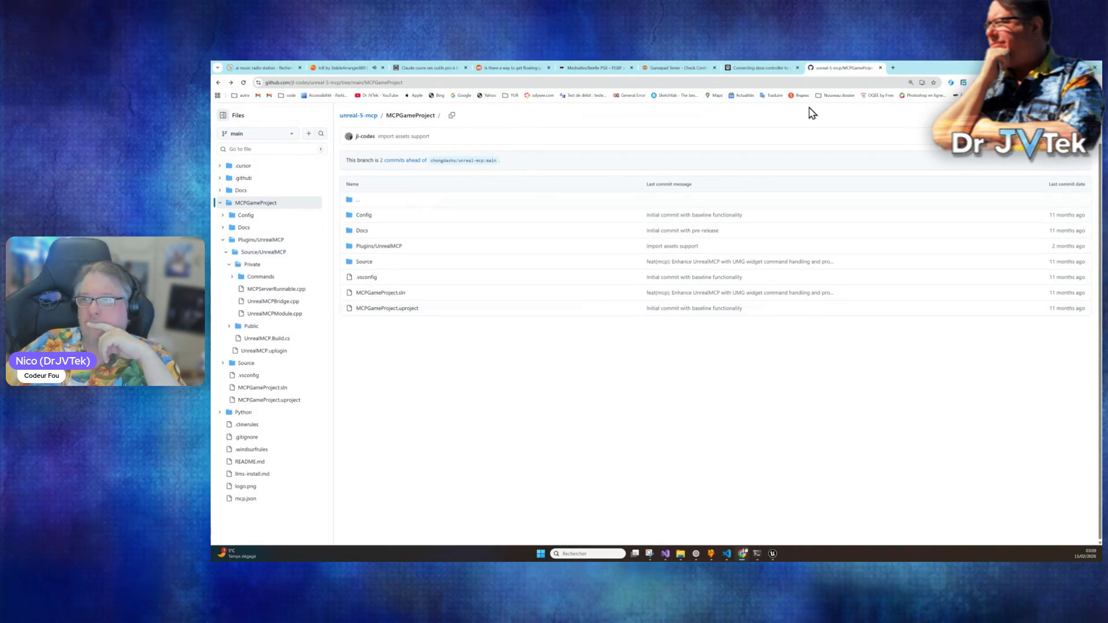
Step: Leave the GitHub repository tab for the Gamepad Tester page showing the connected HID controller
left_click(729, 68)
left_click(684, 68)
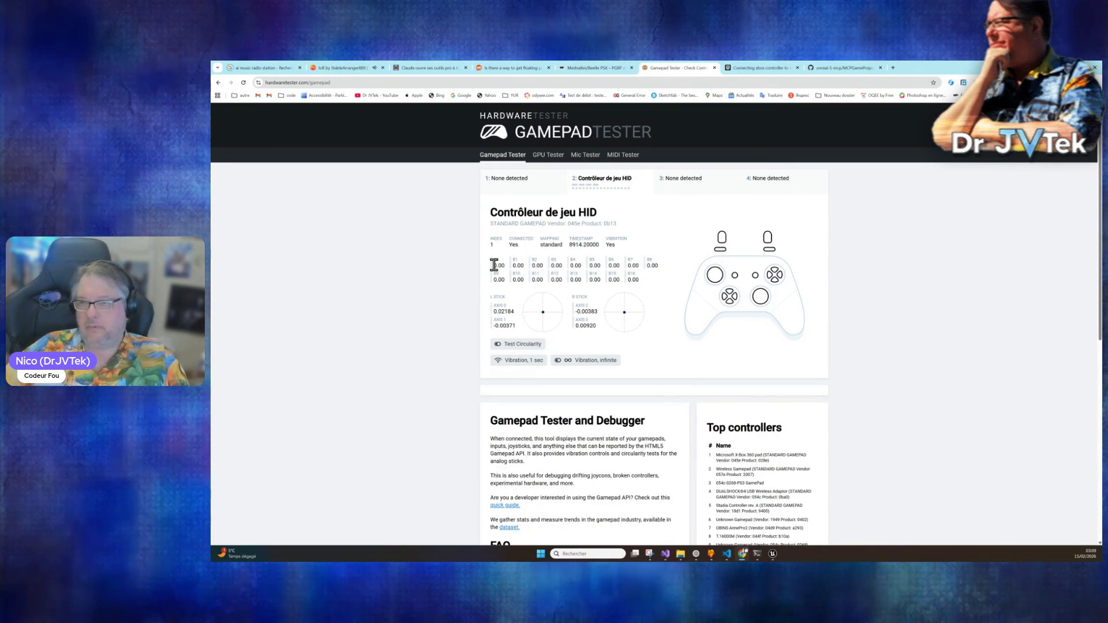
Step: Confirm controller slot 1 is empty and the HID controller sits in slot 2, then return to Unreal Editor
left_click(529, 190)
left_click(603, 186)
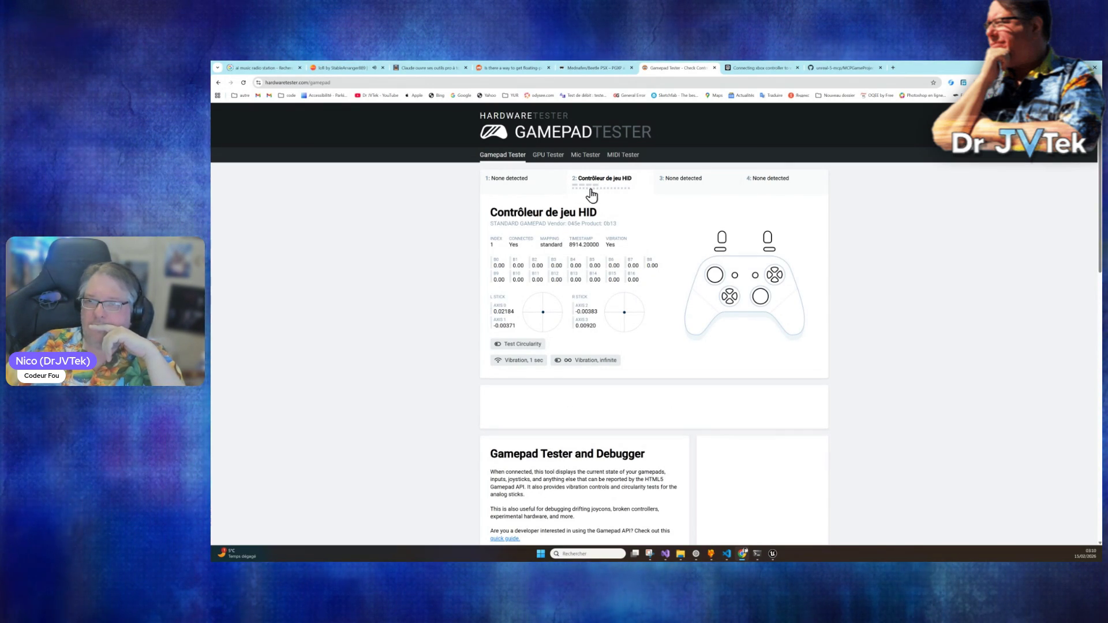
scroll(578, 317, "down", 9)
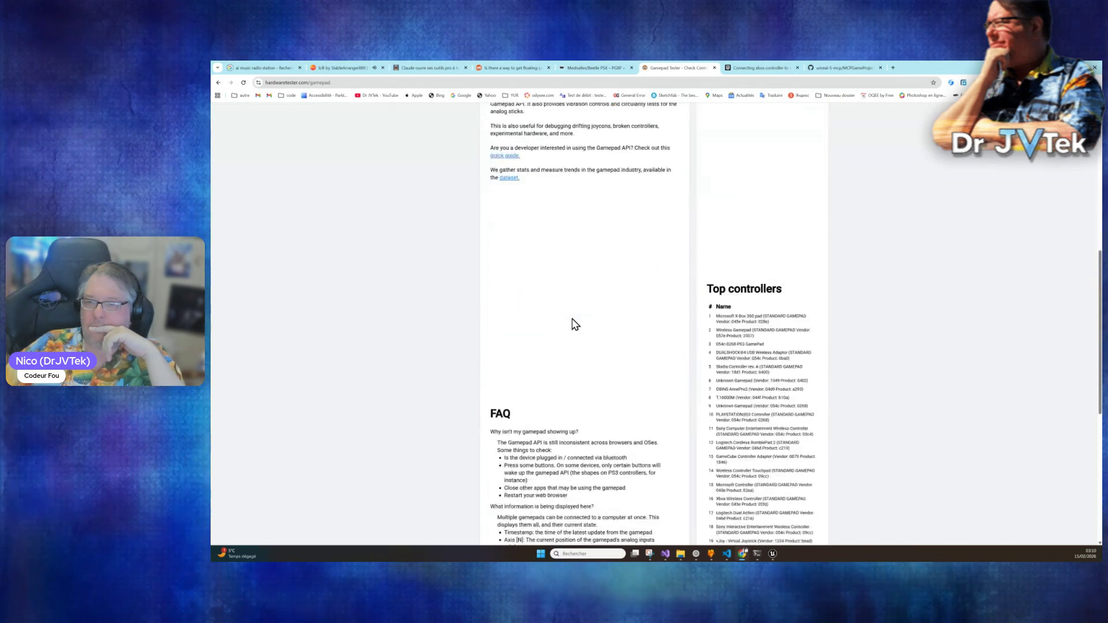
scroll(574, 321, "up", 9)
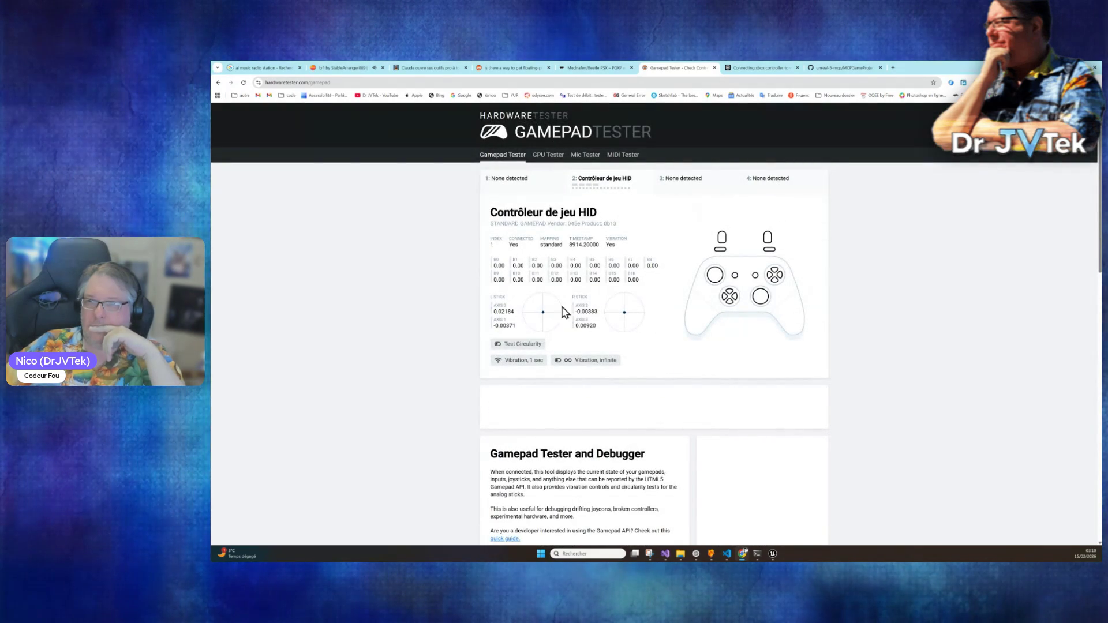
left_click(532, 184)
left_click(612, 190)
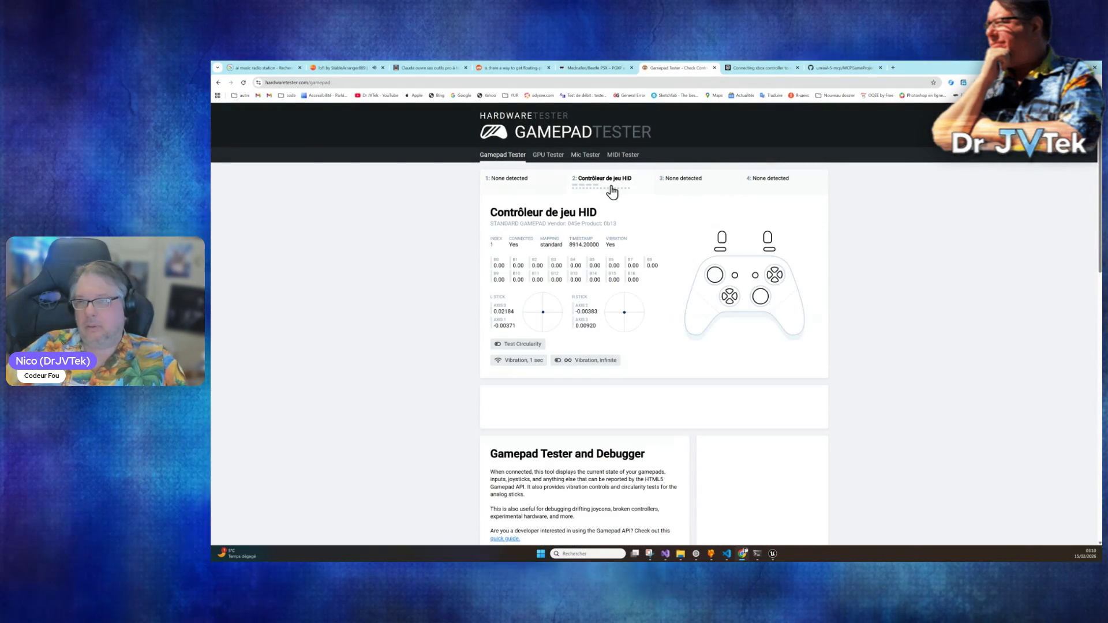
left_click(772, 554)
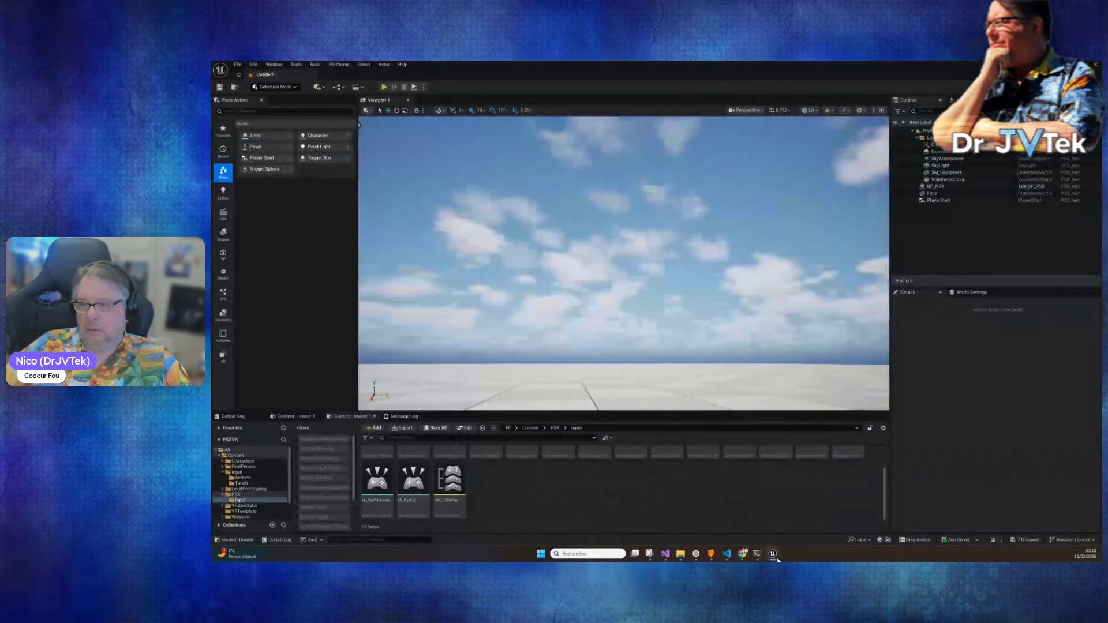
Step: Tell Claude the tester site shows the gamepad at index 2 ('en 2eme position') and ask if that's normal
left_click(754, 556)
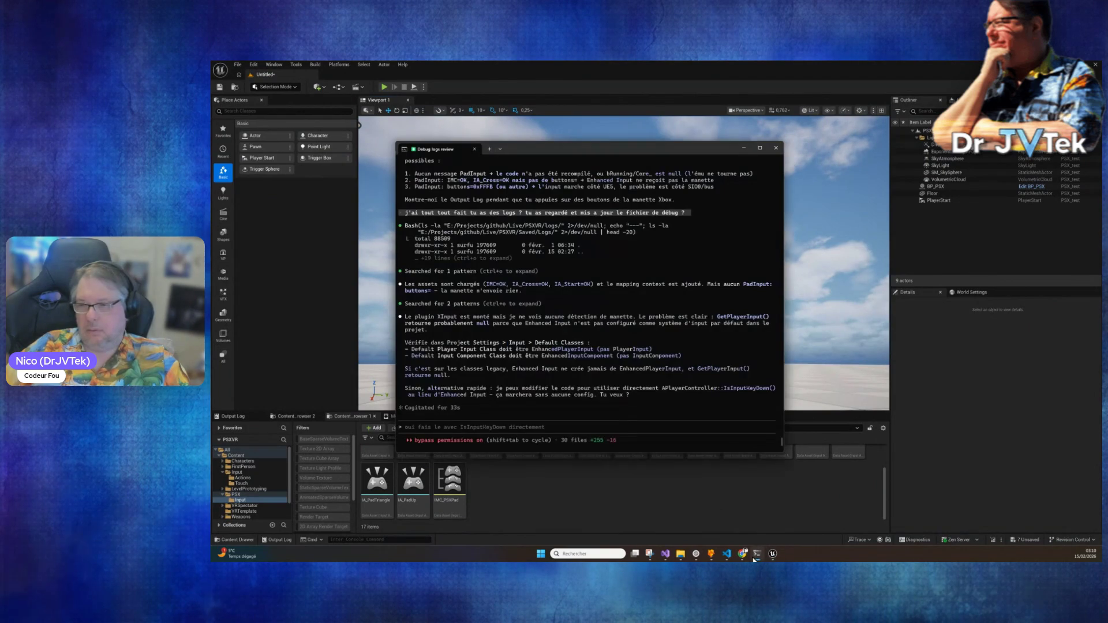
type("j'ai garde")
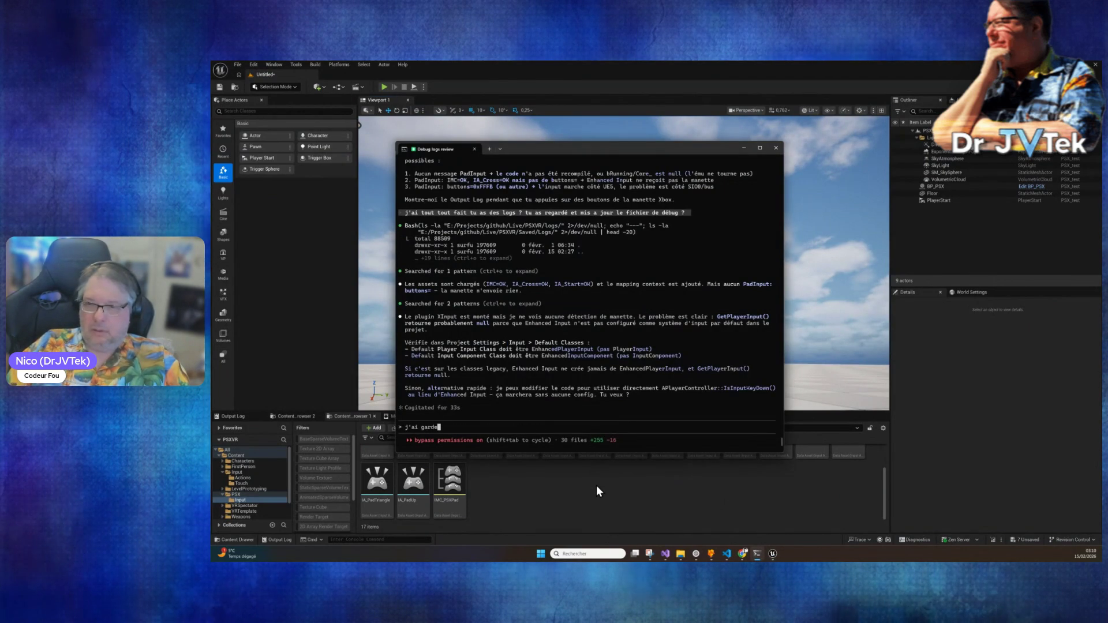
type(" sur un site web ")
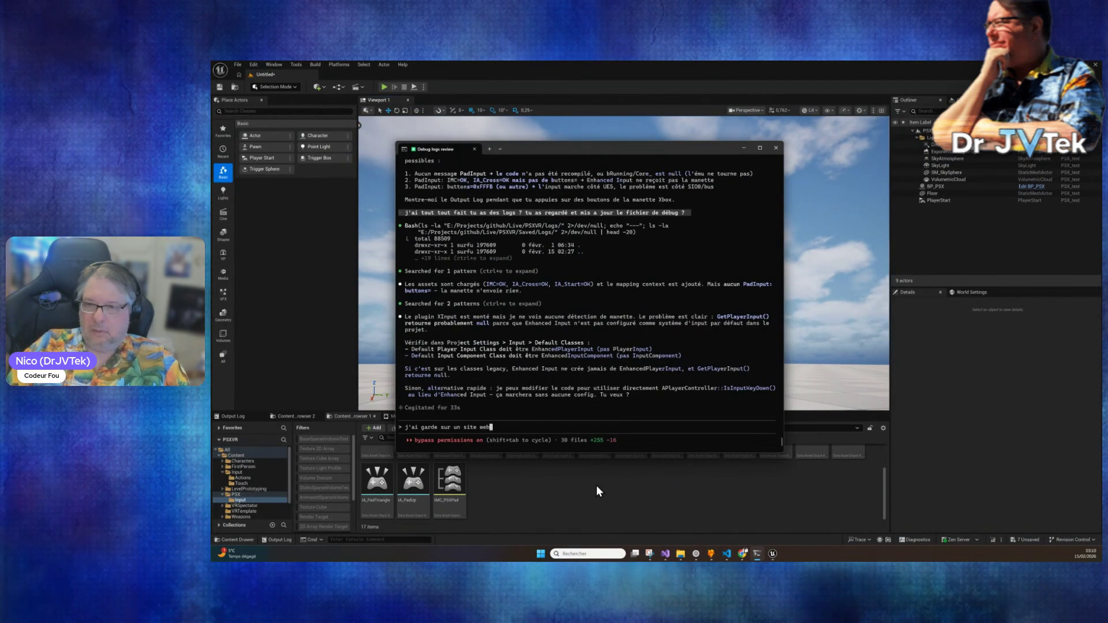
type(".. il s")
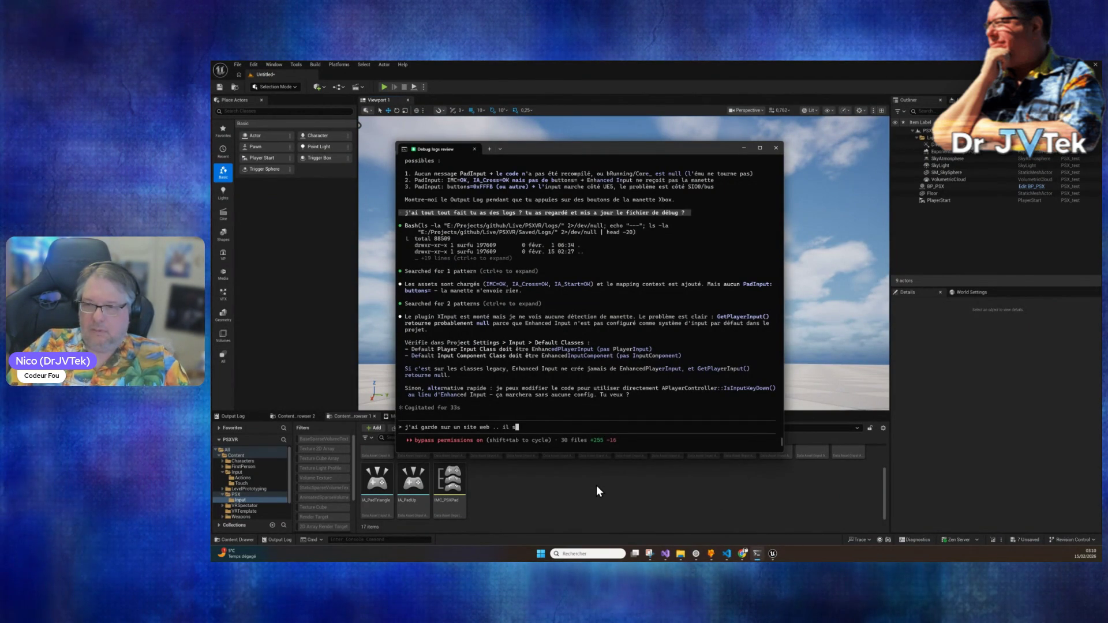
type("emble qu'elle soi")
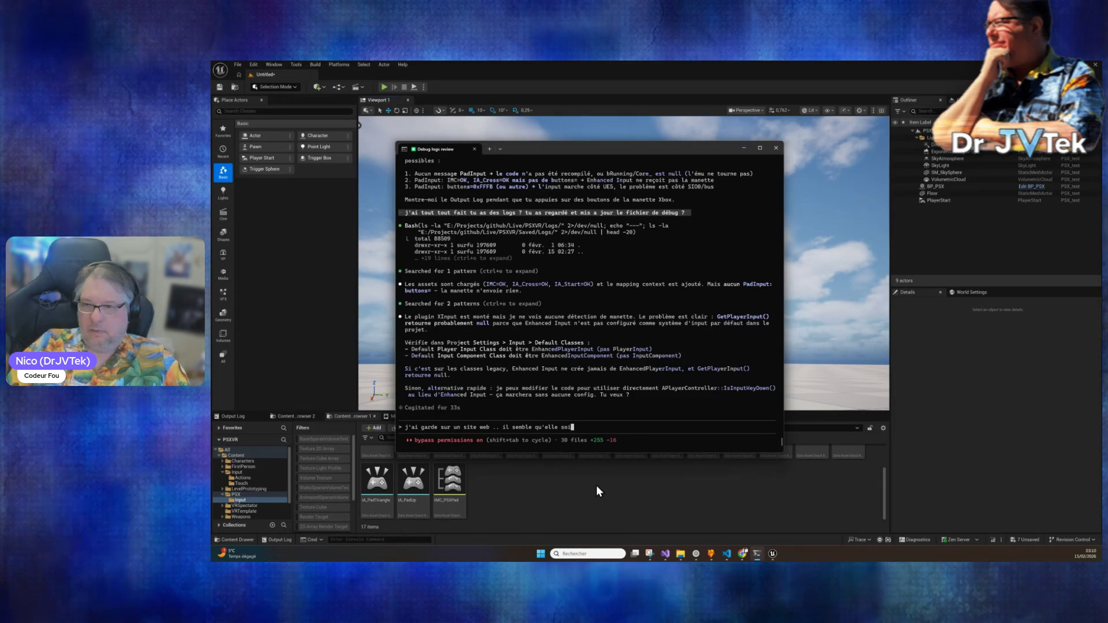
type("t a l'index 2 ")
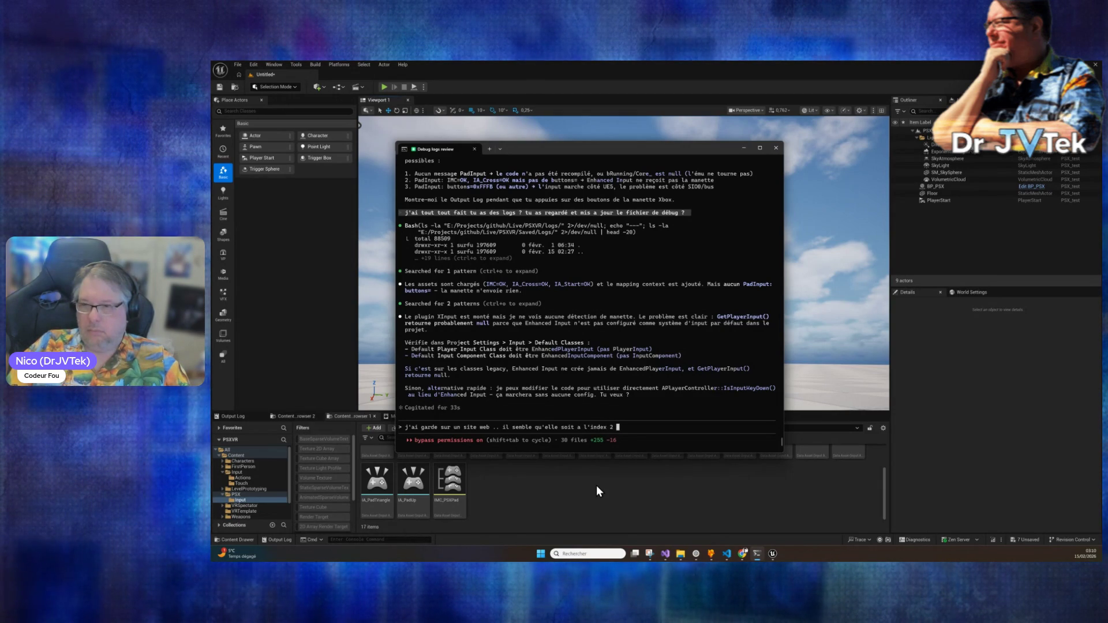
type("(")
key("BackSpace")
key("BackSpace")
key("BackSpace")
key("BackSpace")
type("e")
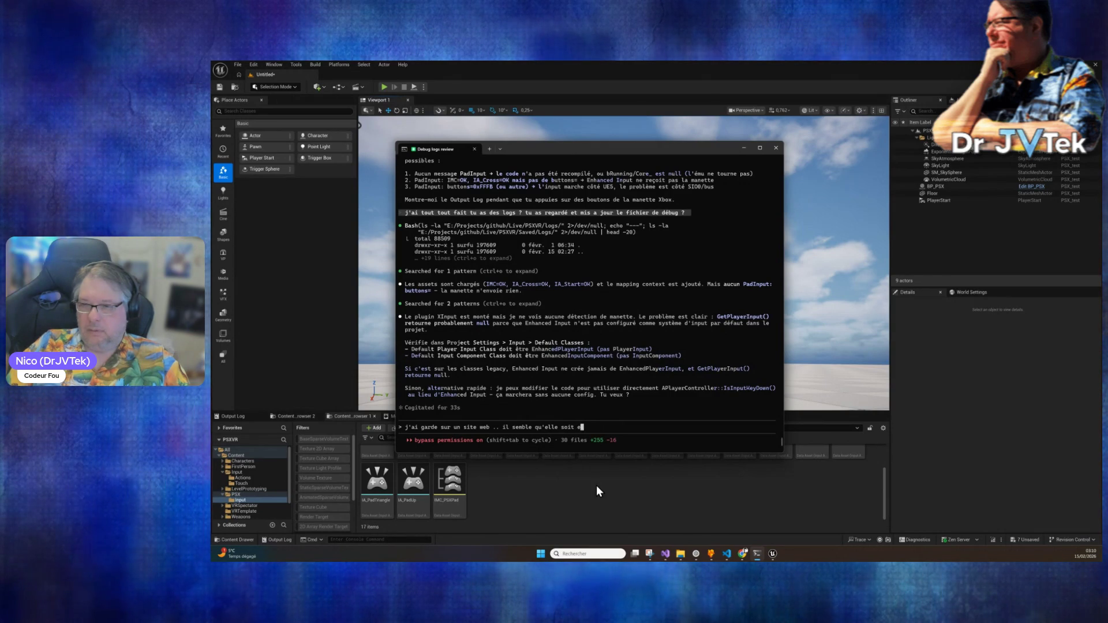
type("n 2eme positon ?")
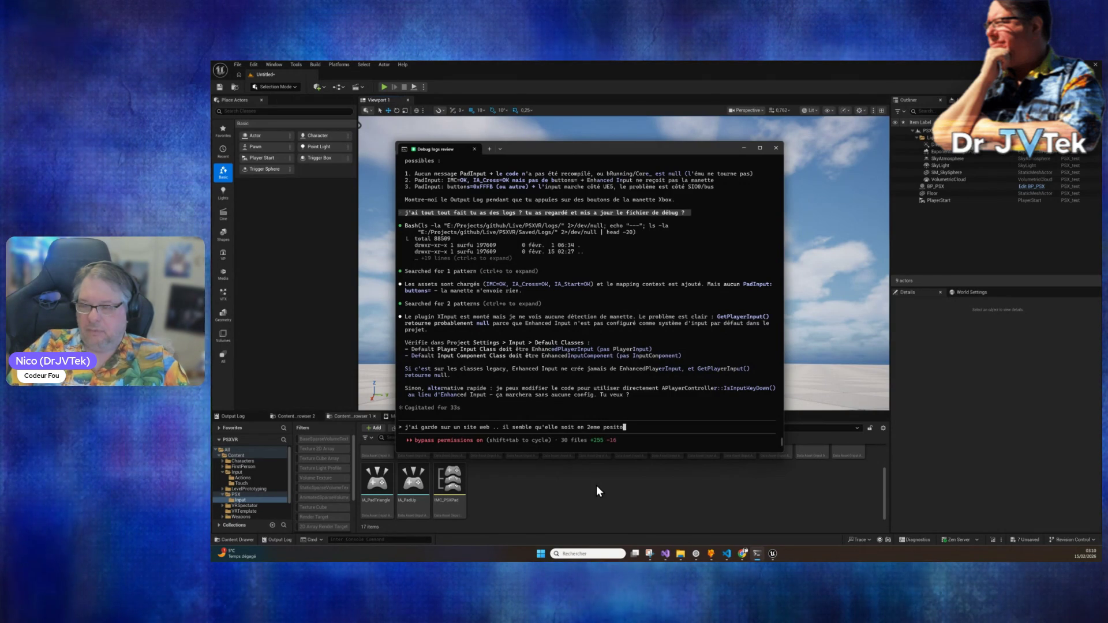
key("BackSpace")
key("BackSpace")
type(": c'est nora")
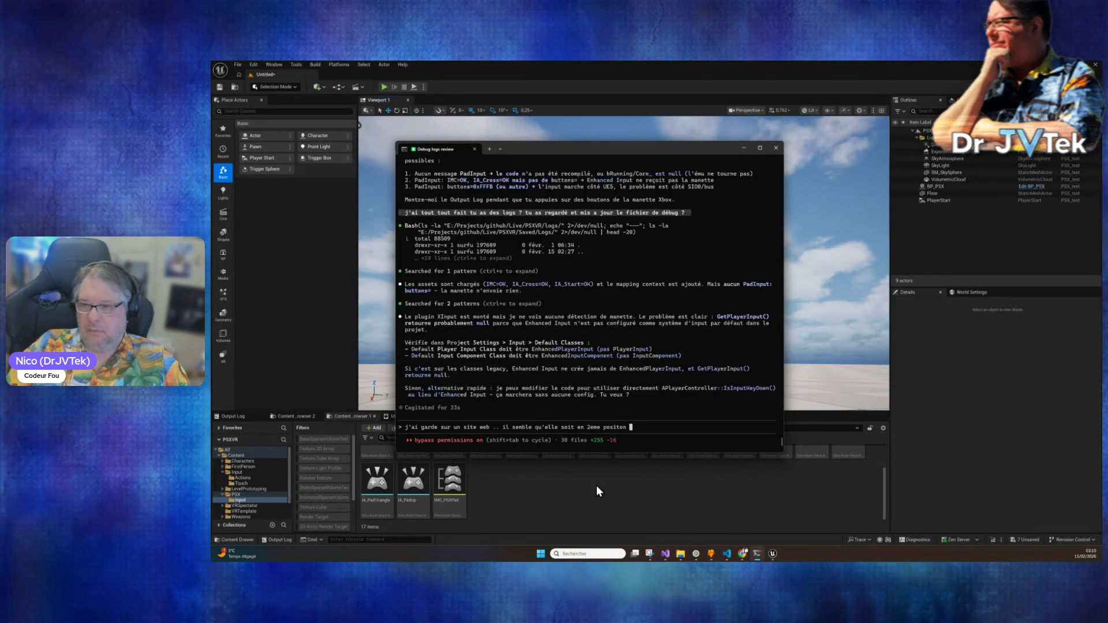
key("BackSpace")
type("mal ca ?")
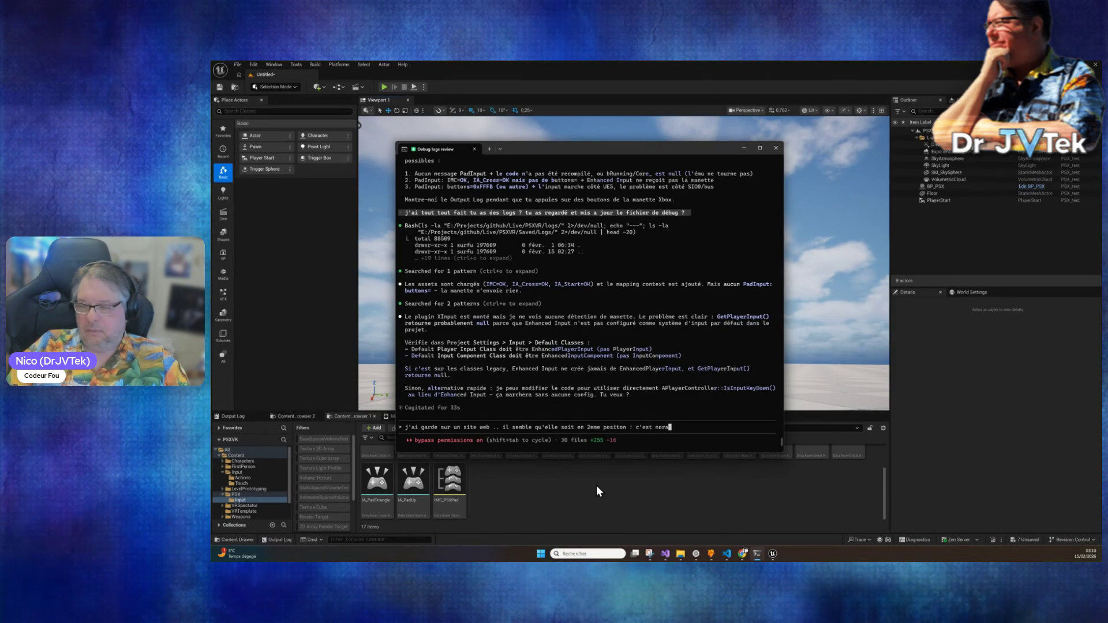
type("??")
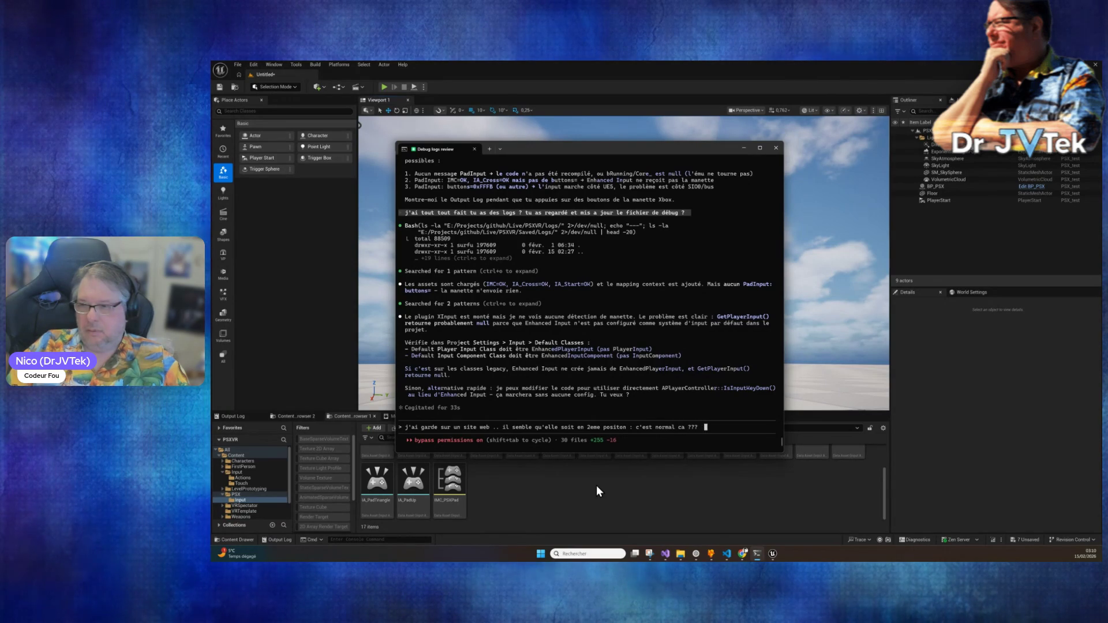
key("Return")
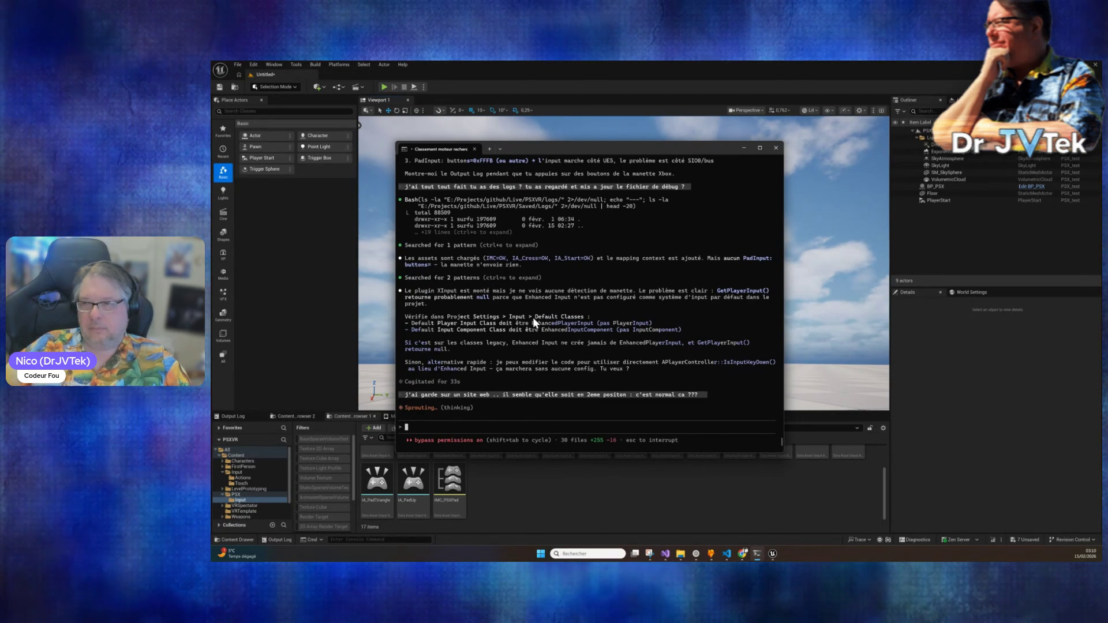
left_click(245, 425)
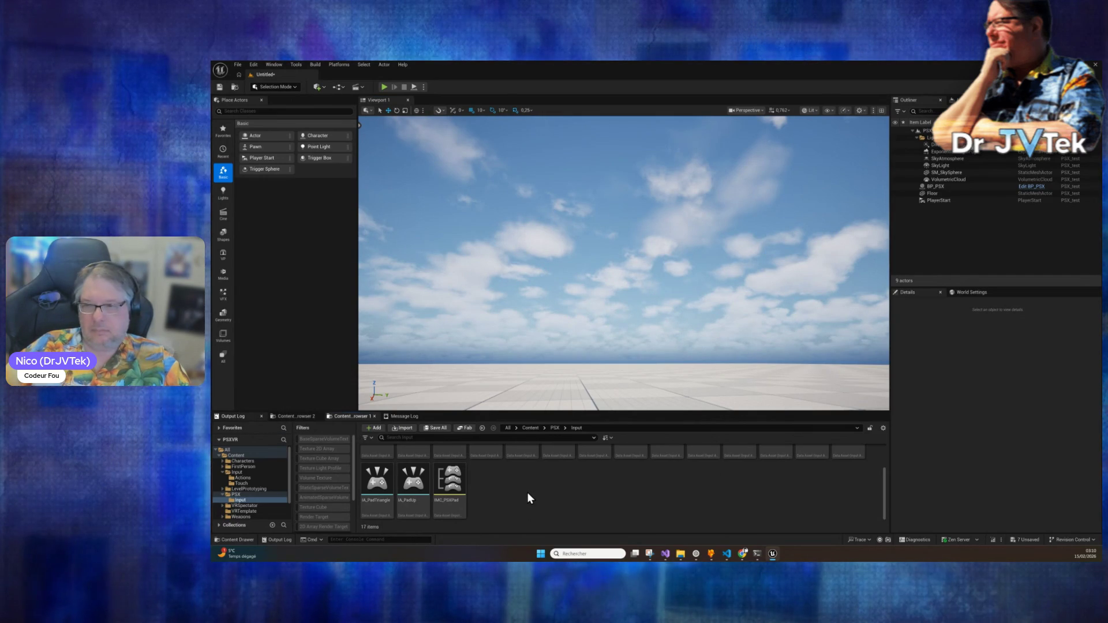
Step: Show the Output Log and save BP_PSX, confirming the package saved and validated
left_click(267, 417)
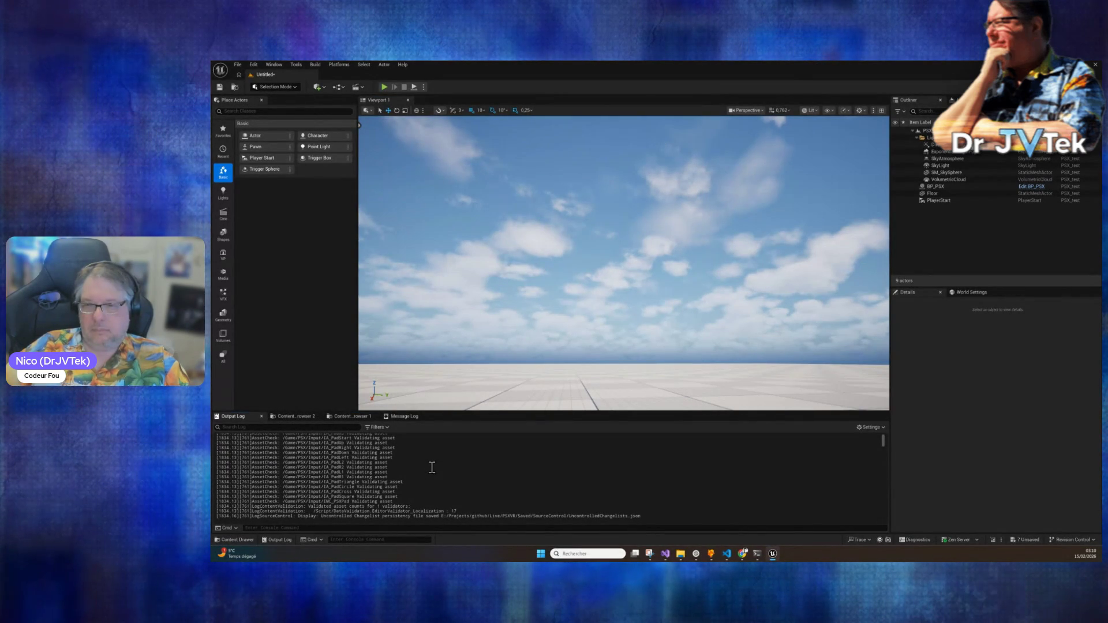
scroll(432, 468, "down", 5)
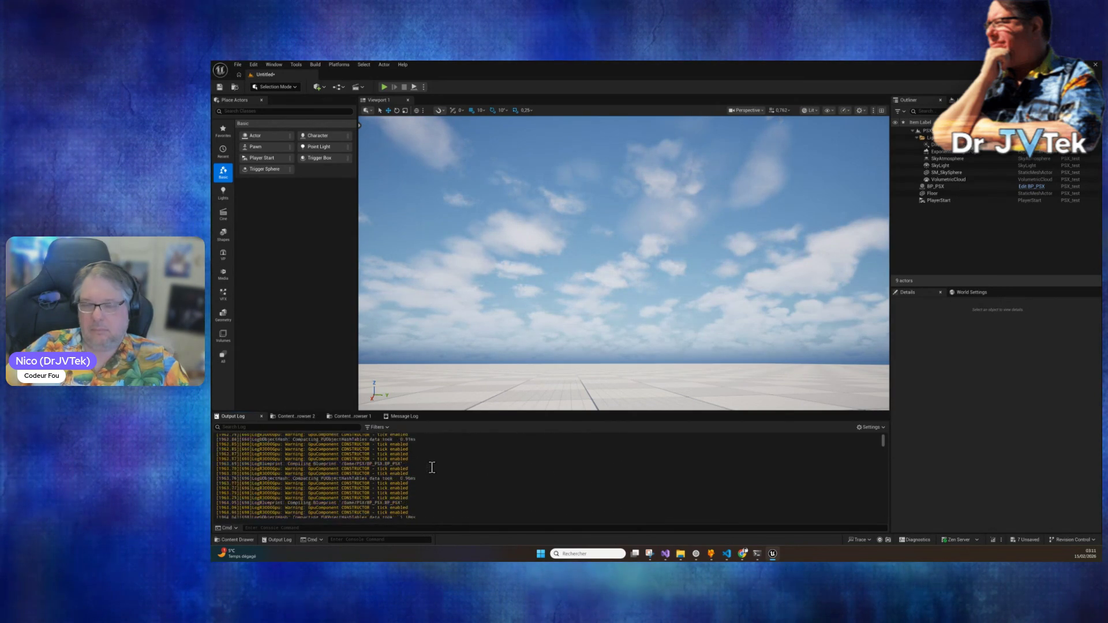
key("ctrl+s")
Step: Browse the Build, Tools and Window menus, then dismiss them without choosing anything
left_click(315, 65)
left_click(295, 65)
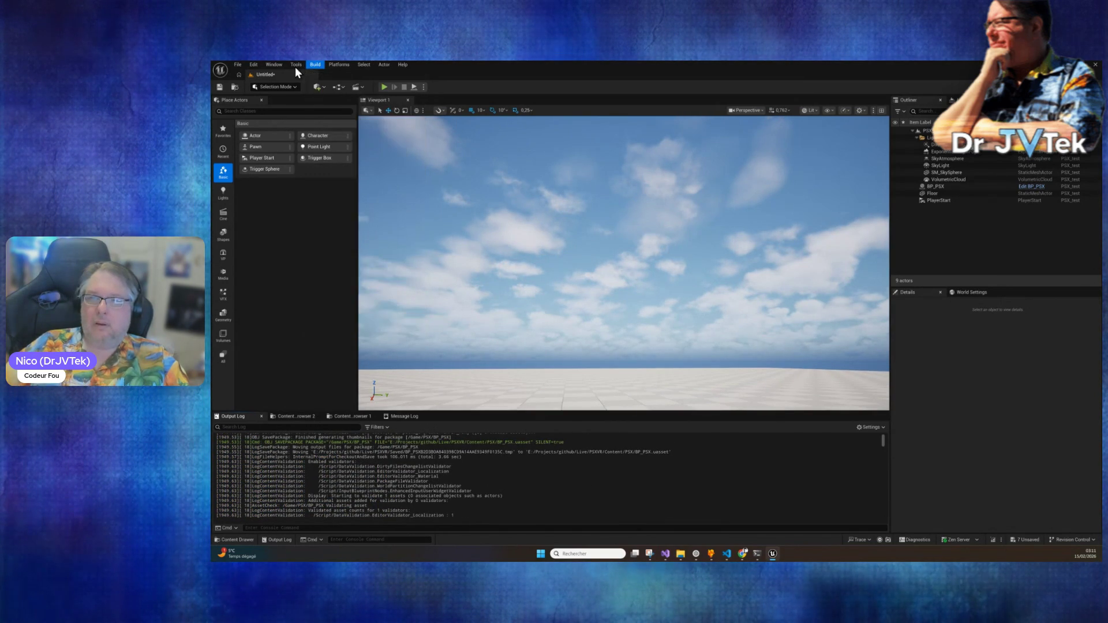
left_click(296, 65)
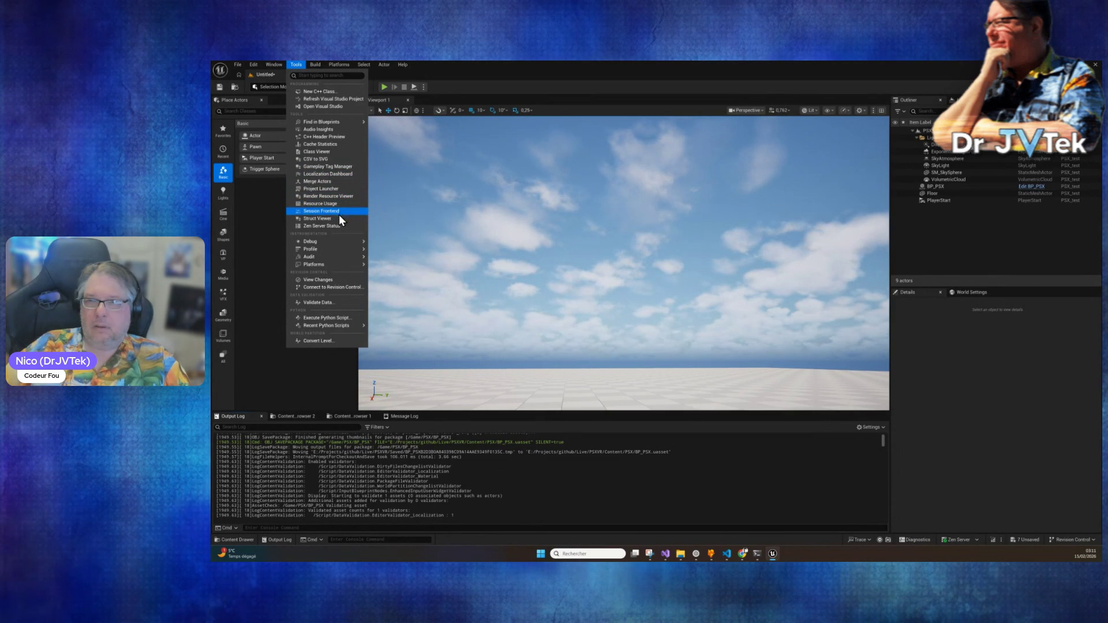
mouse_move(334, 250)
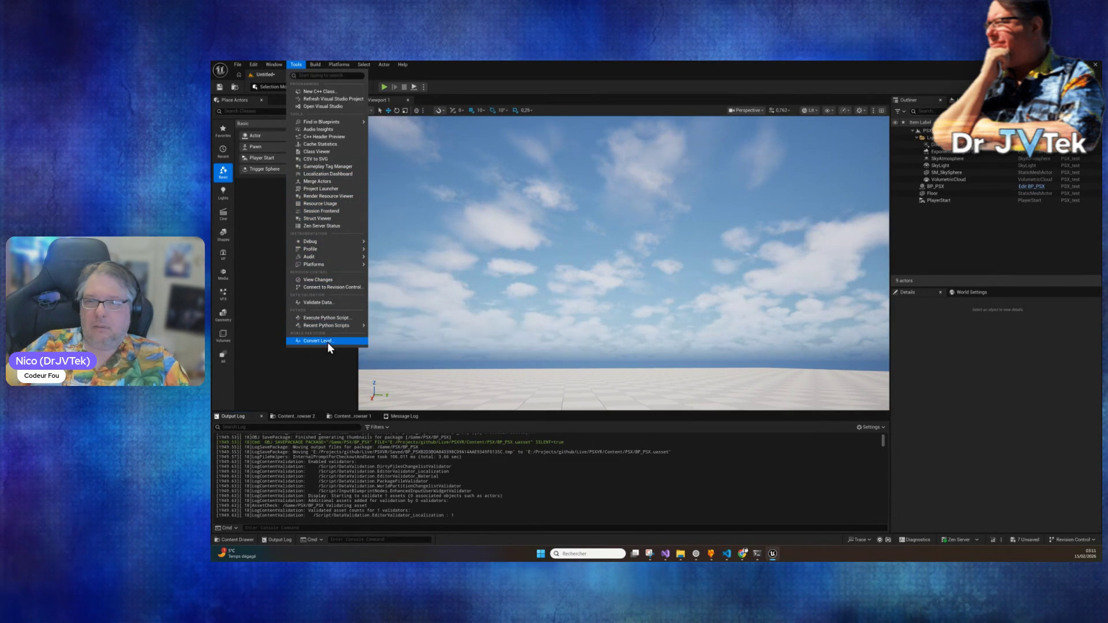
mouse_move(339, 127)
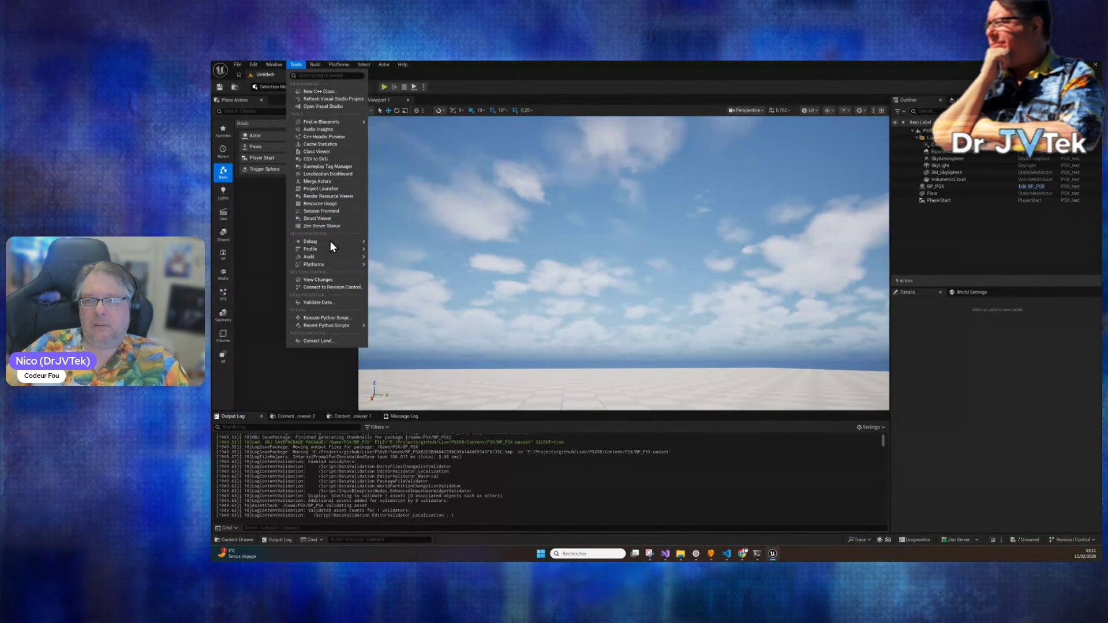
mouse_move(277, 65)
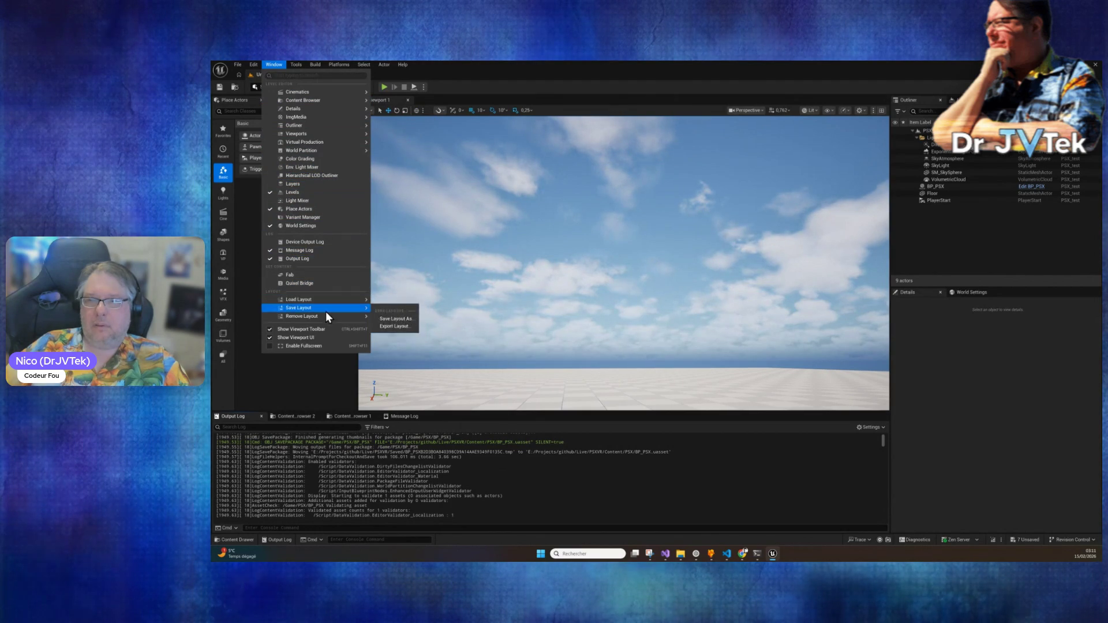
key("Escape")
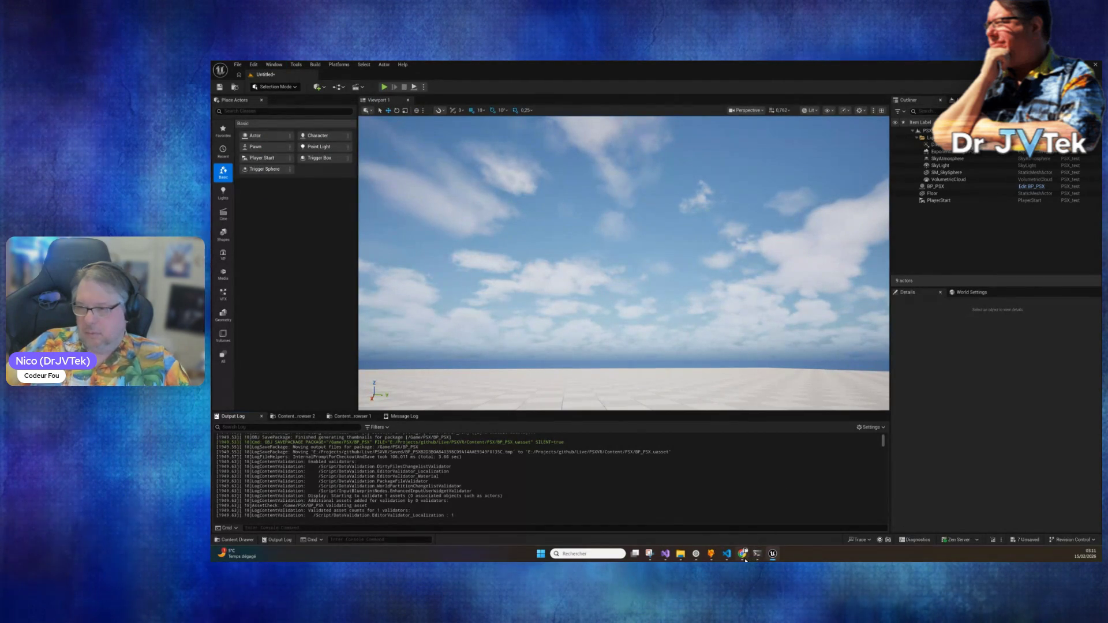
left_click(759, 556)
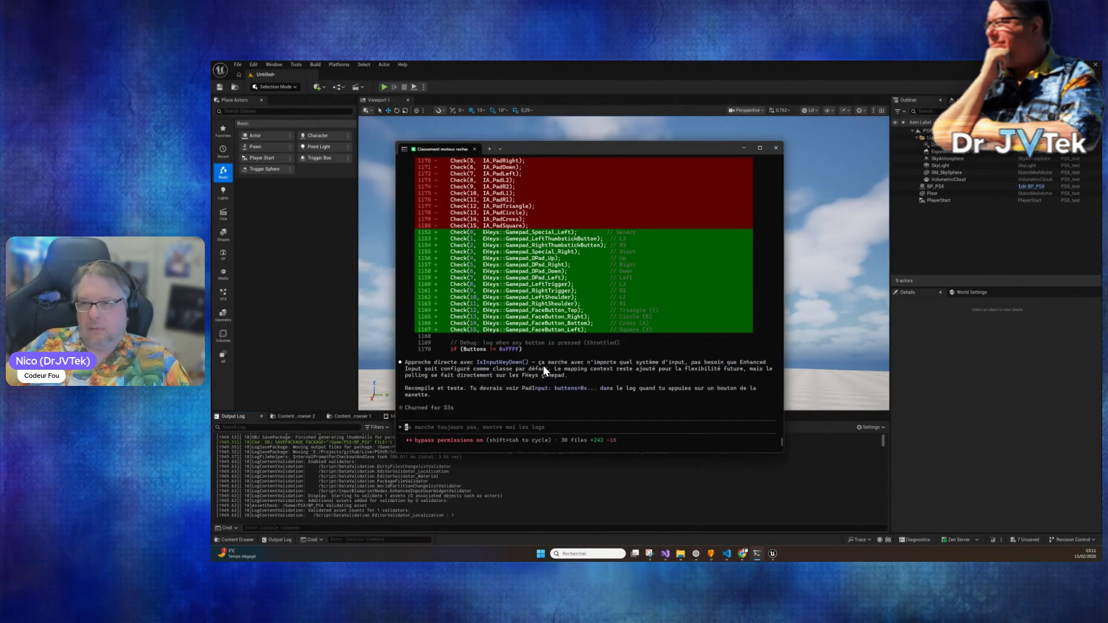
scroll(543, 365, "up", 15)
scroll(544, 367, "up", 4)
scroll(544, 371, "up", 1)
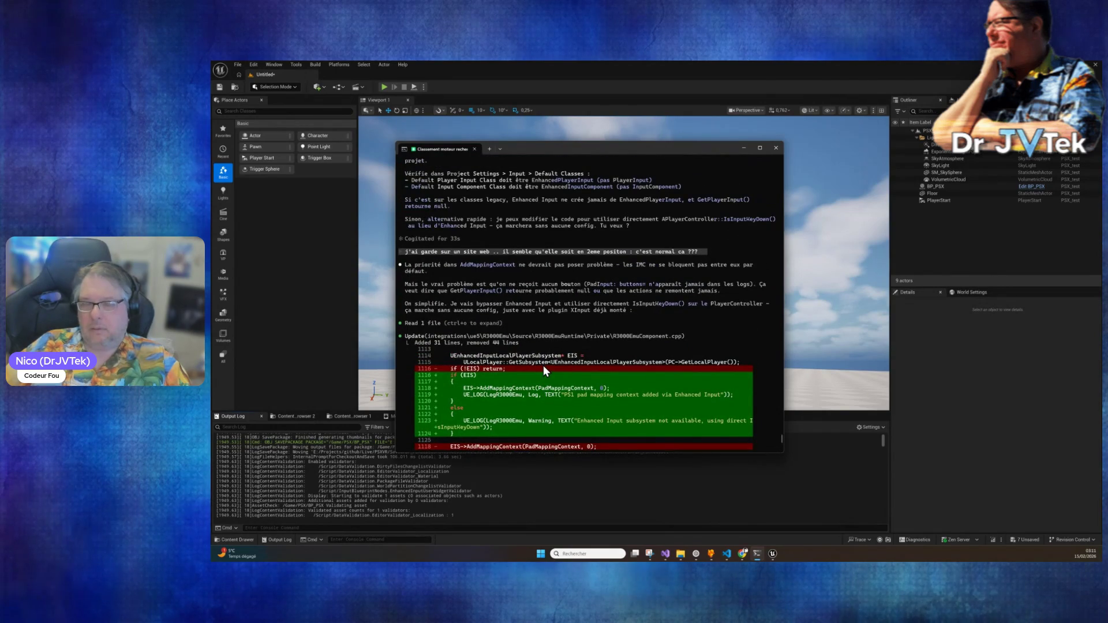
scroll(545, 371, "up", 1)
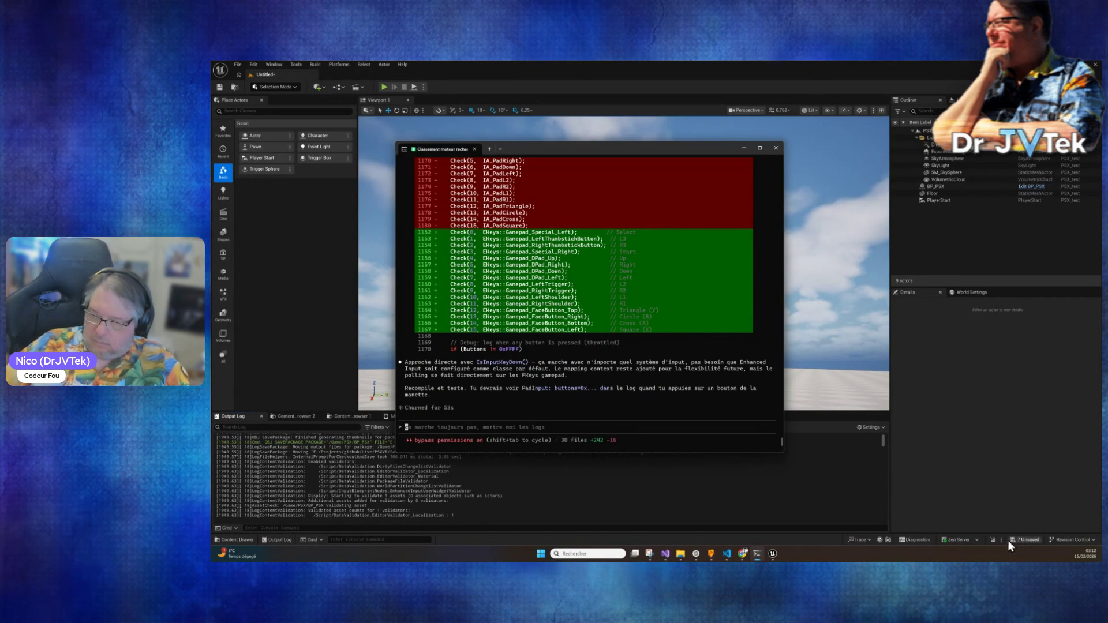
left_click(992, 538)
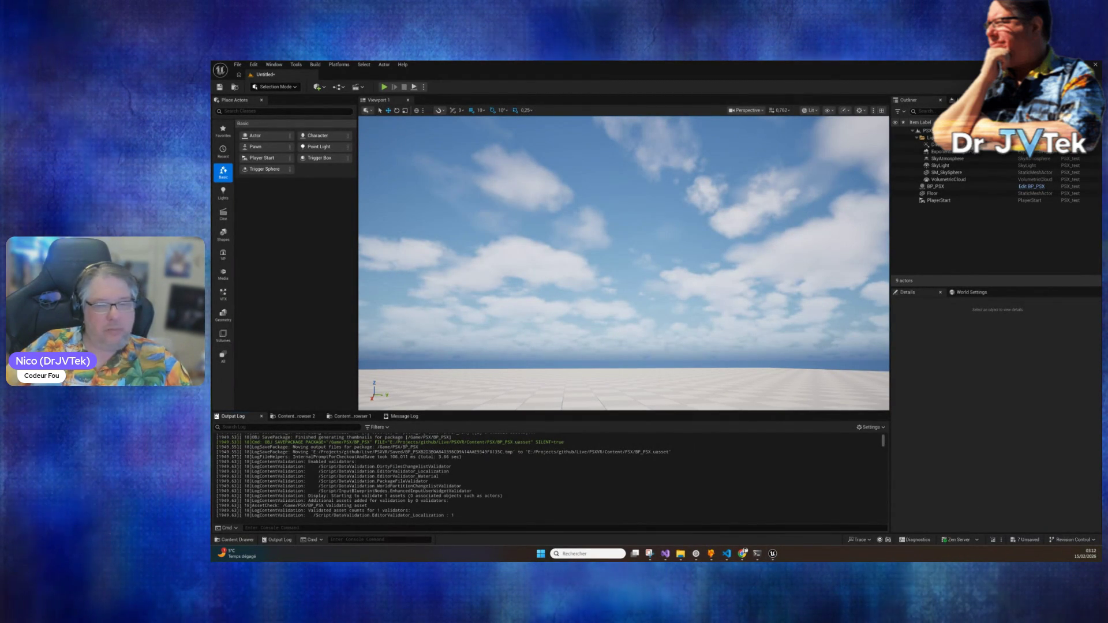
Step: Paste the long build error log into Claude Code, accepting the large-paste warning, and send it
left_click(757, 554)
key("ctrl+v")
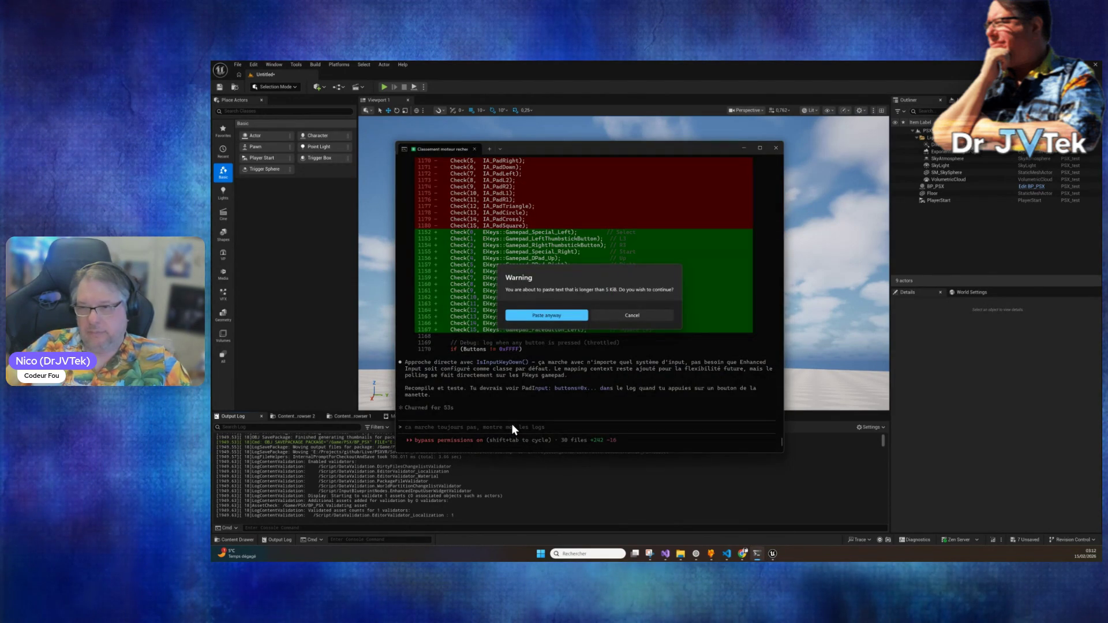
left_click(553, 315)
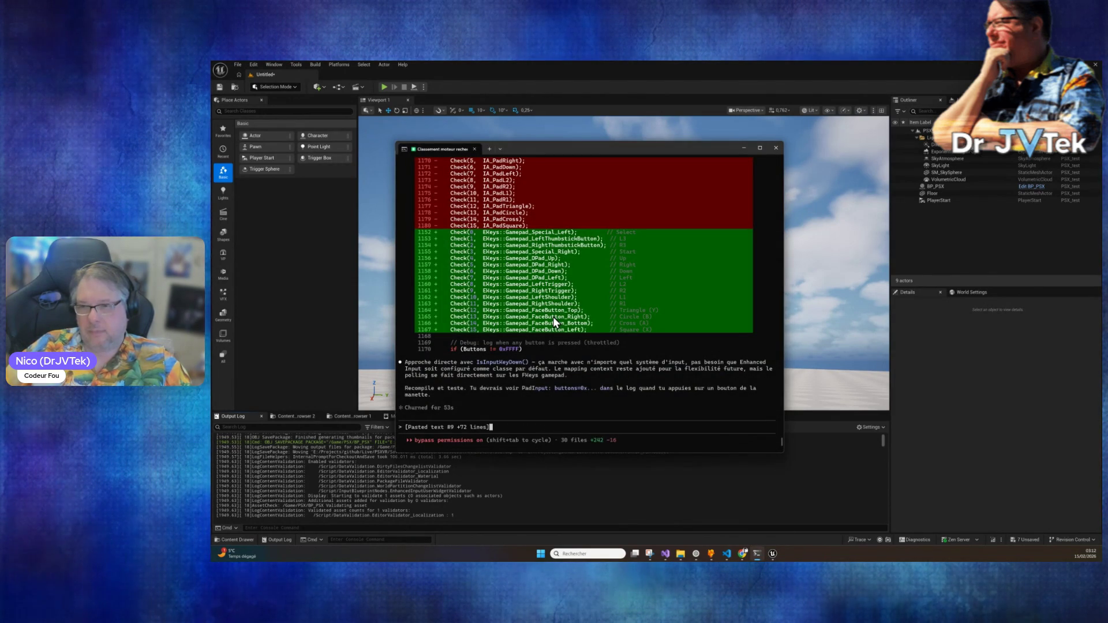
key("Return")
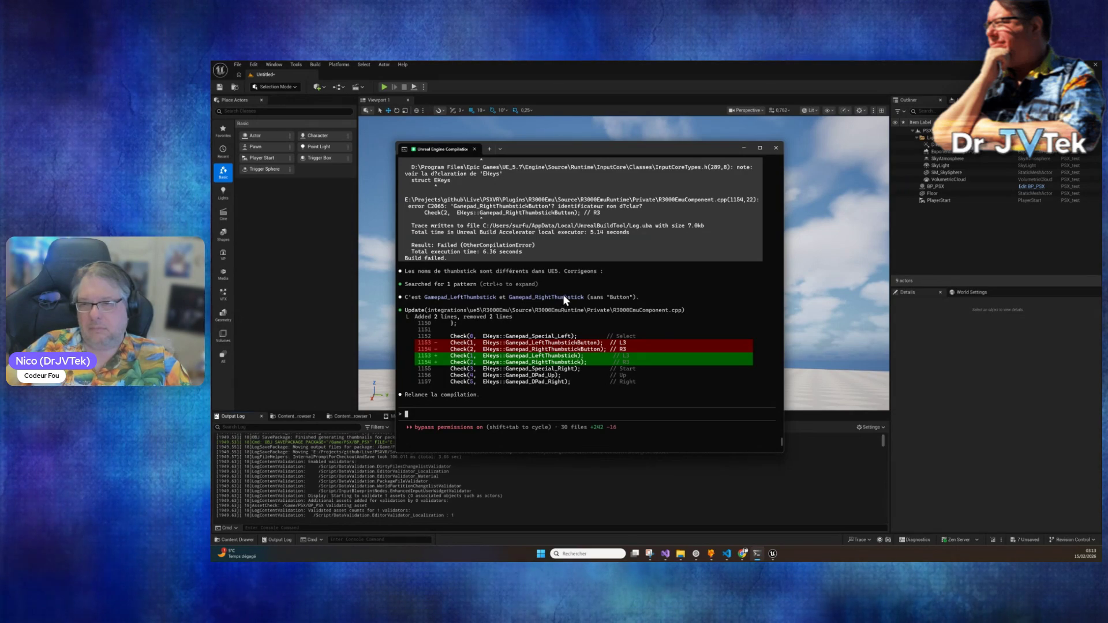
Step: Ask Claude whether the doc now includes the latest bugs found, then return to the editor
type("tu a mis a jour le doc avec les derniers ")
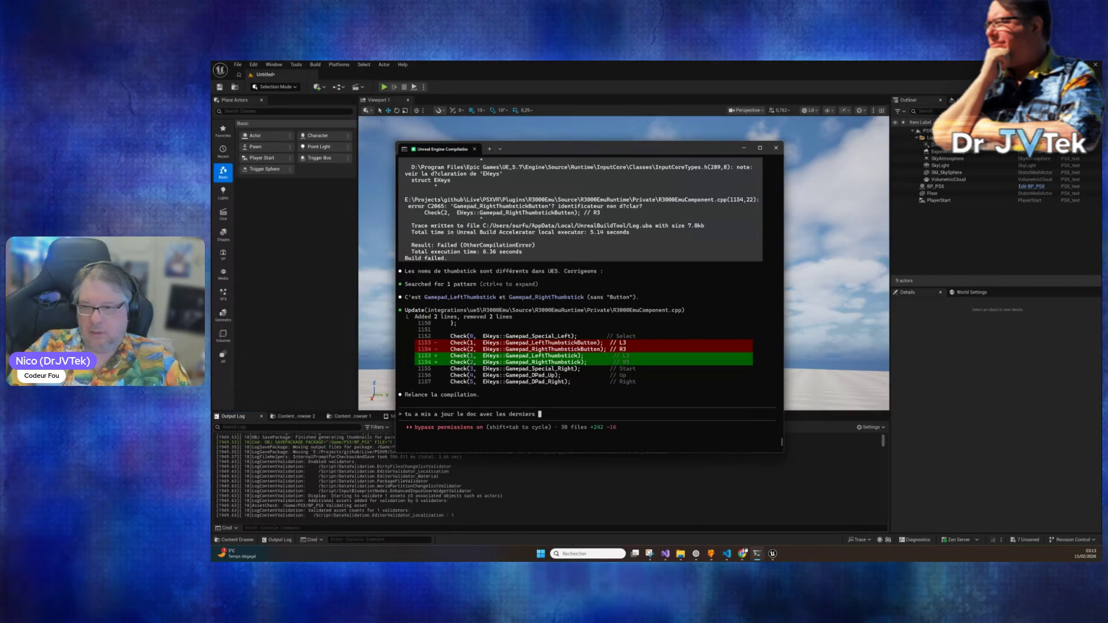
type("bugs qu'on a toruvé dans docs ?")
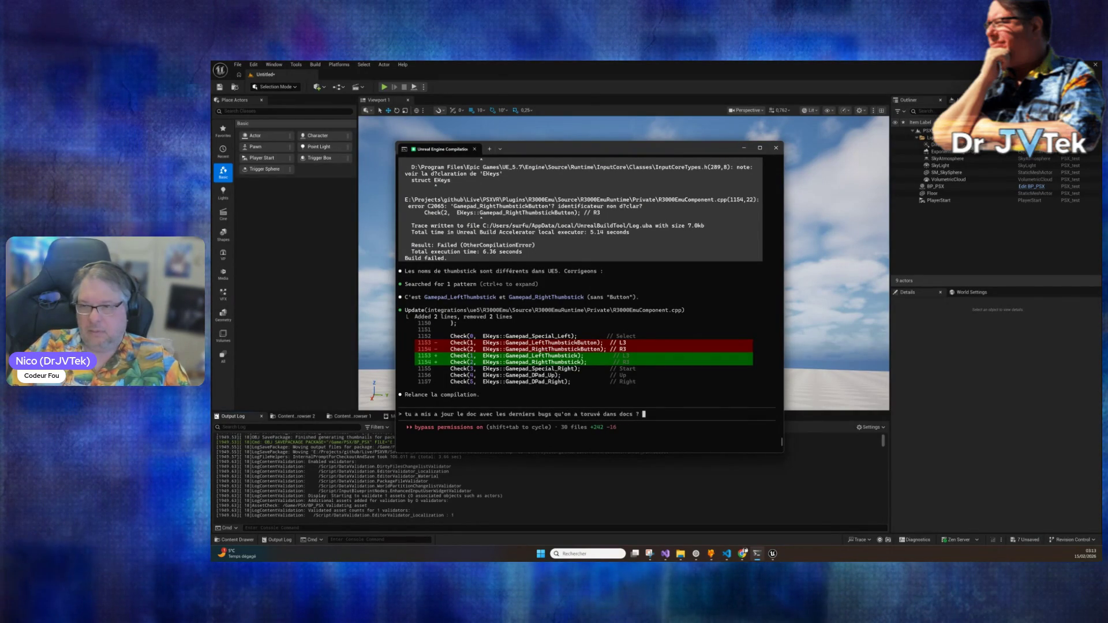
key("Return")
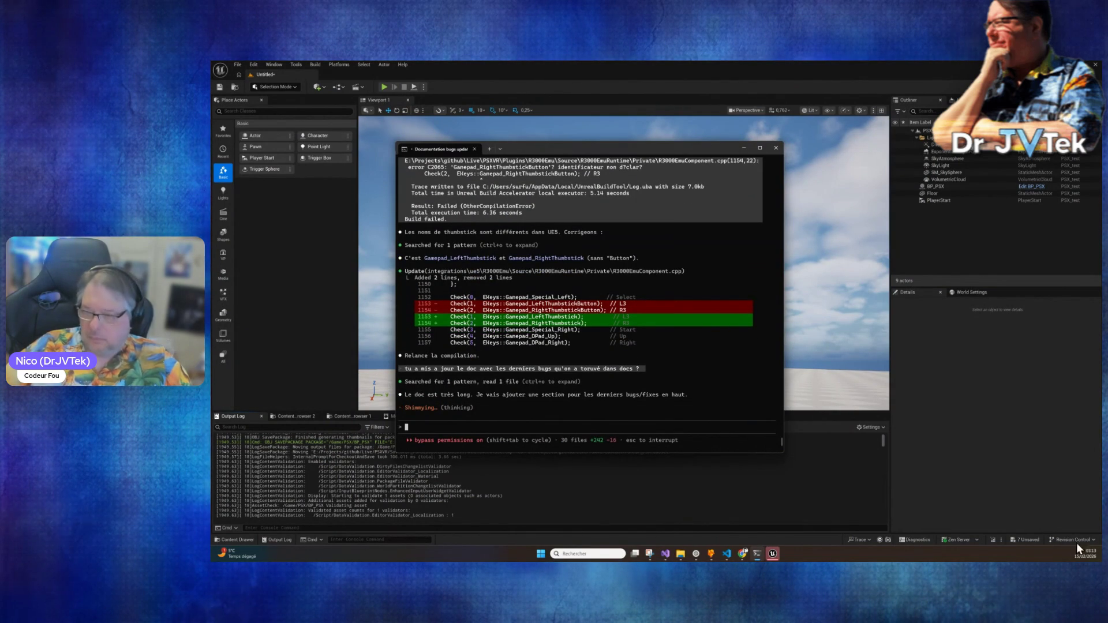
left_click(995, 541)
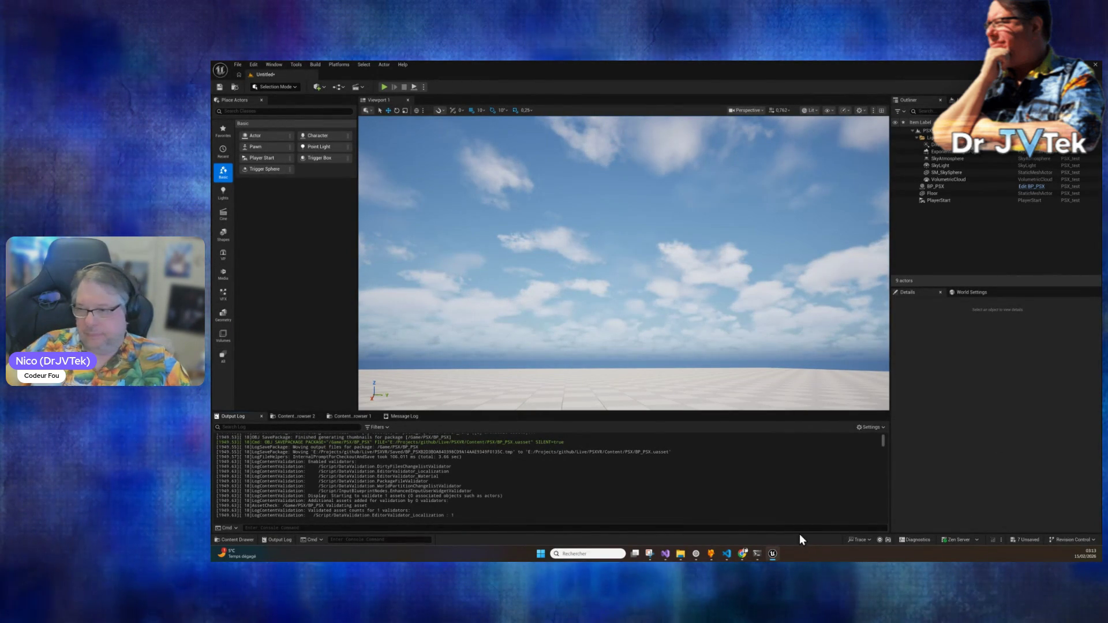
Step: Run a Play-In-Editor test that reaches the NOW LOADING screen, then stop it
left_click(757, 554)
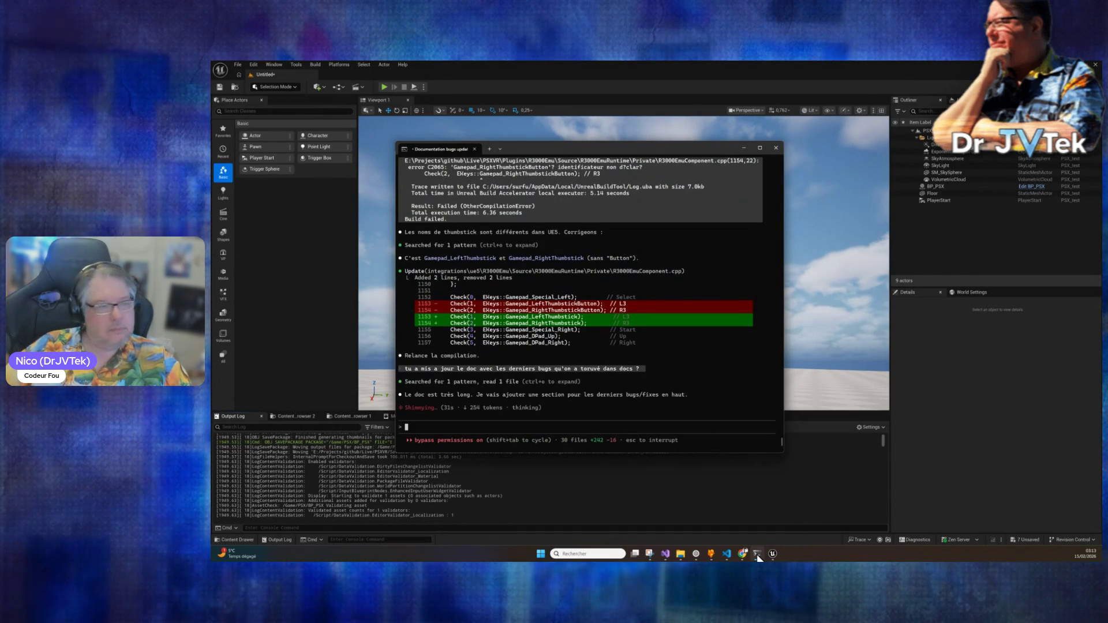
left_click(636, 484)
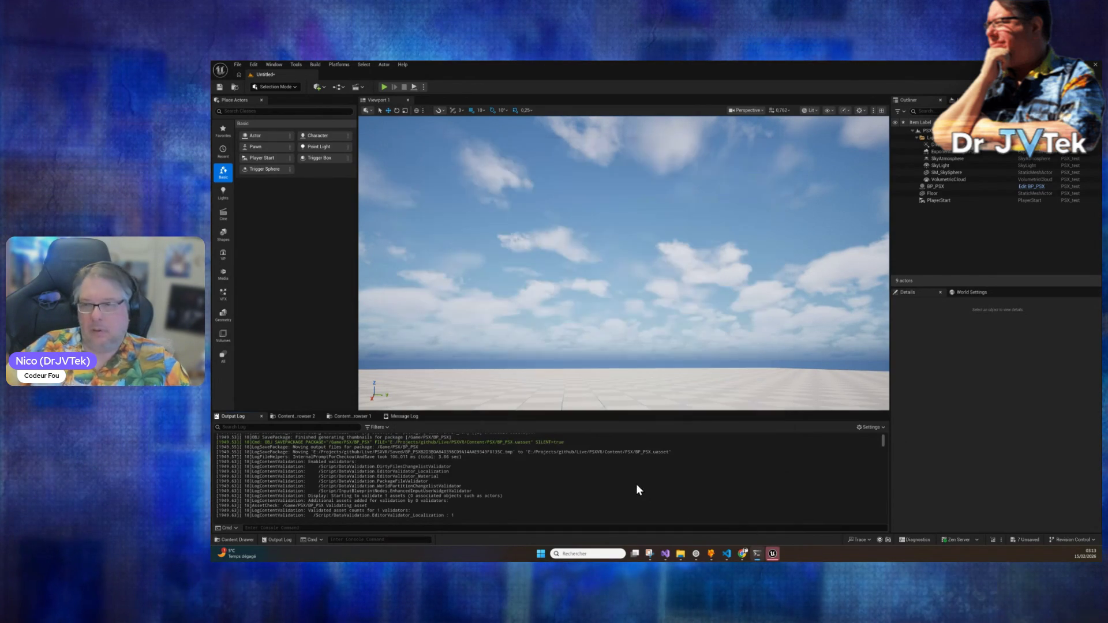
left_click(384, 87)
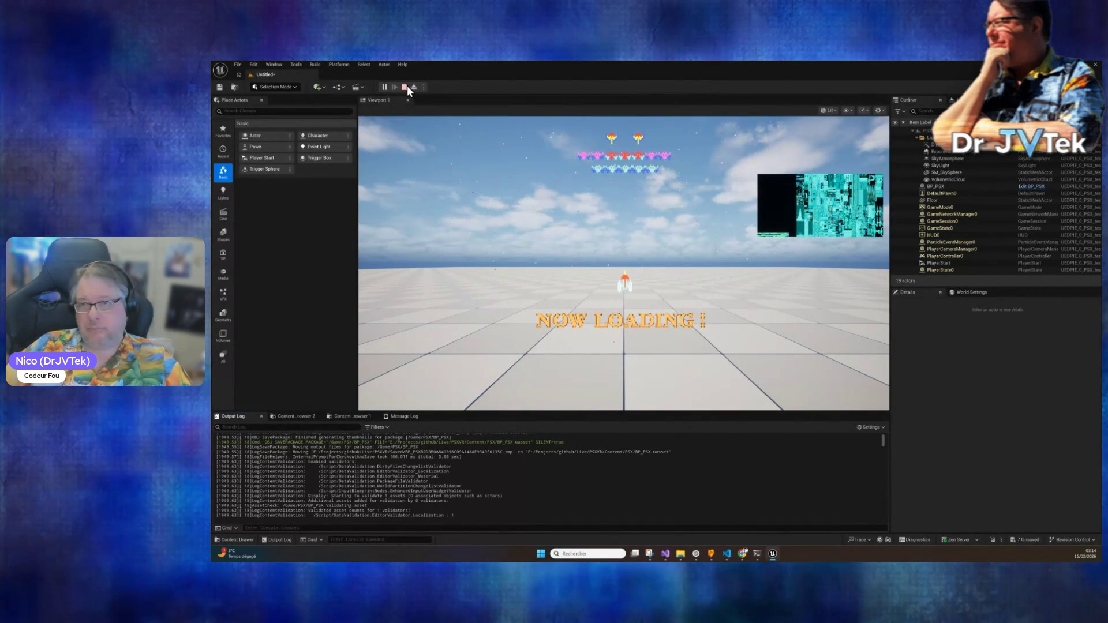
left_click(405, 88)
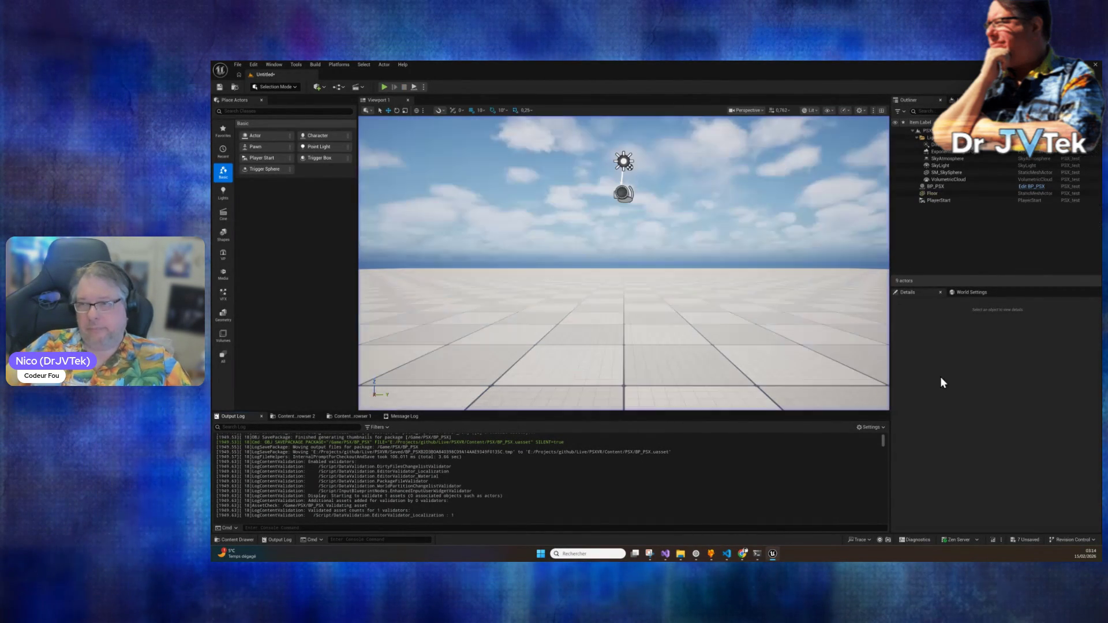
left_click(754, 558)
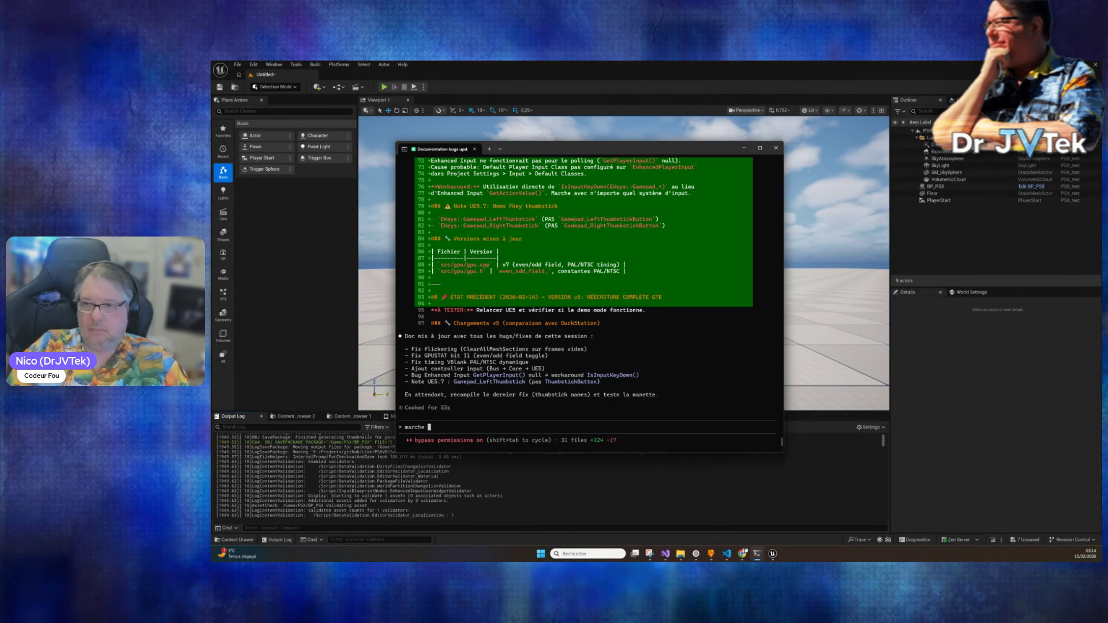
Step: Report the controller still doesn't work and ask Claude to search the UE5 and PSX logs
type("pas ... check ... s")
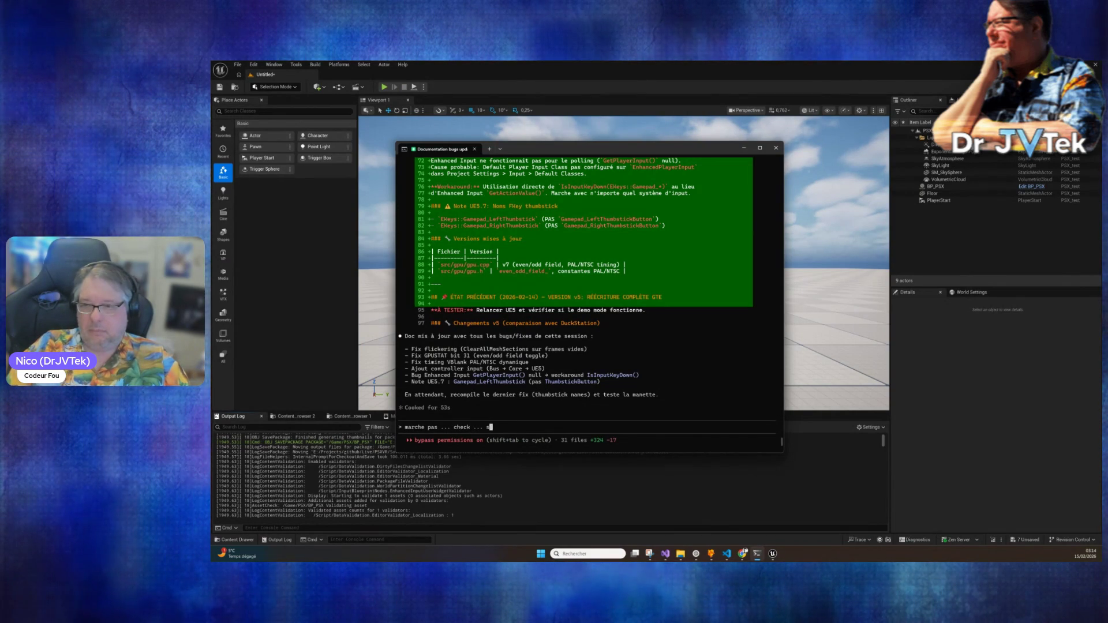
type("i tu trouve ")
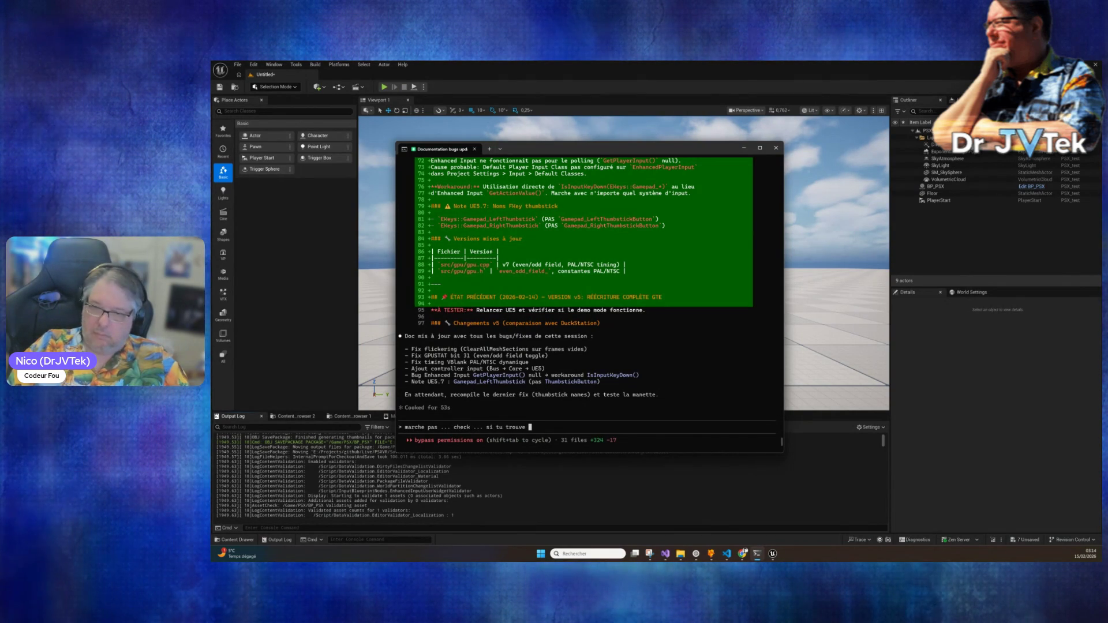
type("quelque chose ")
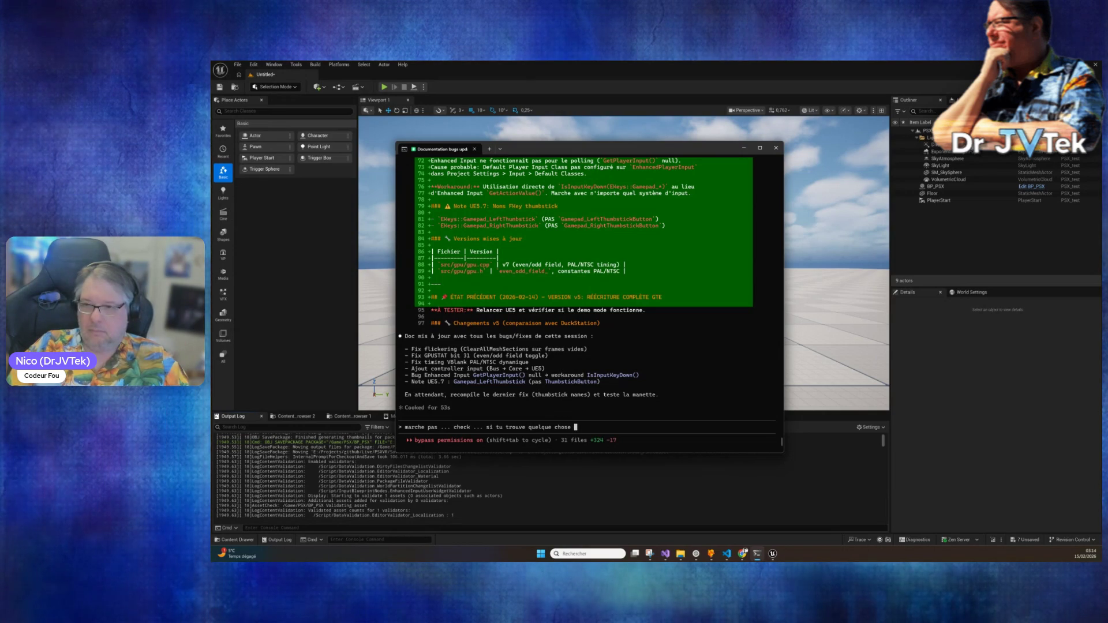
type("(log ")
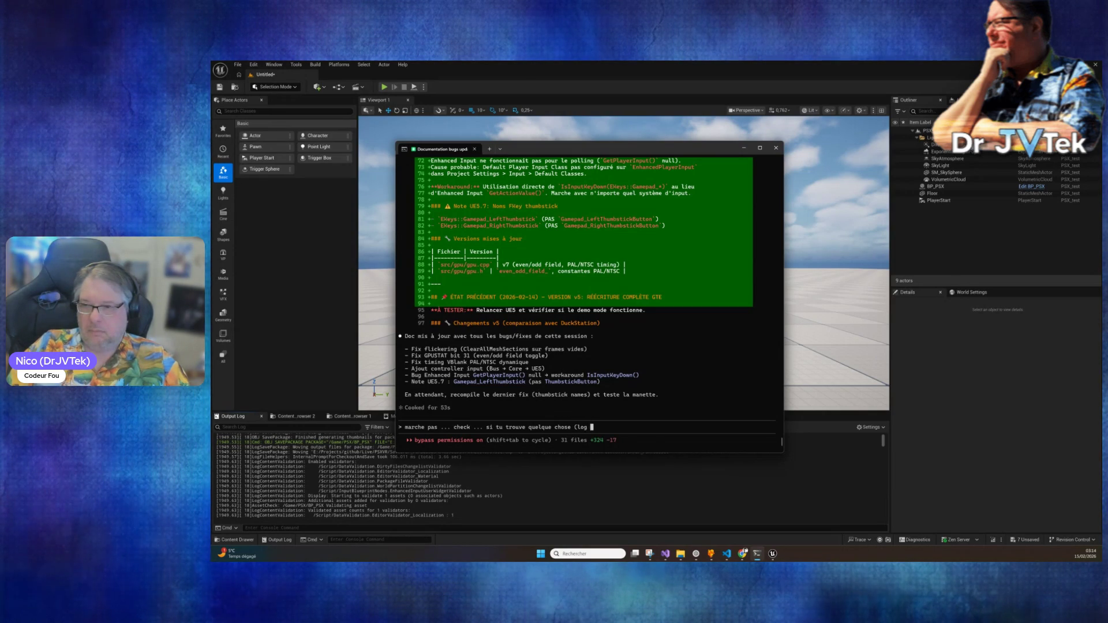
type("ue5 et log psx")
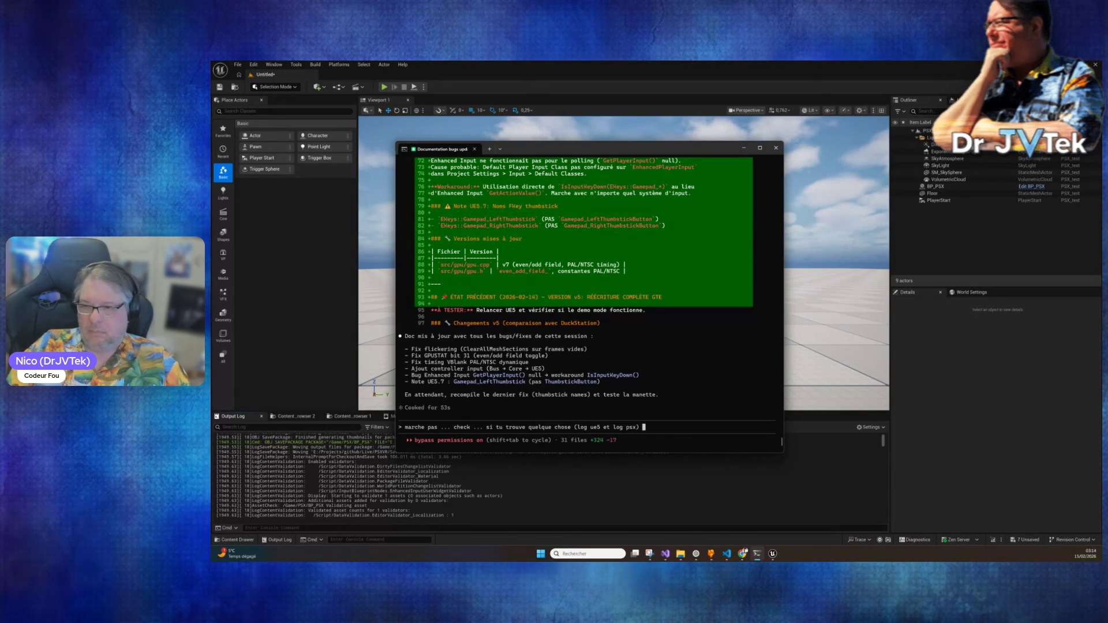
key("Return")
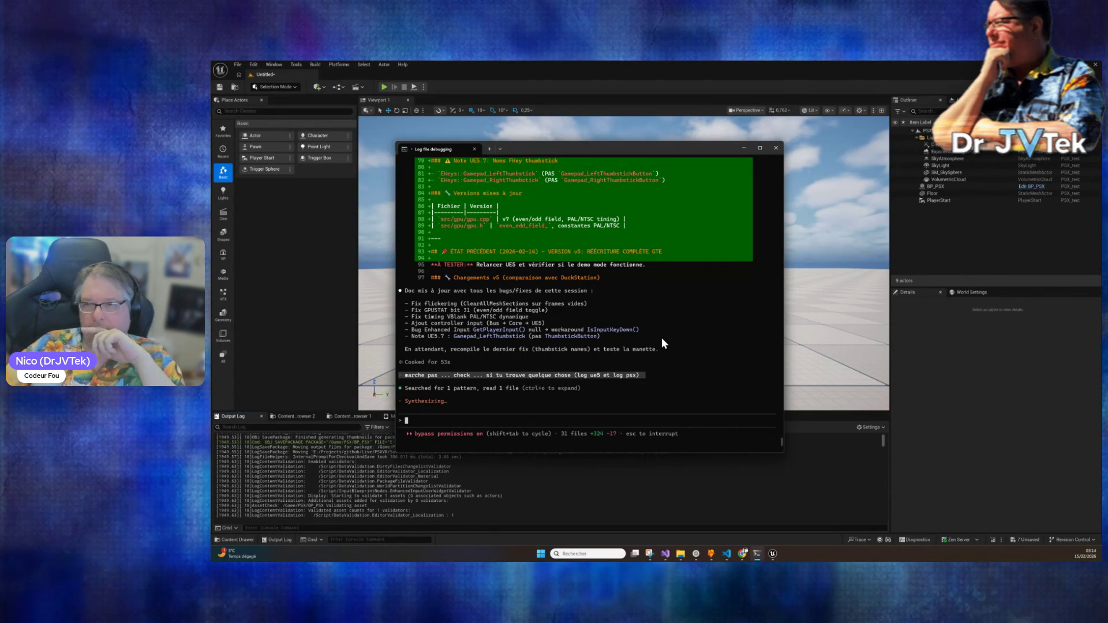
Step: Ask Claude whether the GTE bug fixes were also added to the debug doc
type("tu as mis le fix des ug")
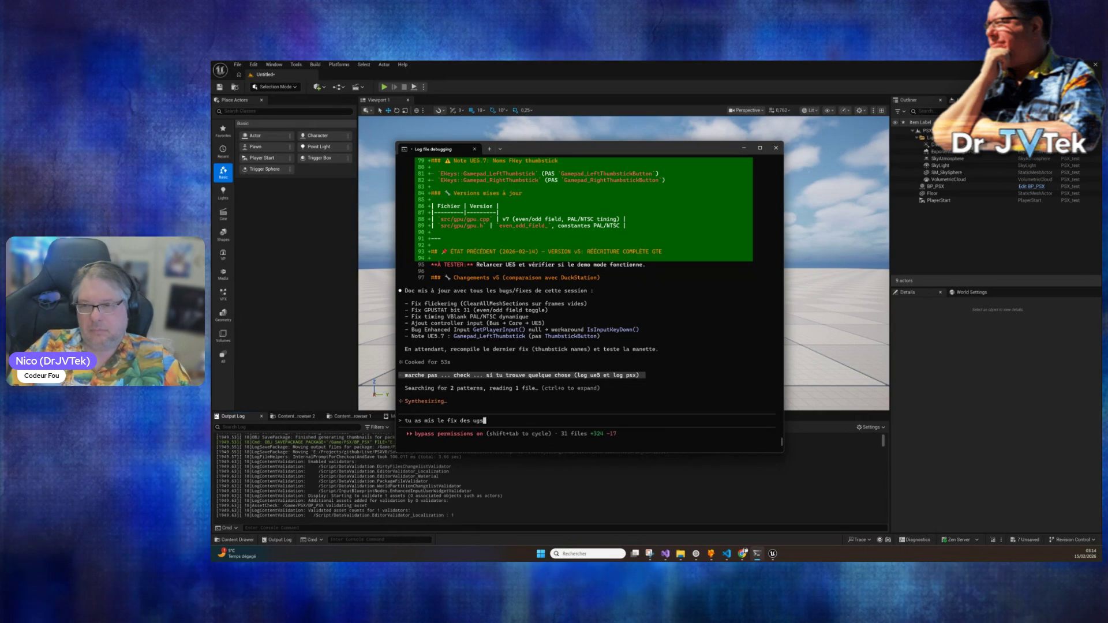
type("s")
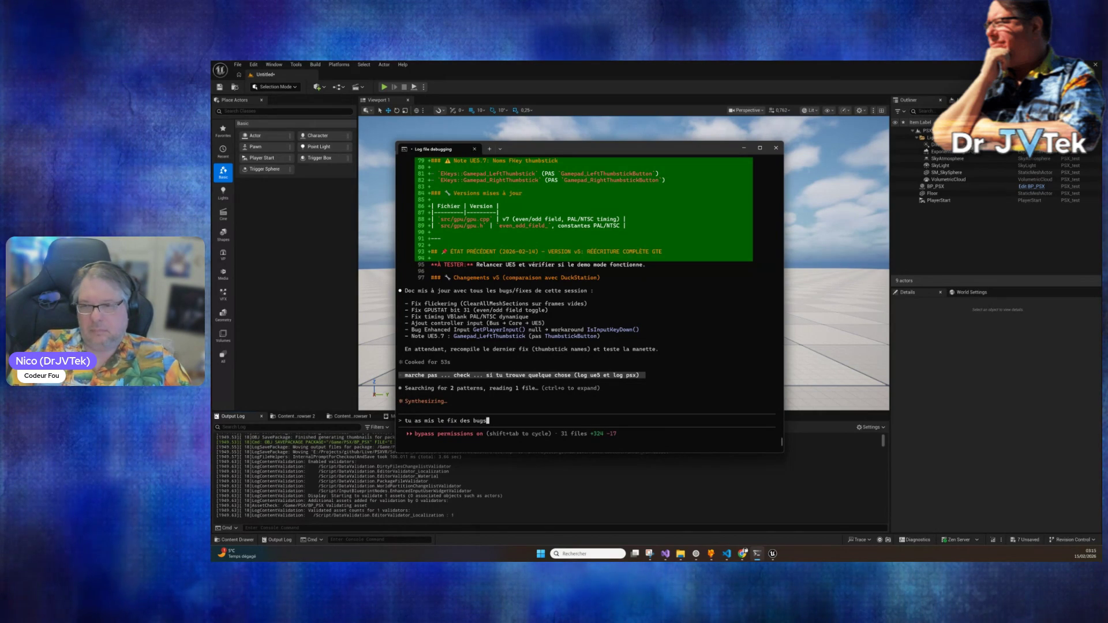
type(" bugs gte aussi ")
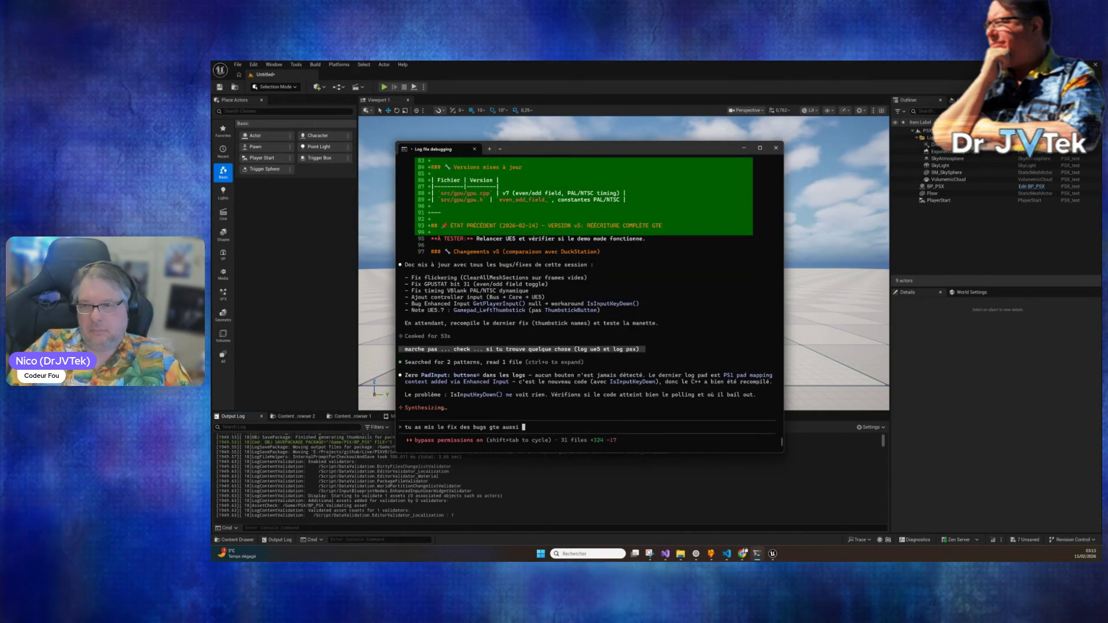
type("? ")
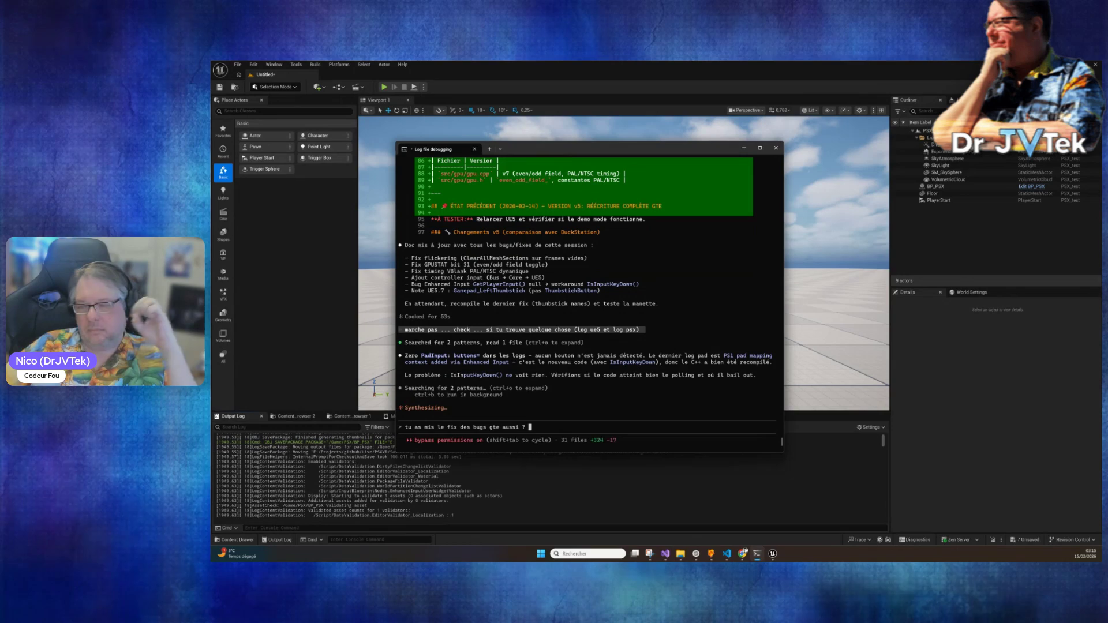
type("dans la doc de debug ...")
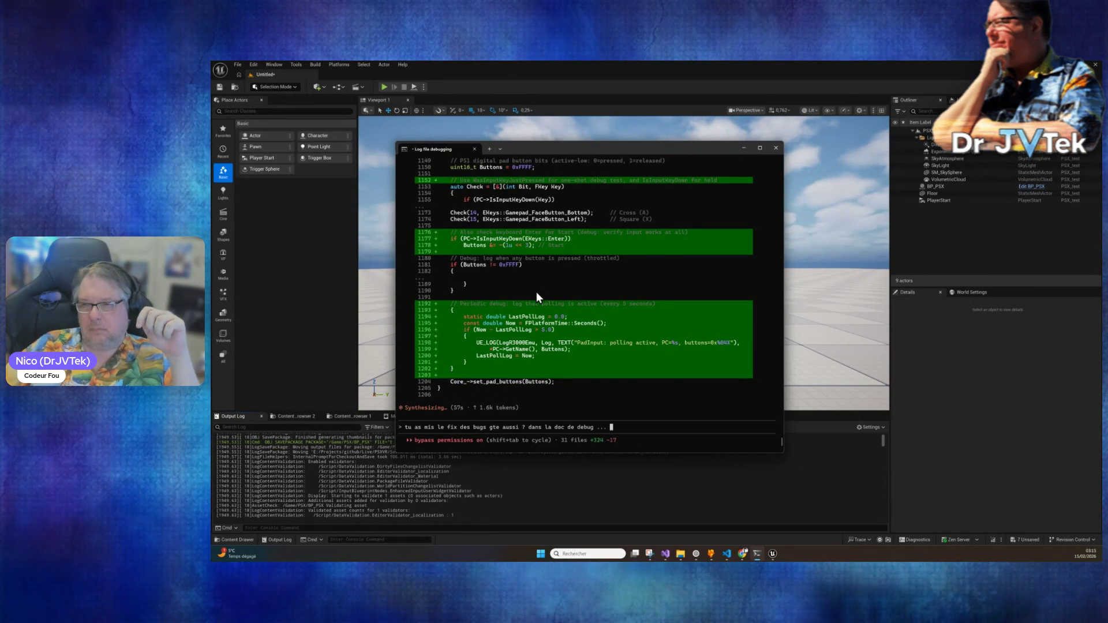
scroll(536, 293, "up", 10)
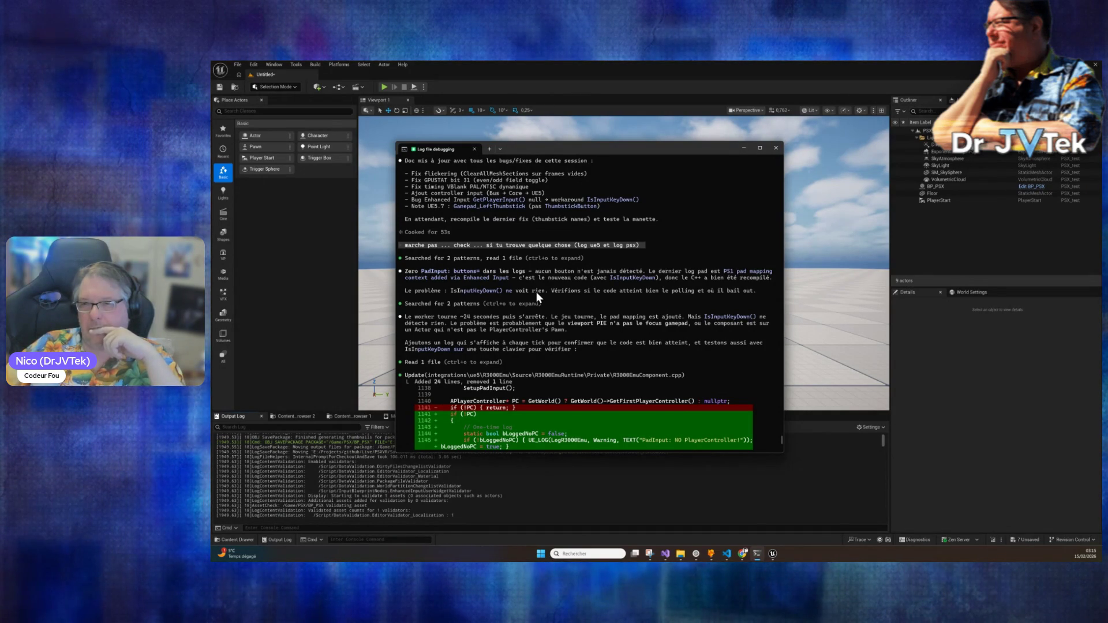
scroll(536, 292, "down", 20)
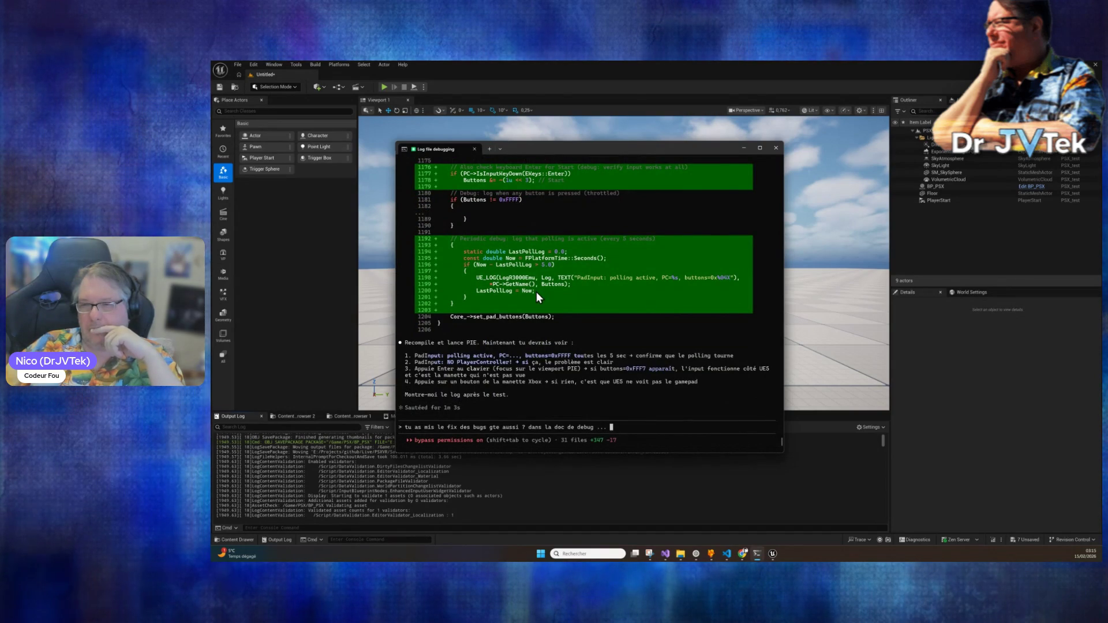
key("Return")
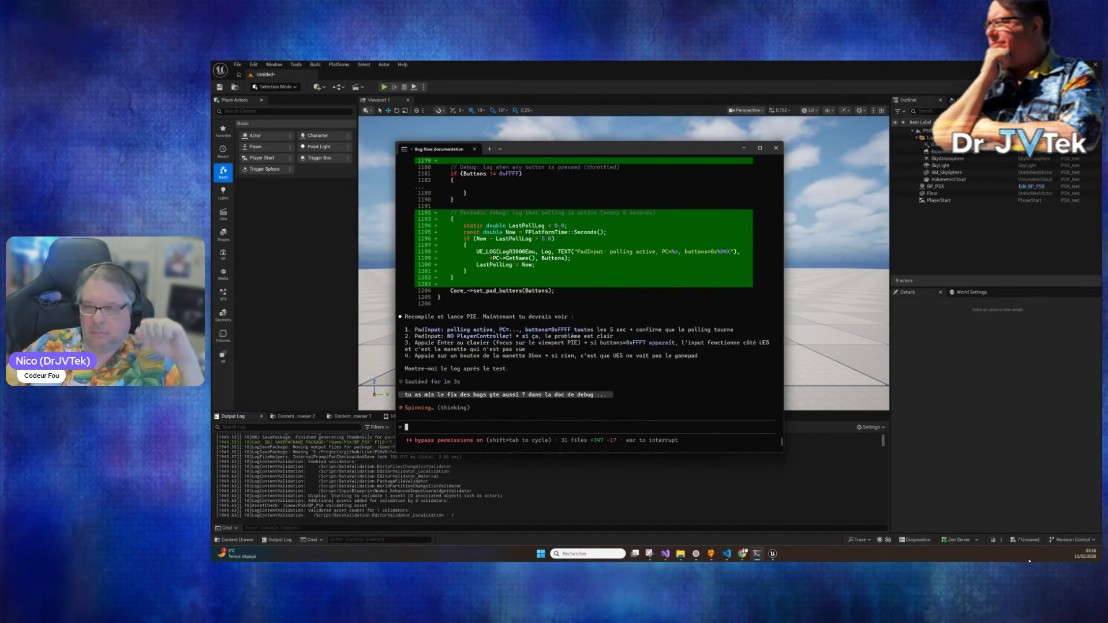
Step: Bring Unreal Editor in front of the Claude Code terminal to view the viewport
left_click(993, 540)
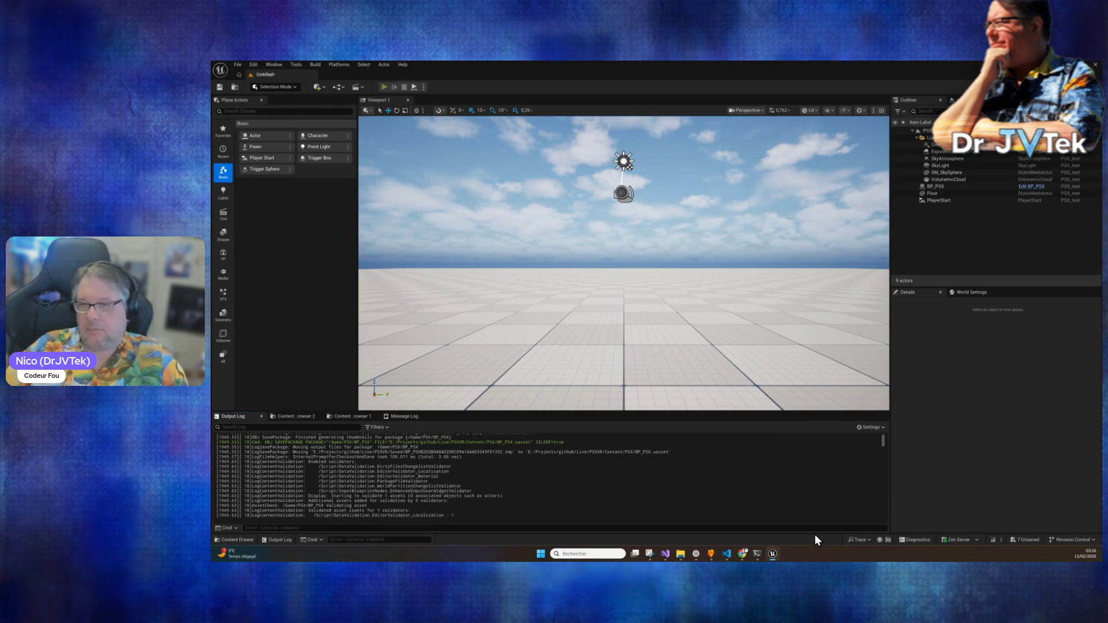
Step: Run a quick Play-In-Editor test, stop it, and bring back the Claude Code terminal
key("alt+p")
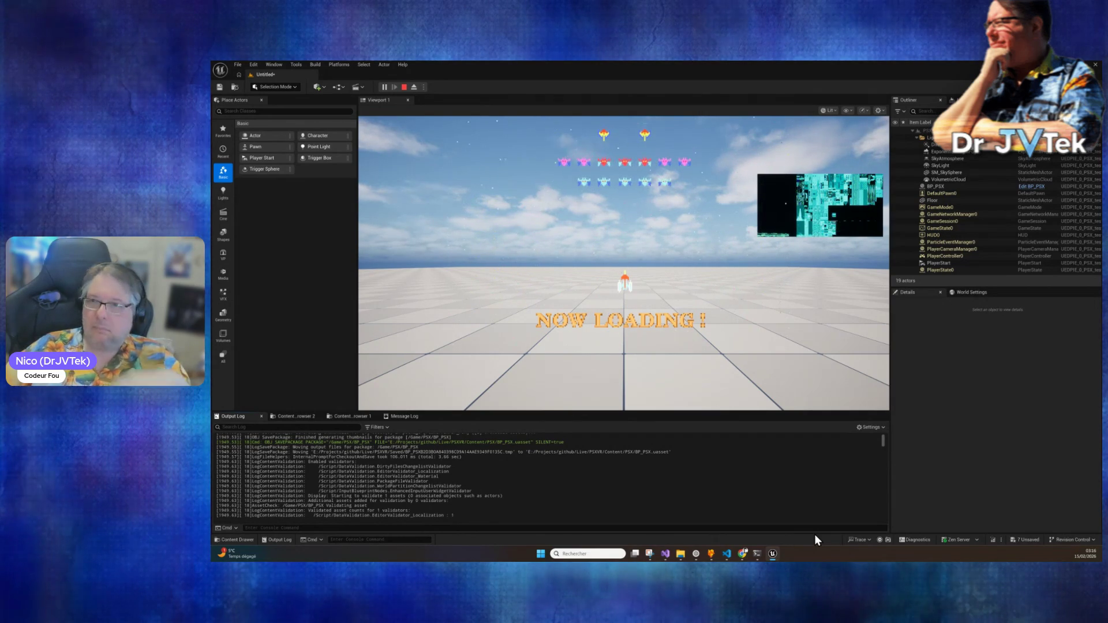
left_click(406, 87)
left_click(757, 554)
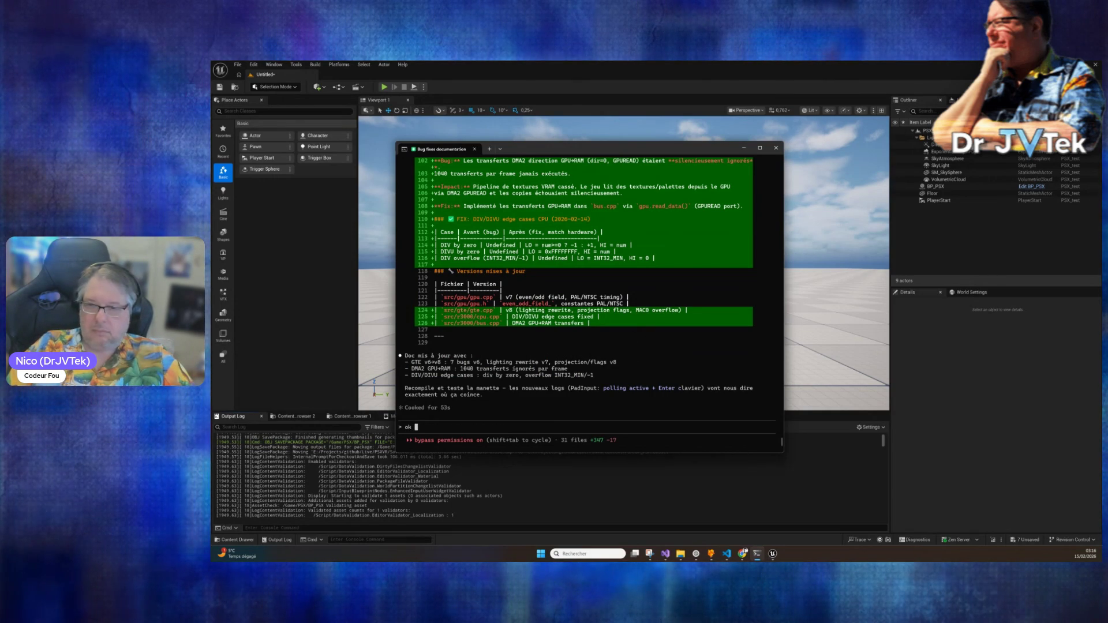
Step: Ask Claude Code for input logs, read its missing-viewport-focus diagnosis, then return to the editor
type("tu as d")
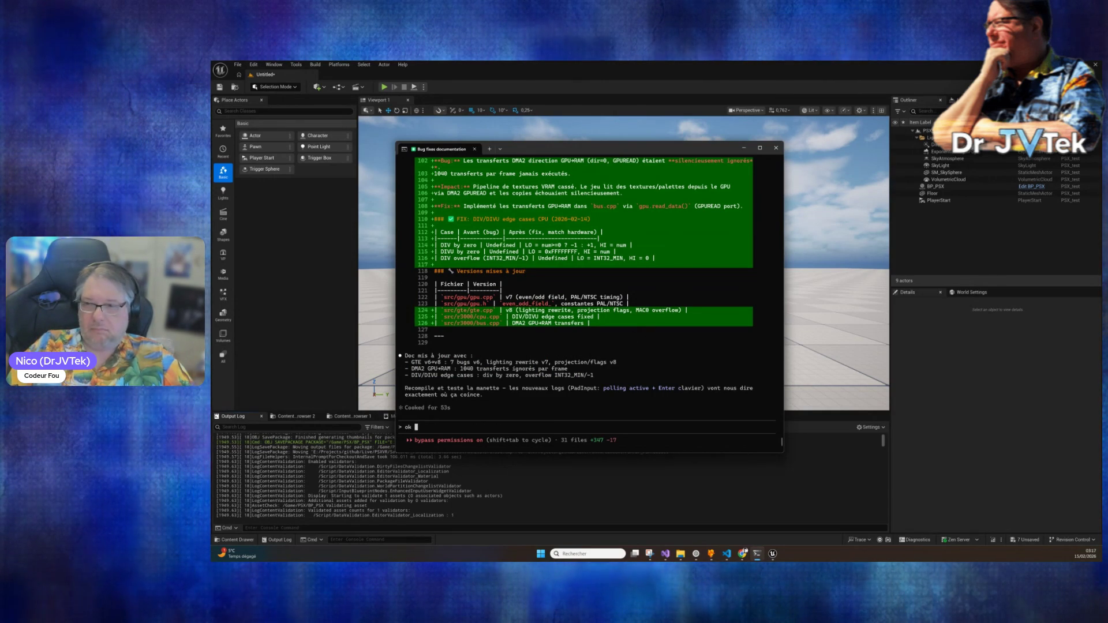
type("es logs pour les inputs ?")
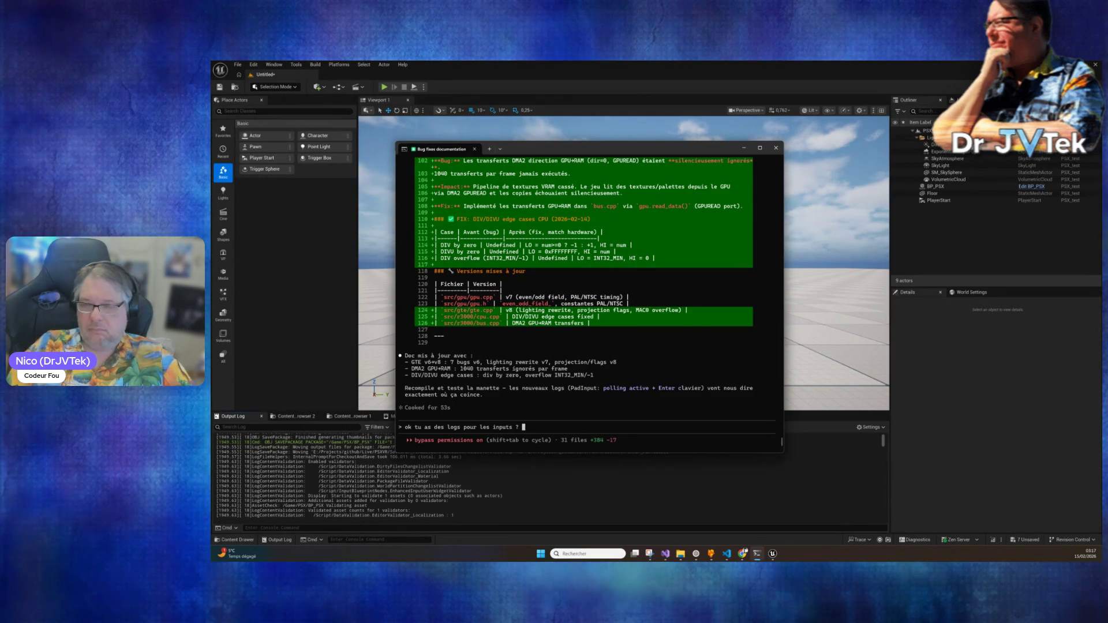
key("Return")
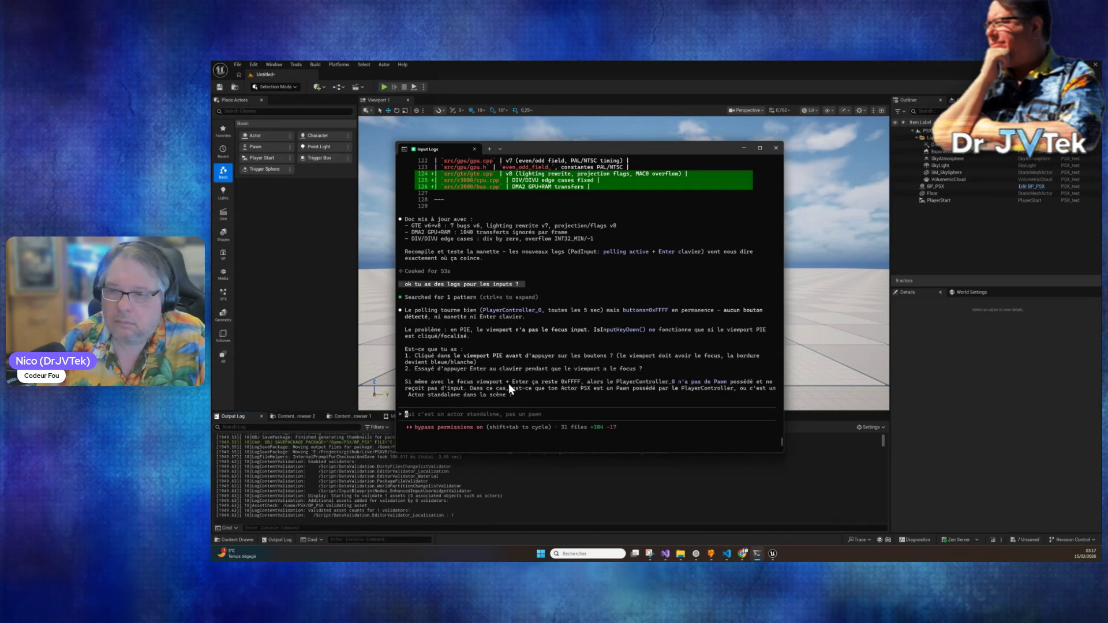
left_click(407, 121)
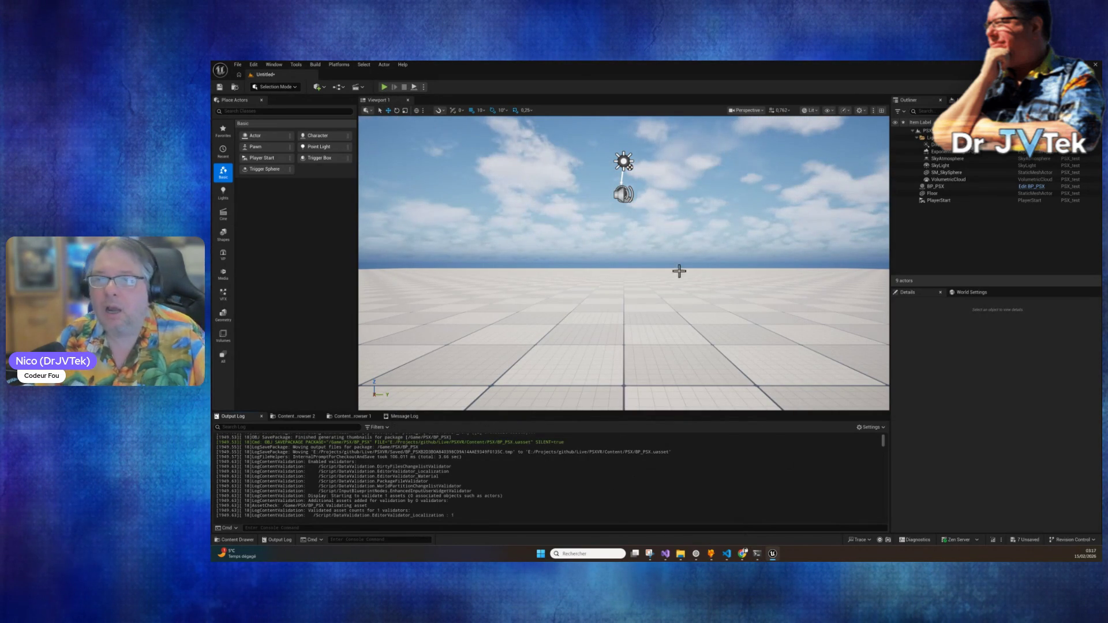
Step: Play-test the level in PIE, stop it with Esc, and tilt the view toward the floor
left_click(383, 88)
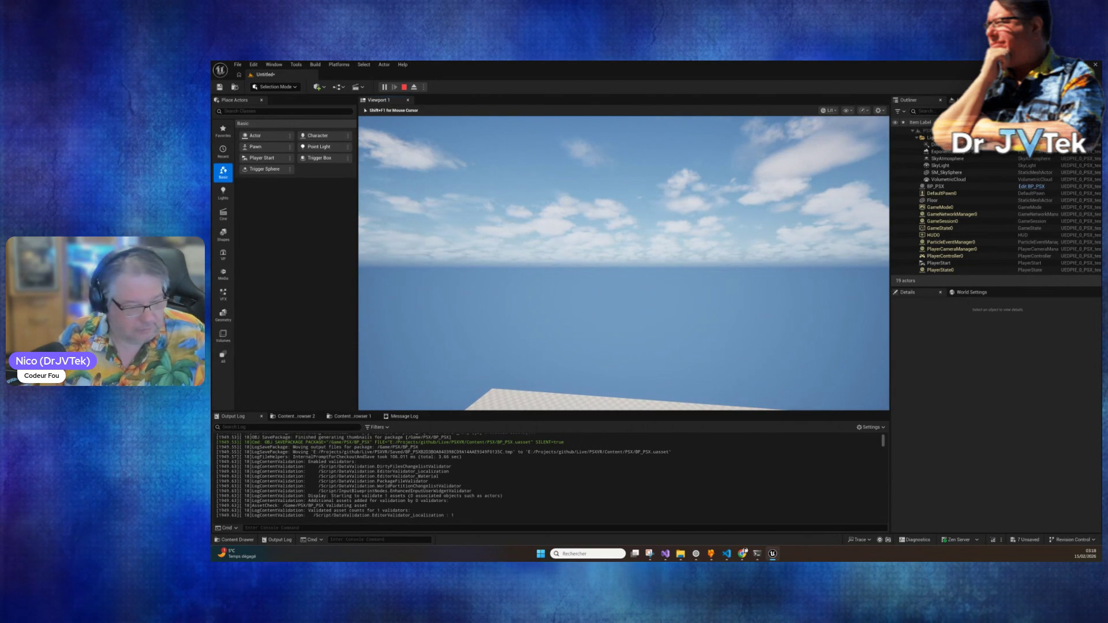
key("Escape")
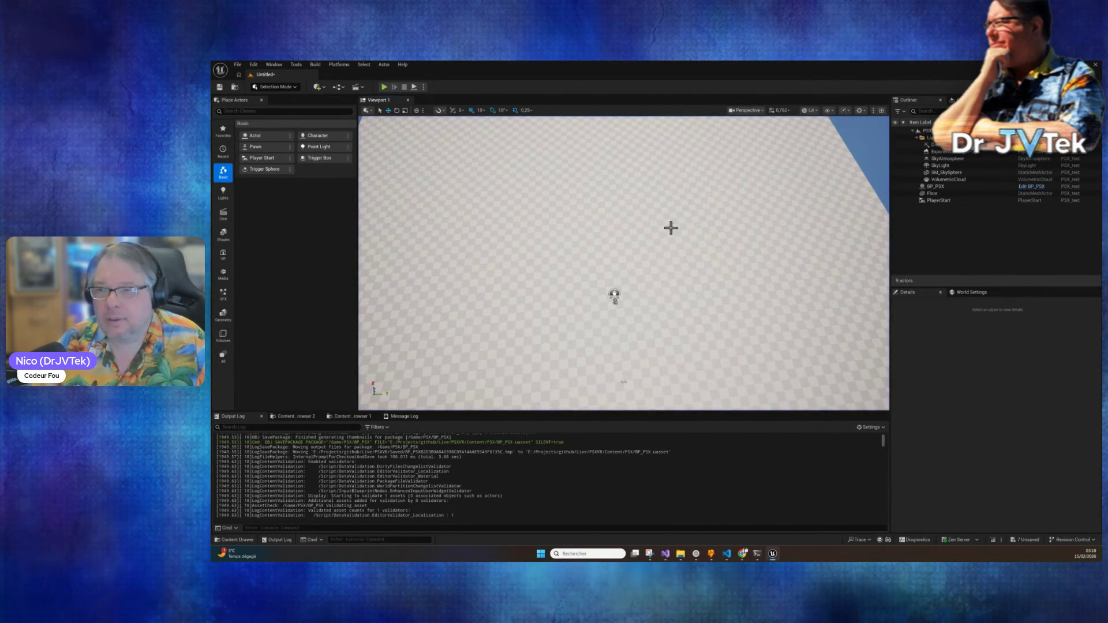
mouse_move(633, 331)
left_mouse_down()
mouse_move(633, 404)
mouse_move(633, 329)
left_mouse_up()
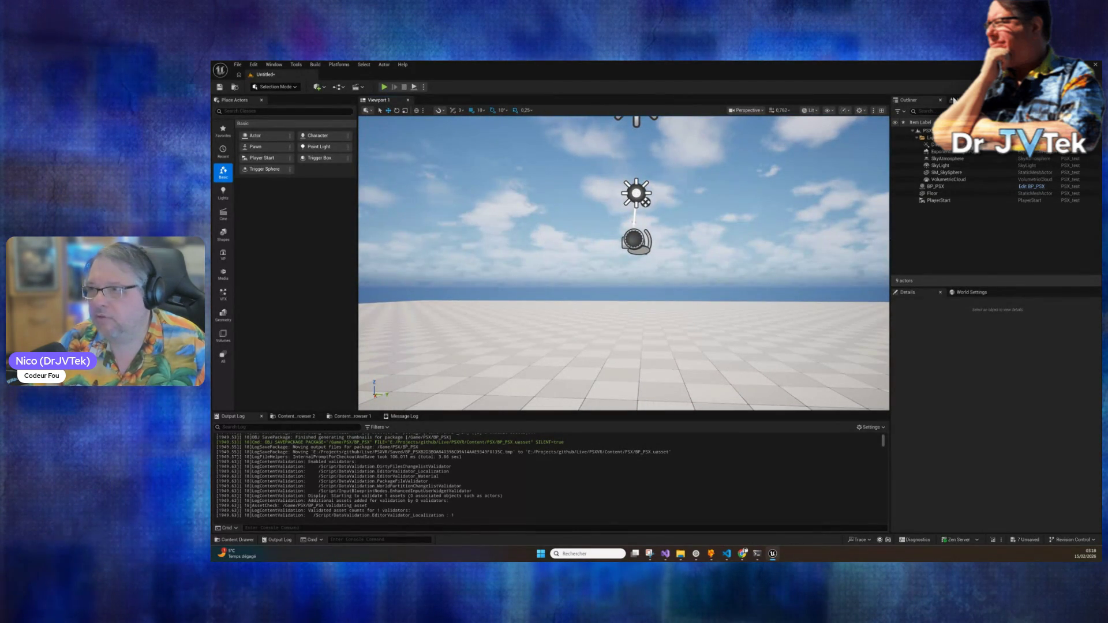
Step: Open the level's World Settings to inspect the GameMode Override, then bring up the terminal
left_click(954, 101)
left_click(919, 100)
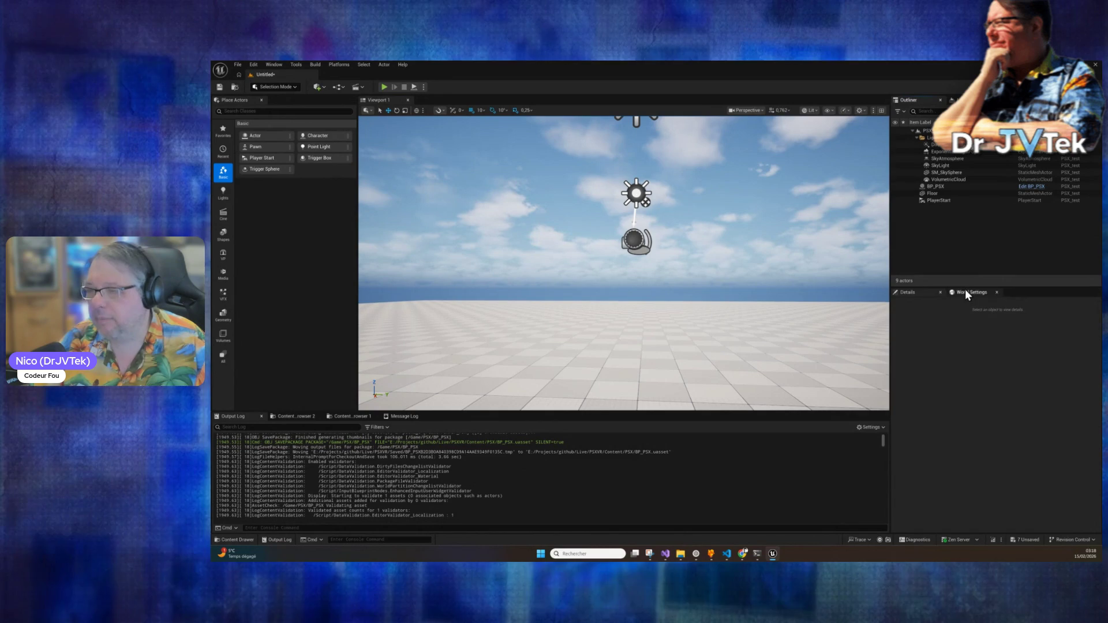
left_click(968, 292)
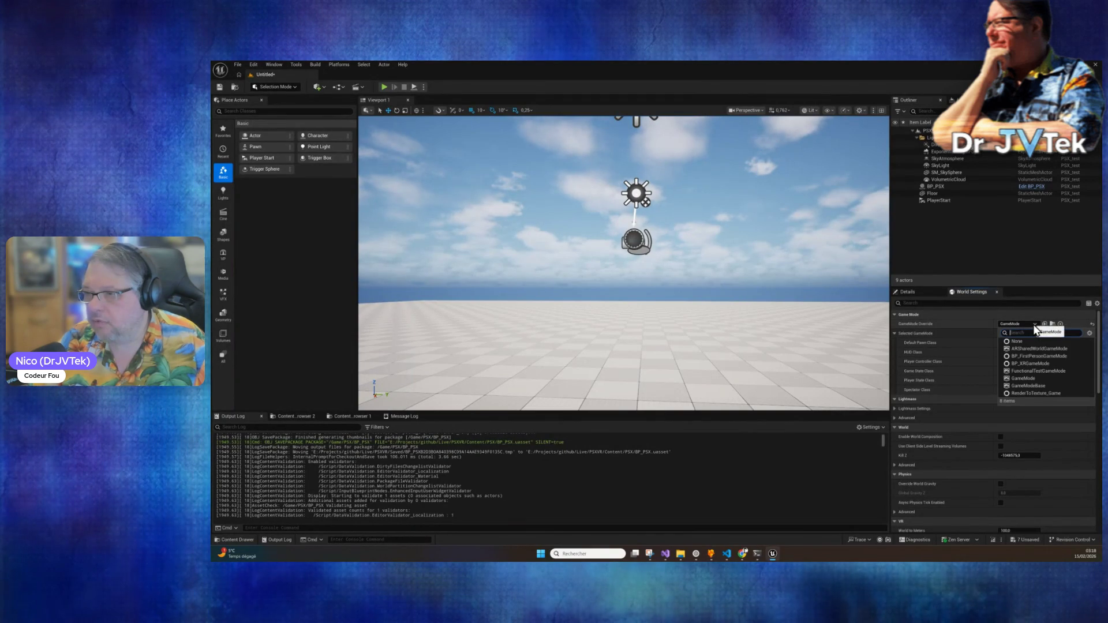
left_click(760, 554)
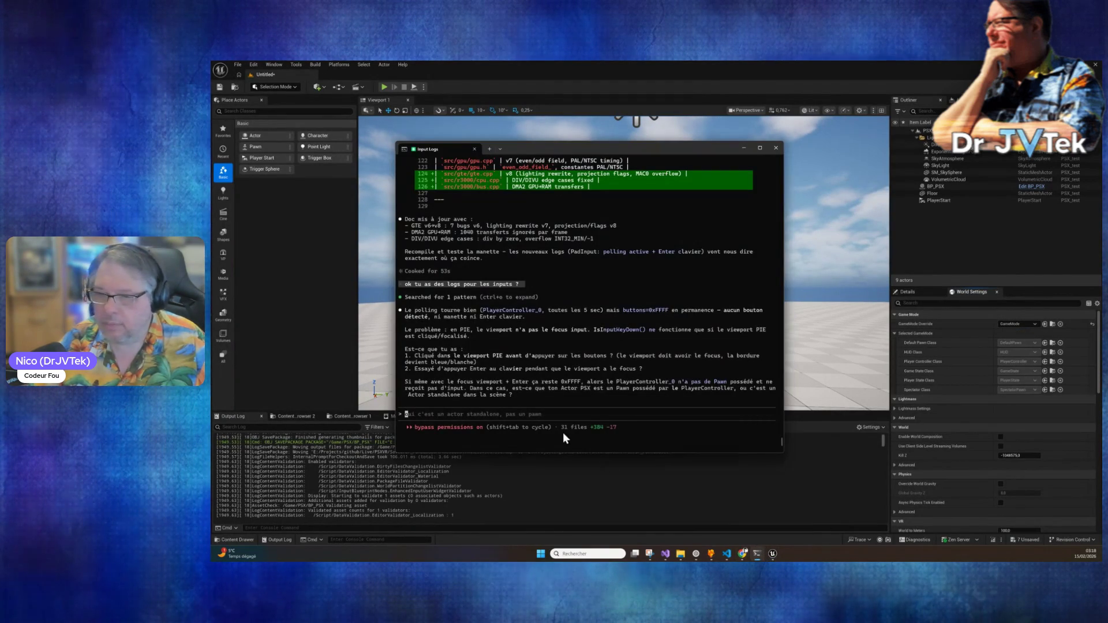
Step: Tell Claude Code the dead input likely stems from lacking a proper game mode and controller
type("ok e")
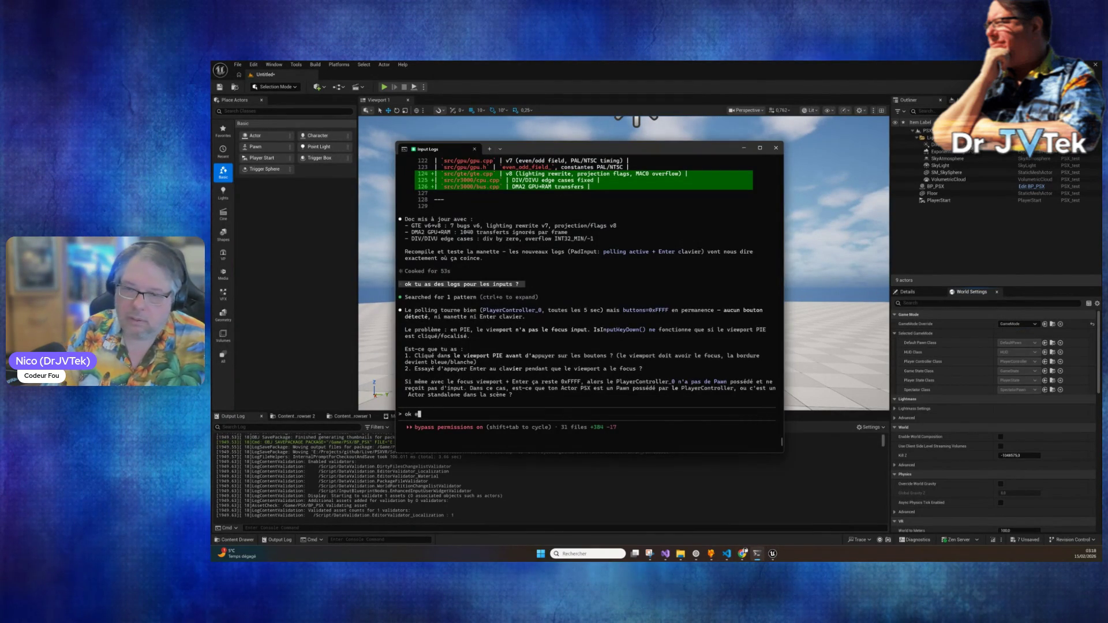
type("est ")
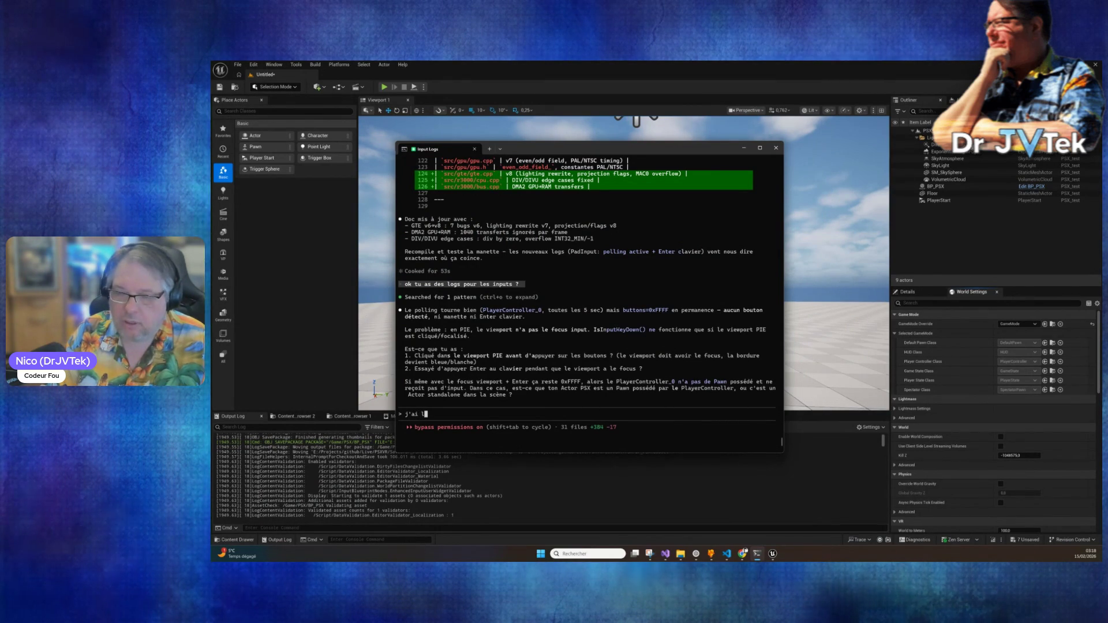
type("j'ai")
key("BackSpace")
key("BackSpace")
key("BackSpace")
type("e pe")
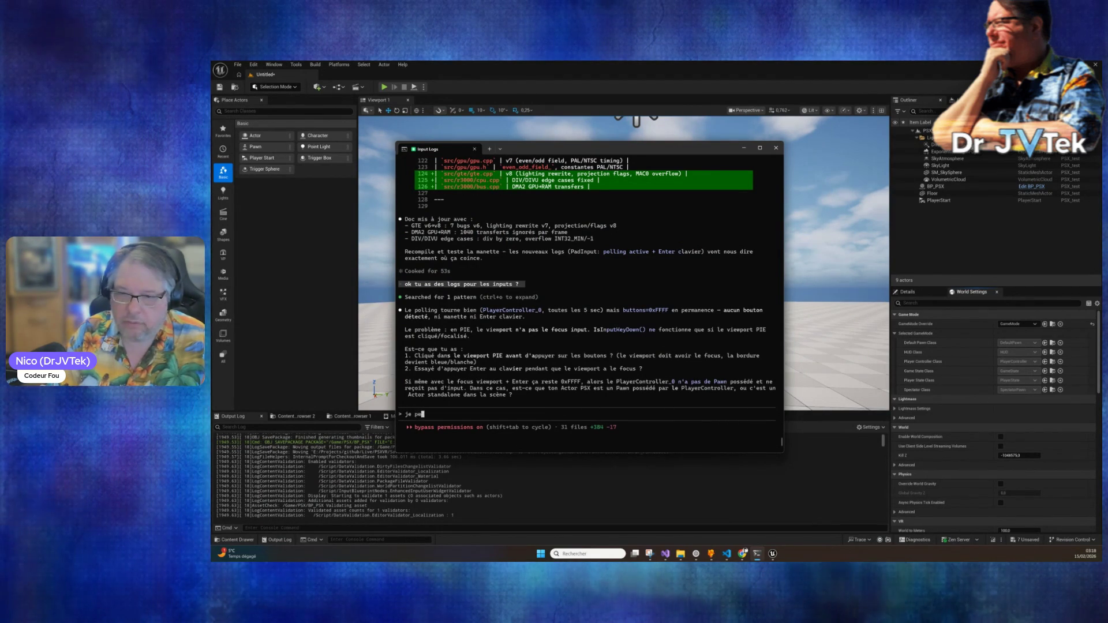
type("nse qu'e c'est par ce que")
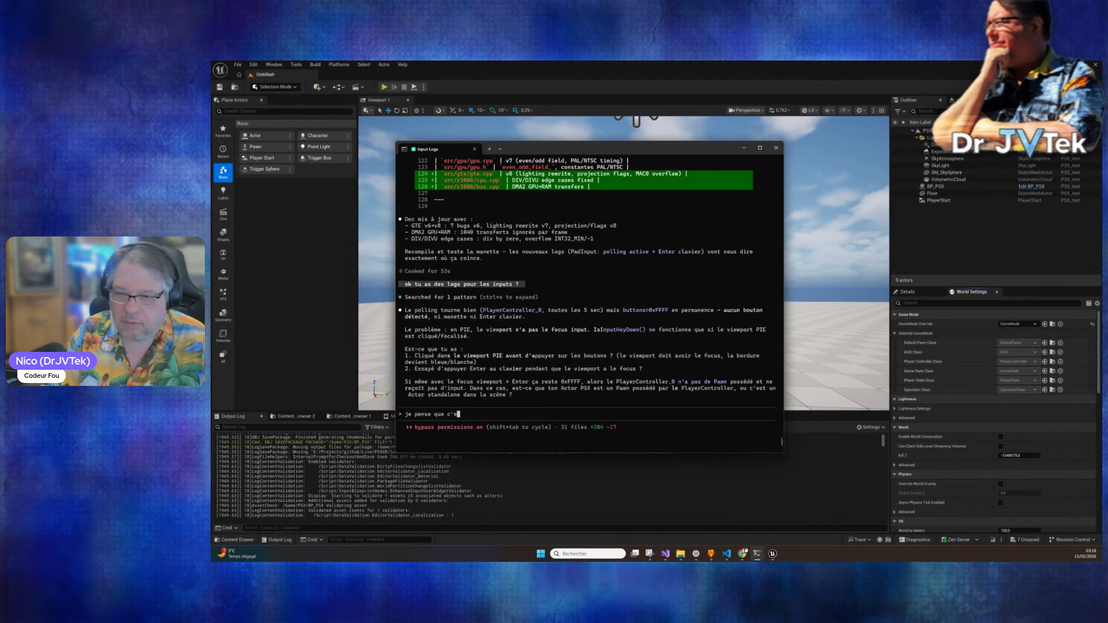
key("BackSpace")
type("'on a pas de game mode avec le")
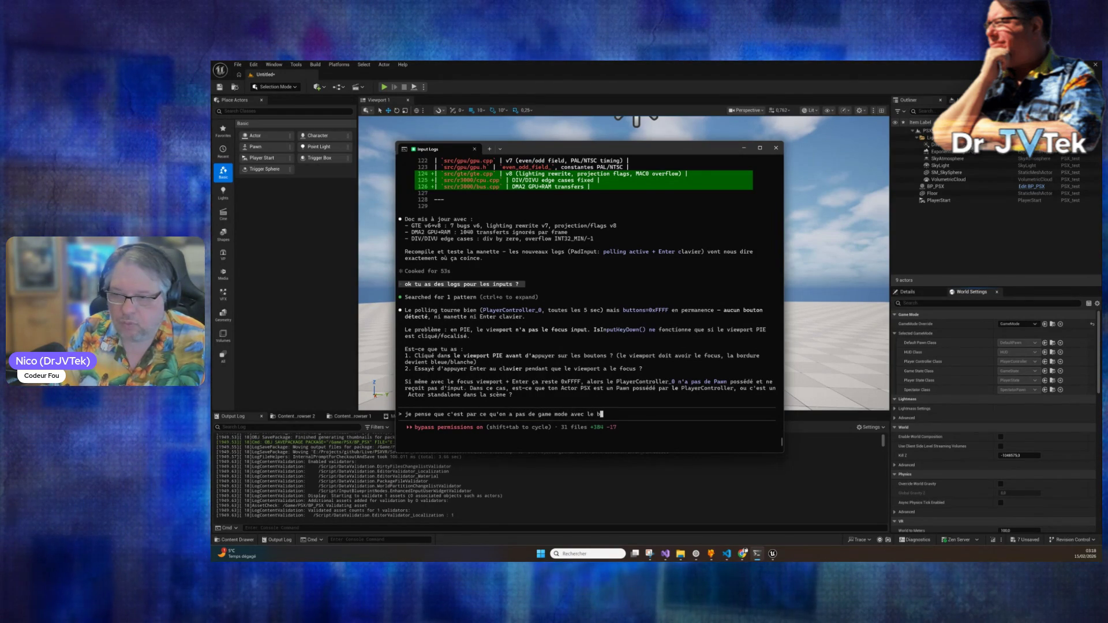
type("bon gamecontroller etc")
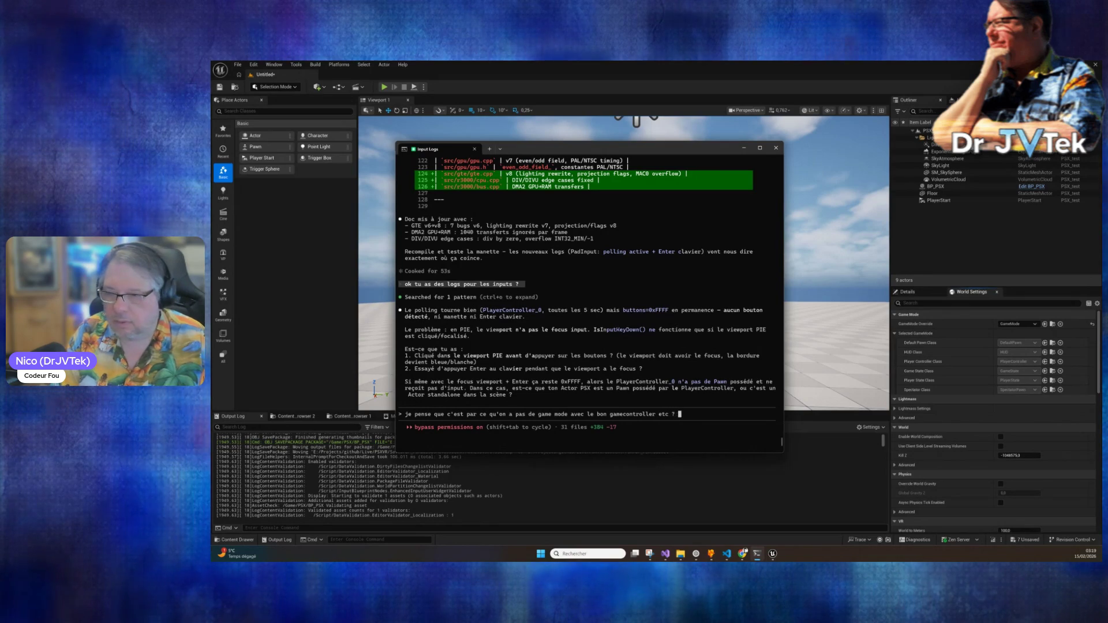
key("Return")
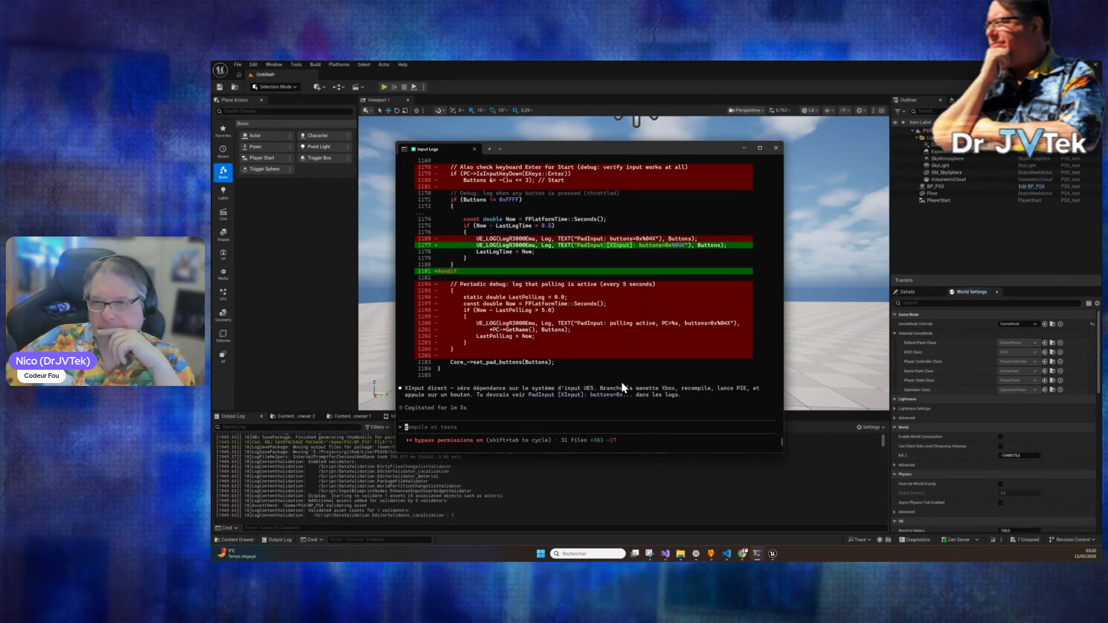
scroll(615, 391, "up", 15)
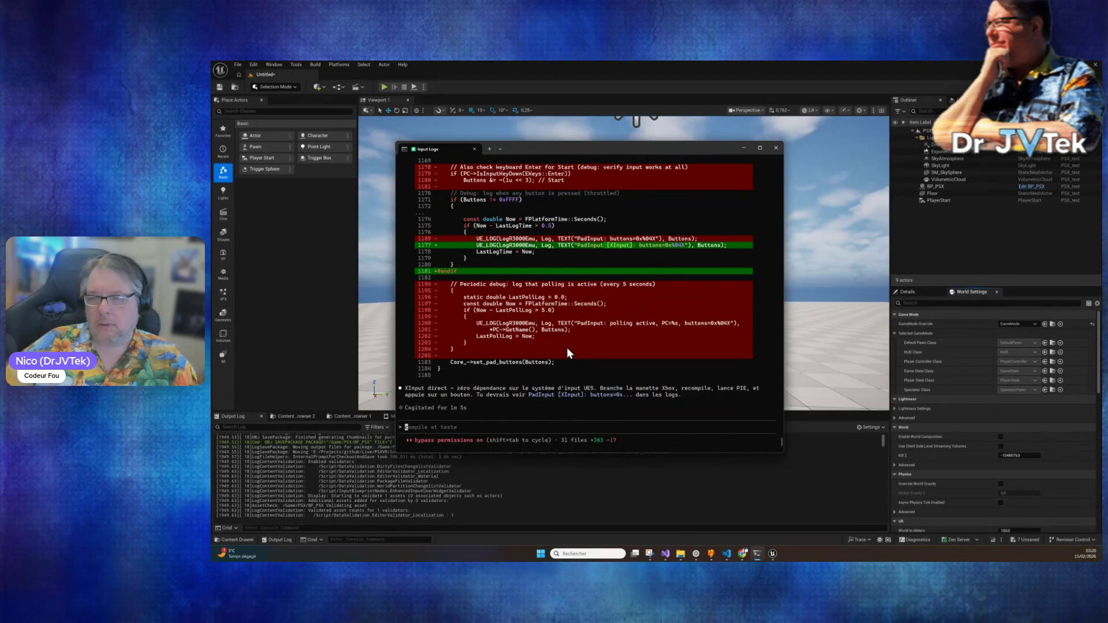
scroll(567, 348, "up", 4)
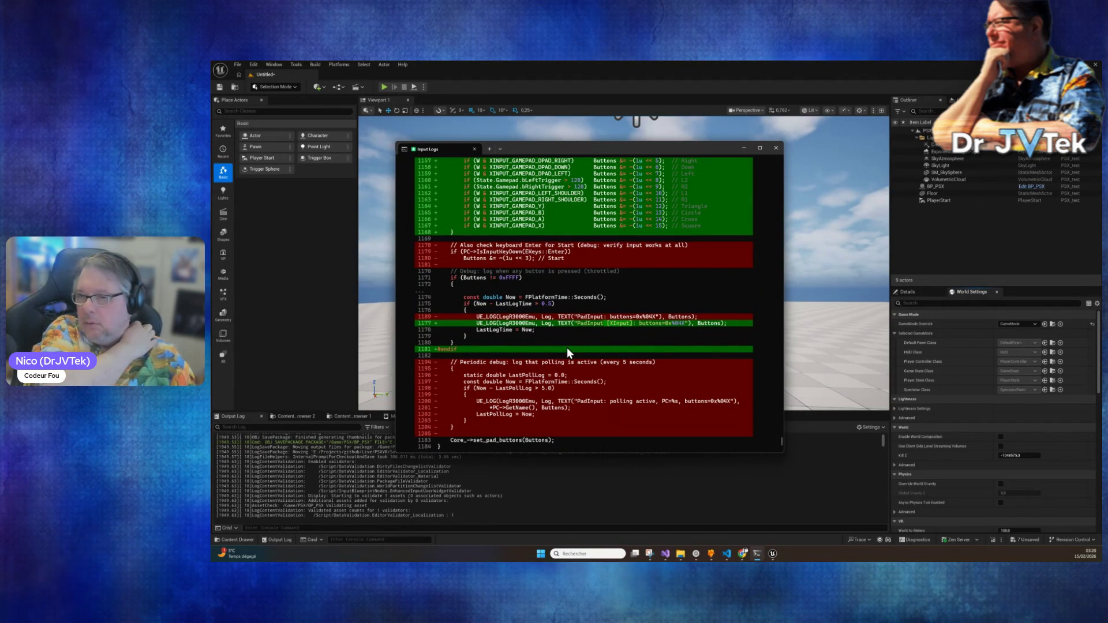
scroll(566, 347, "up", 20)
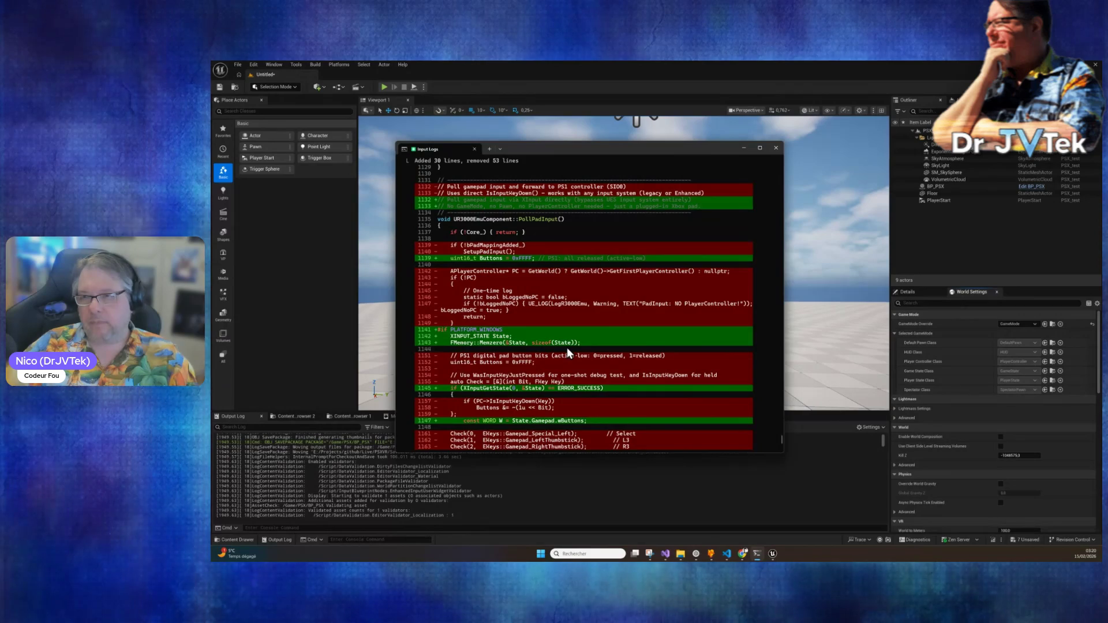
scroll(567, 347, "up", 4)
scroll(567, 347, "down", 20)
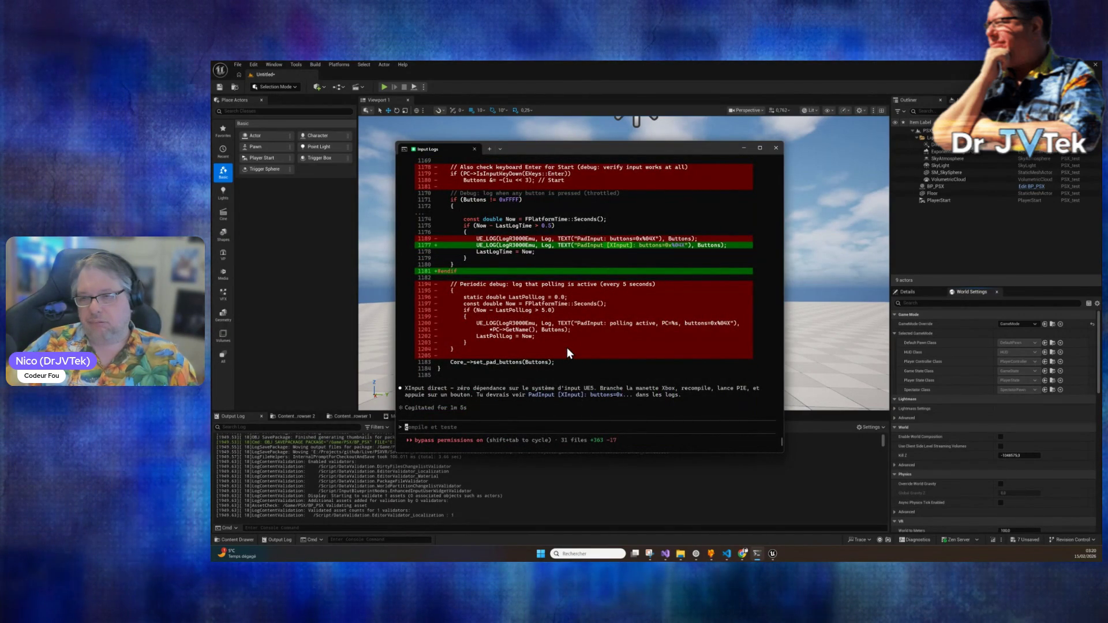
type("ok po")
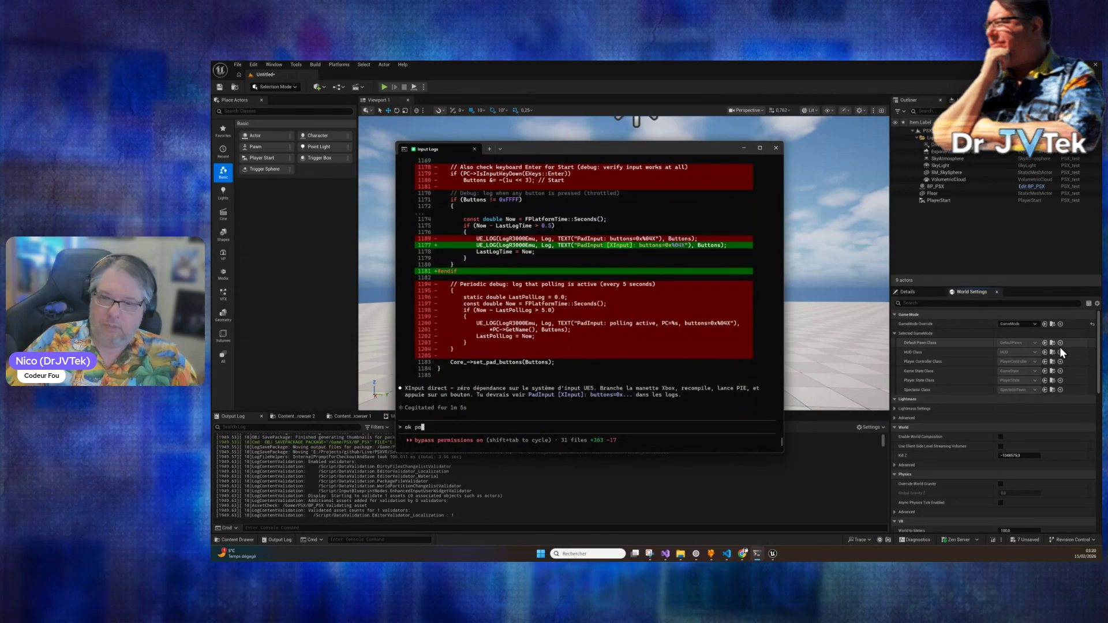
type("ur du debug mais mais mo")
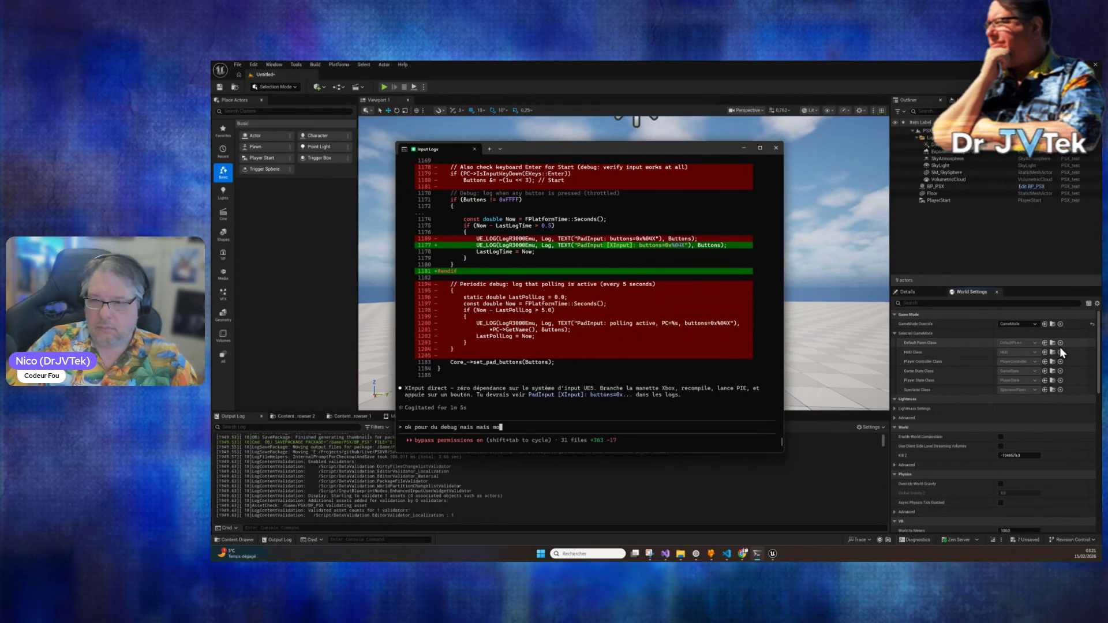
type("i un gros ")
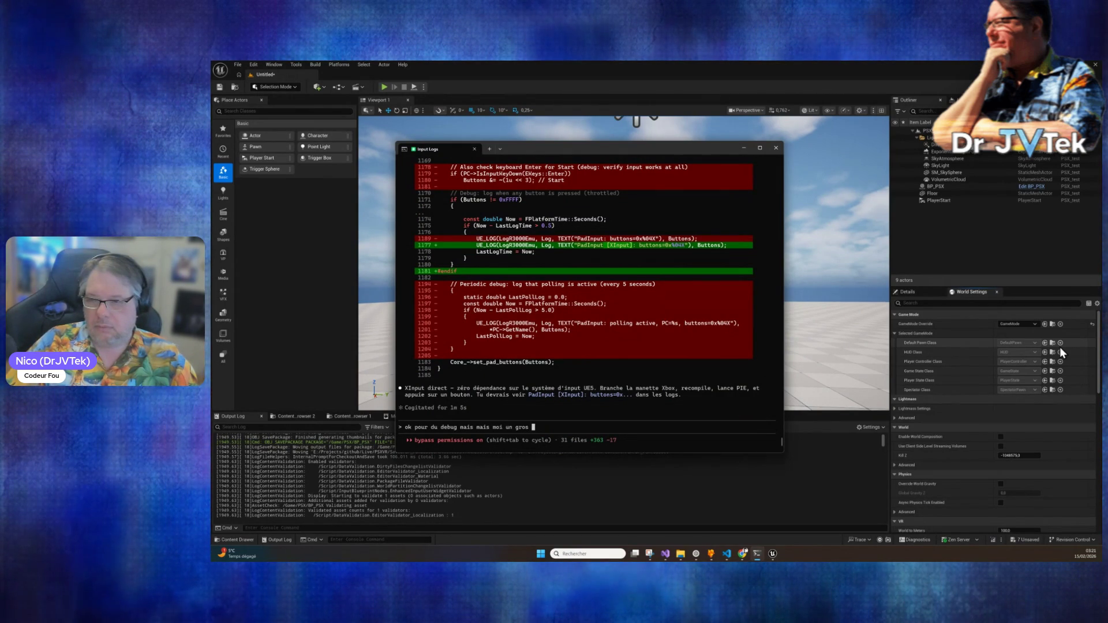
type("#if def")
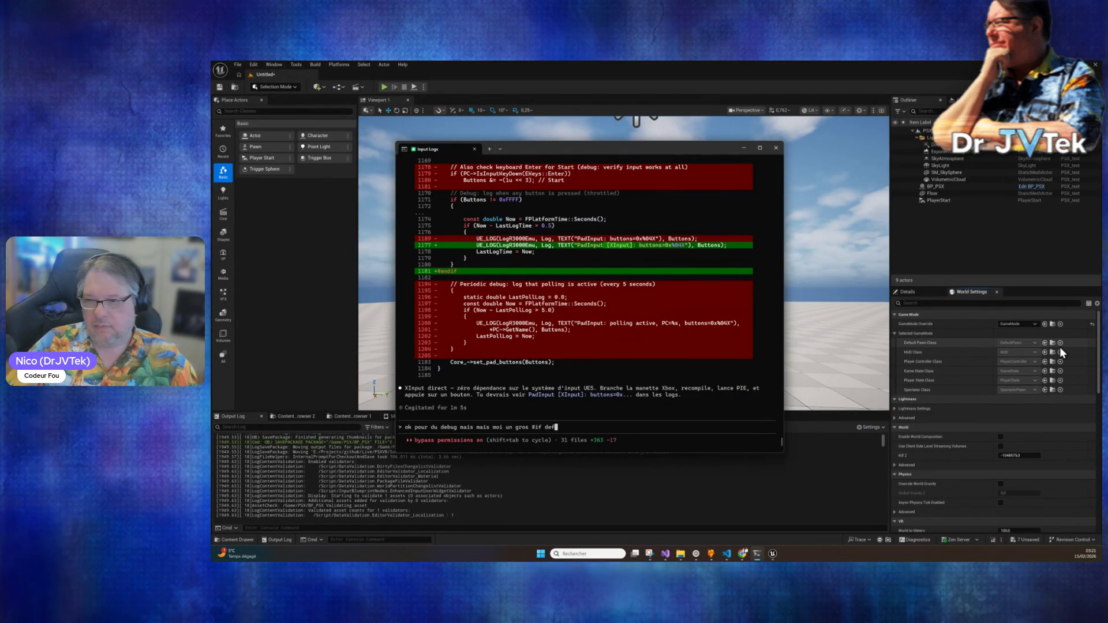
Step: Ask Claude Code to build the game mode with a Python file instead of #ifdef debug code
key("BackSpace")
key("BackSpace")
key("BackSpace")
type("fdef ... ")
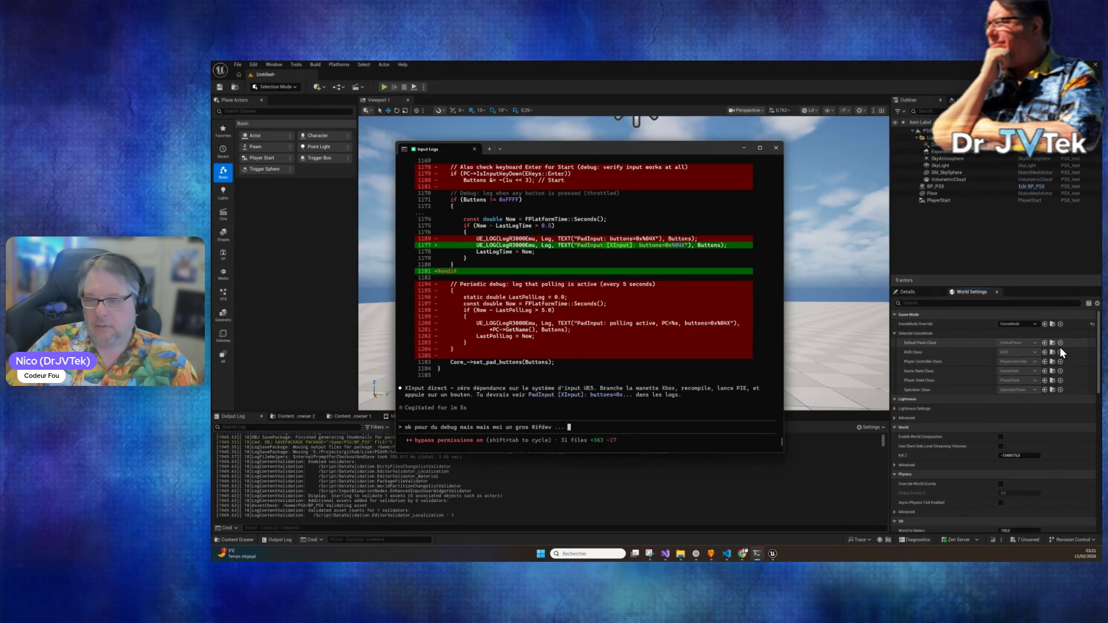
type("o")
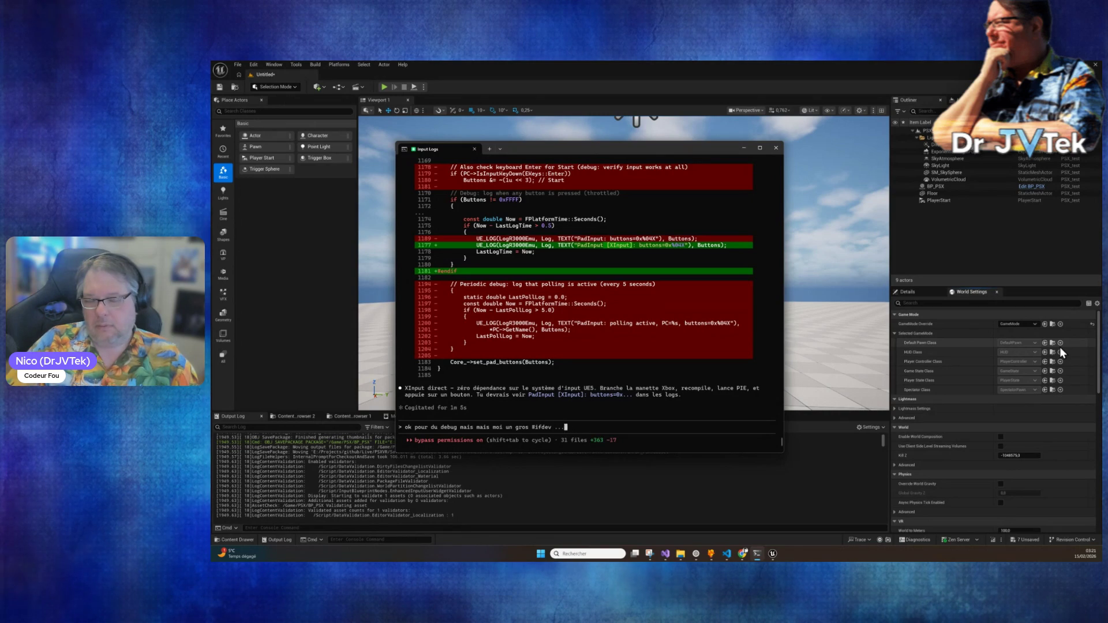
type("ais bon fait moi")
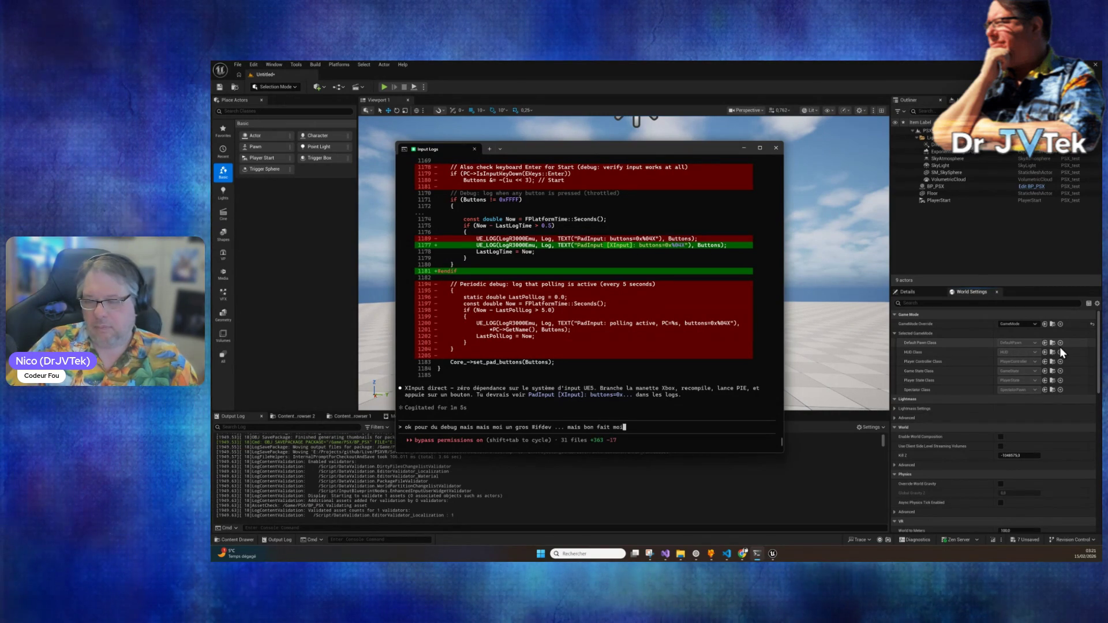
type(" plutot u")
type("n ")
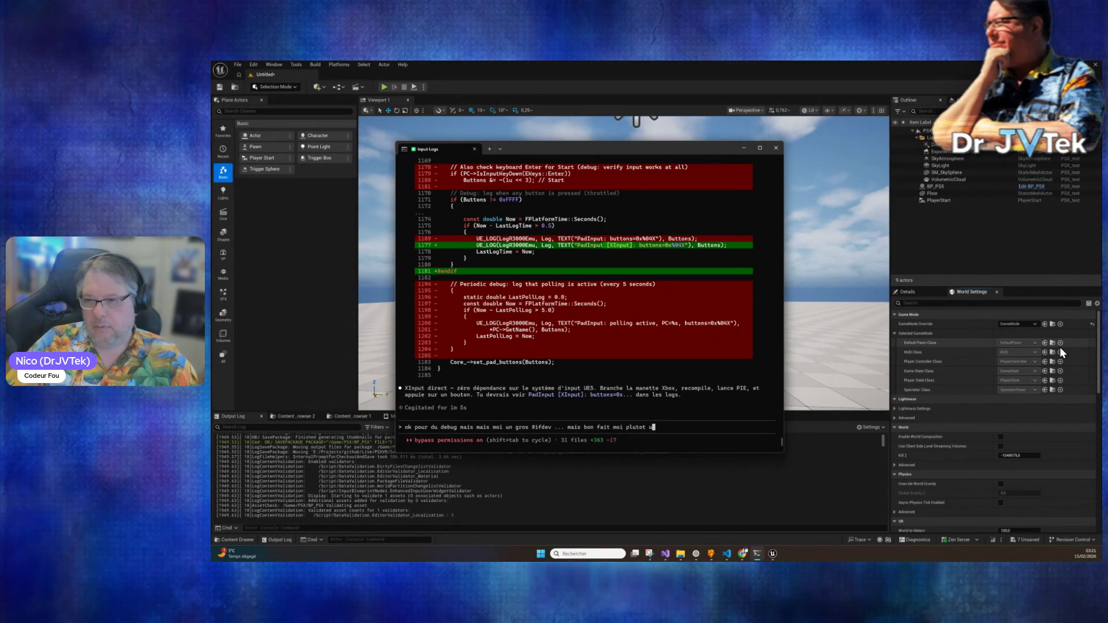
type("game mode avec un fichier py")
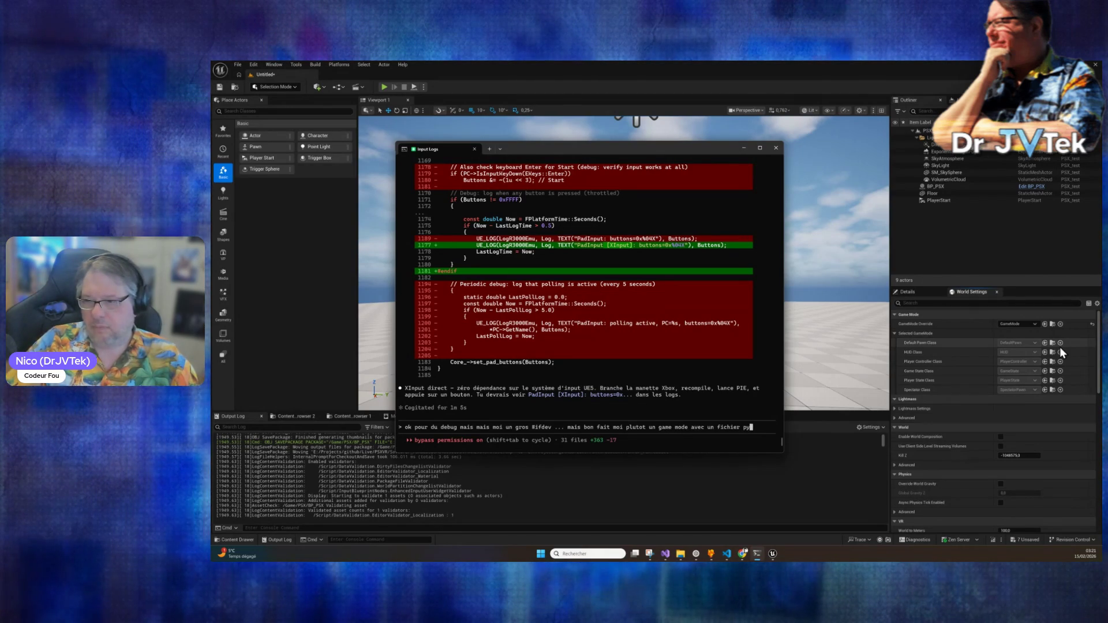
type("thon stp")
key("Return")
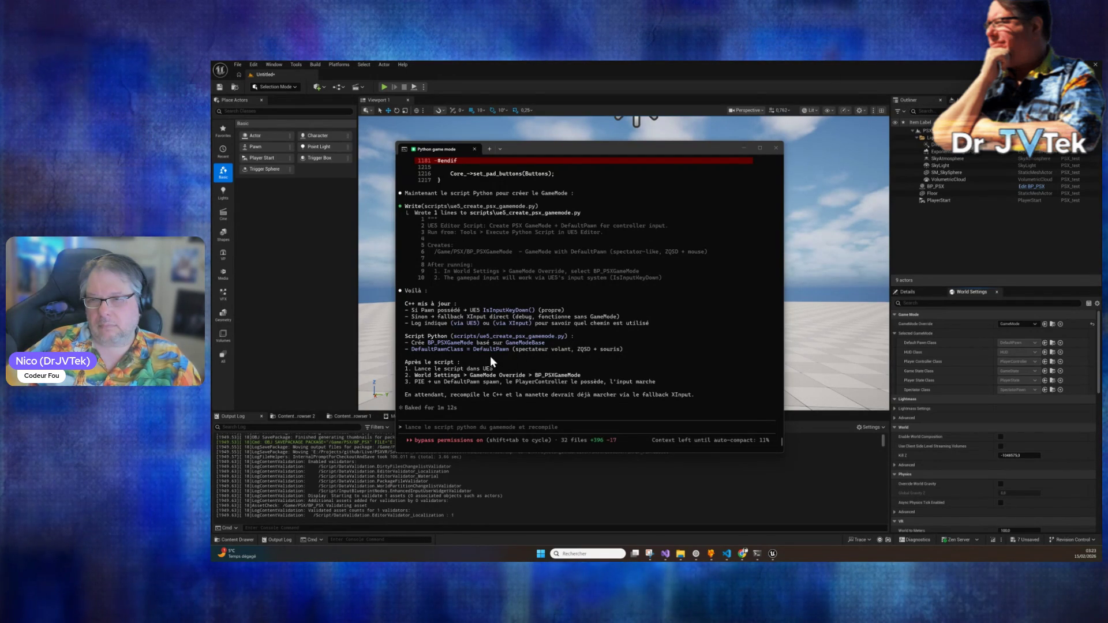
Step: Move the Claude Code terminal window aside to the lower right of the screen
mouse_move(629, 148)
left_mouse_down()
mouse_move(648, 271)
mouse_move(773, 320)
mouse_move(771, 332)
left_mouse_up()
Step: Briefly play the level, stop it, attempt a Live Coding recompile with Ctrl+Alt+F11, then reopen the terminal
left_click(386, 86)
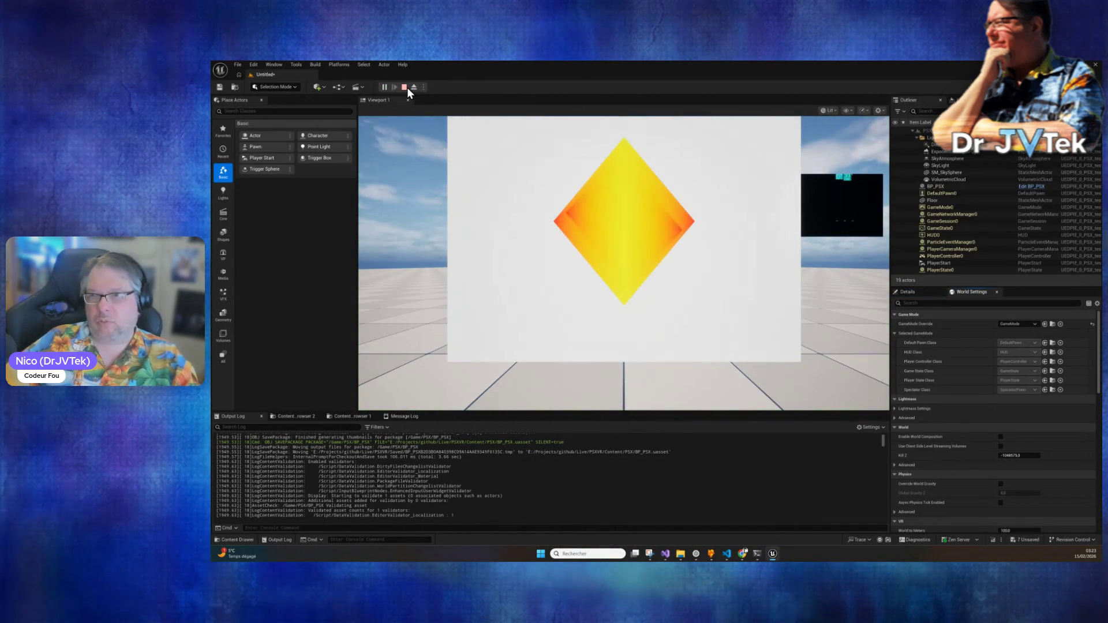
left_click(404, 88)
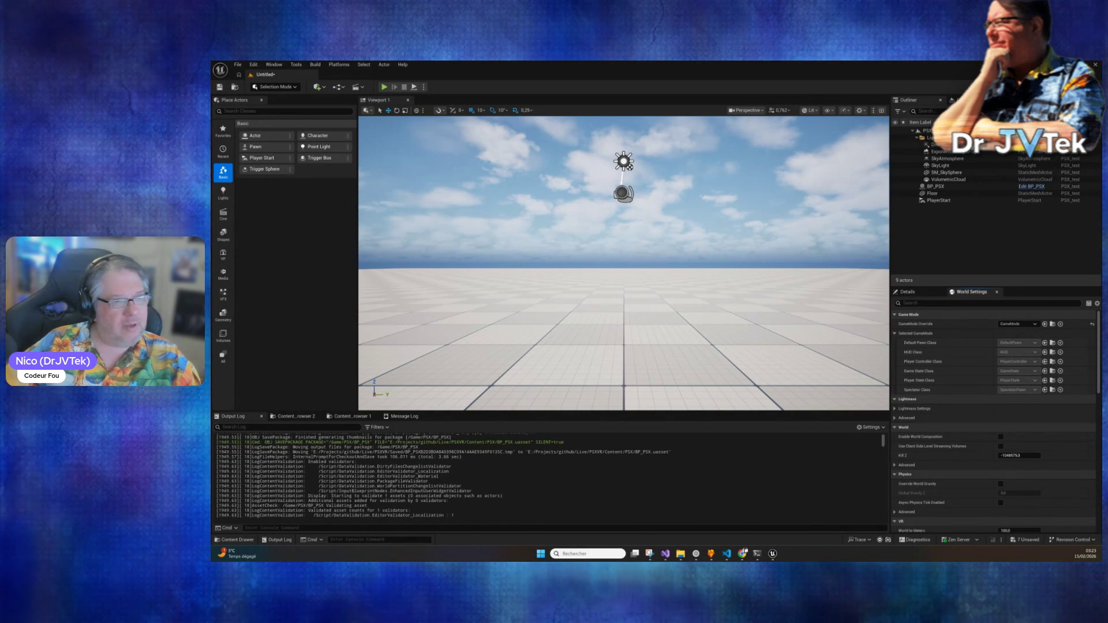
key("ctrl+alt+F11")
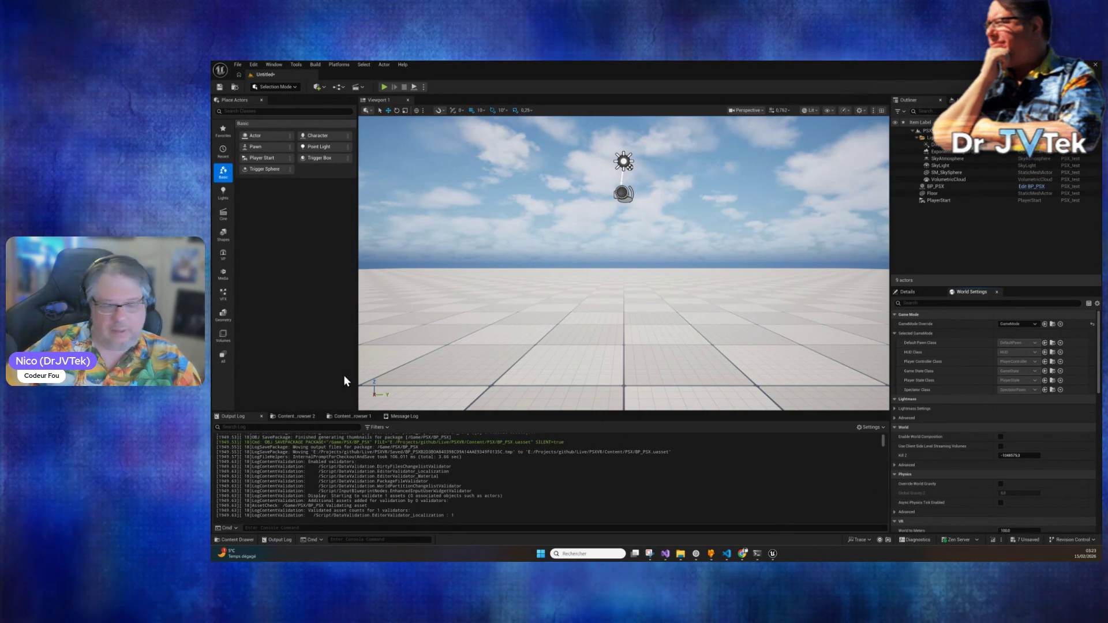
left_click(758, 554)
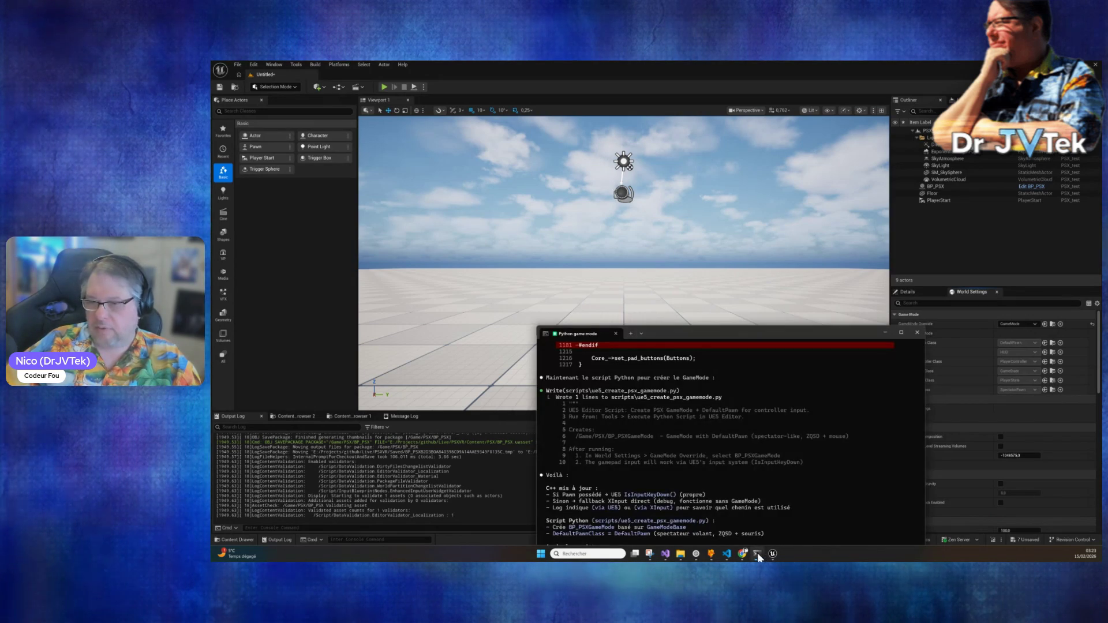
Step: Send Claude Code the XInputGetState linker error with a complaint that fallbacks break the rules
left_click_drag(766, 334, 698, 133)
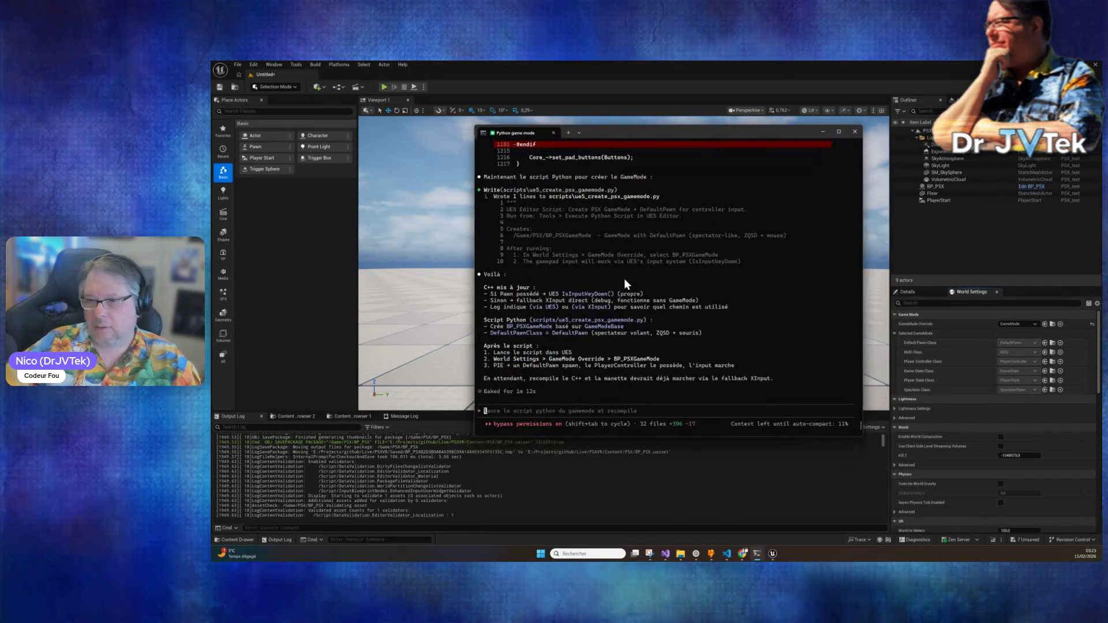
right_click(545, 409)
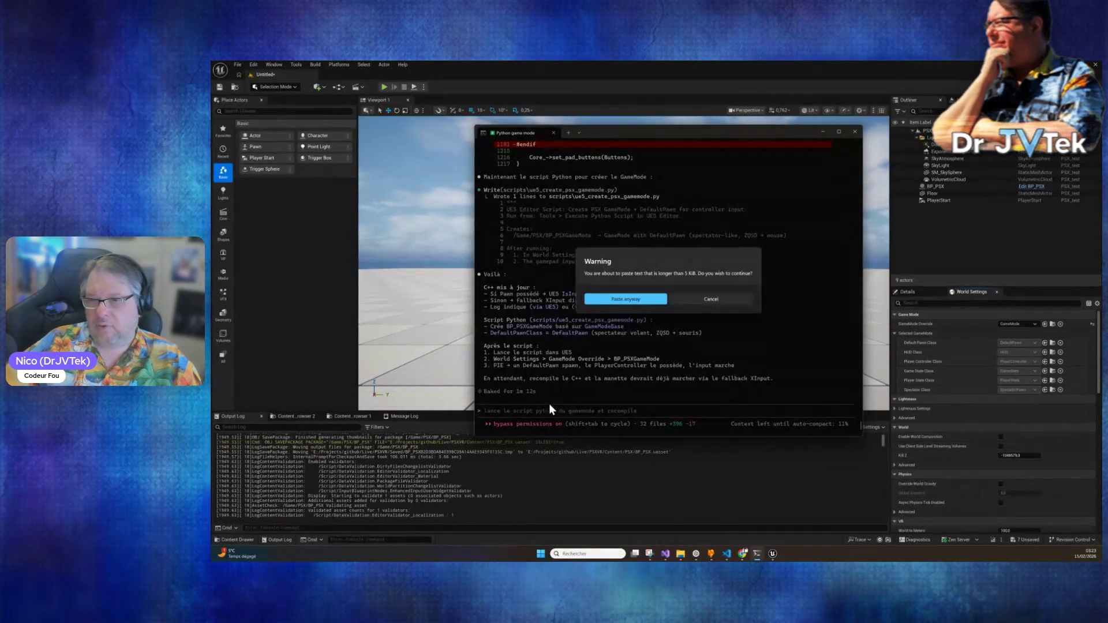
left_click(637, 303)
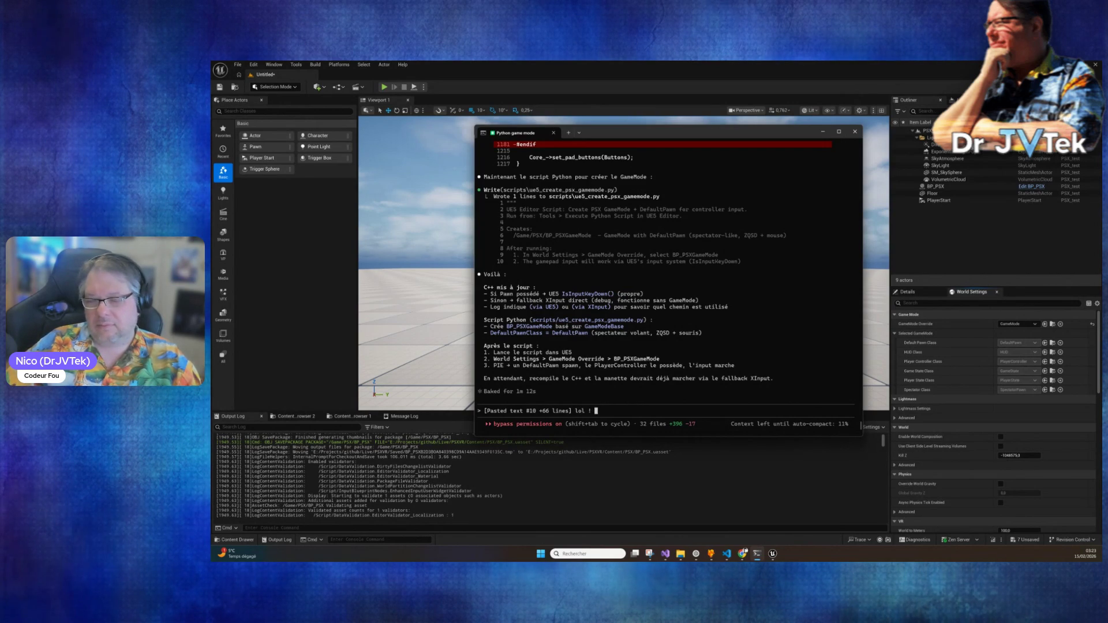
type("t")
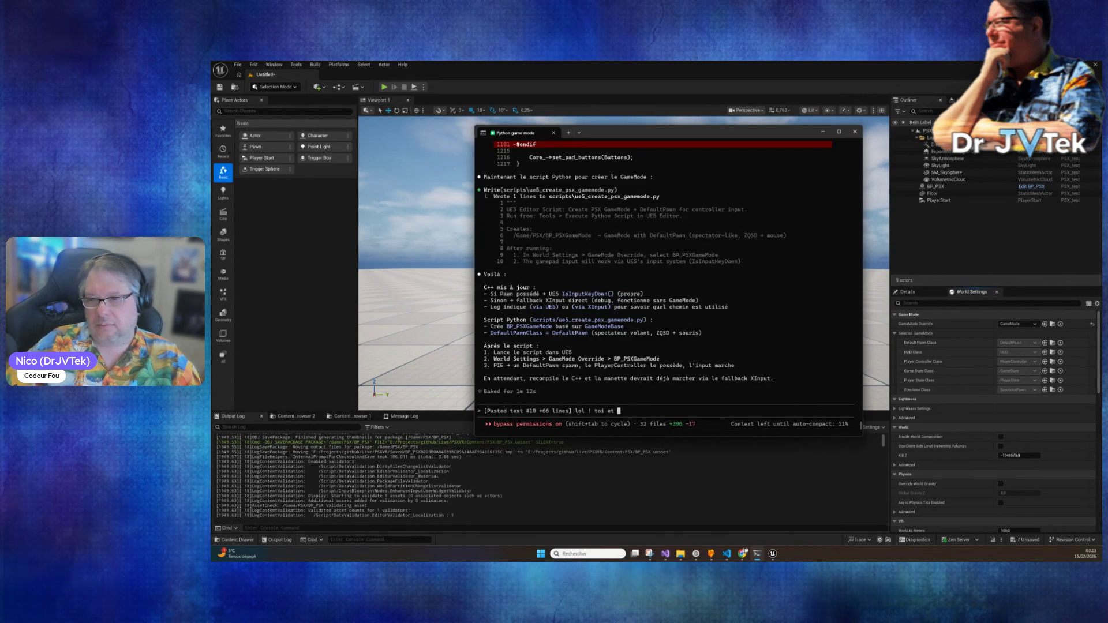
type(" tes fallbac")
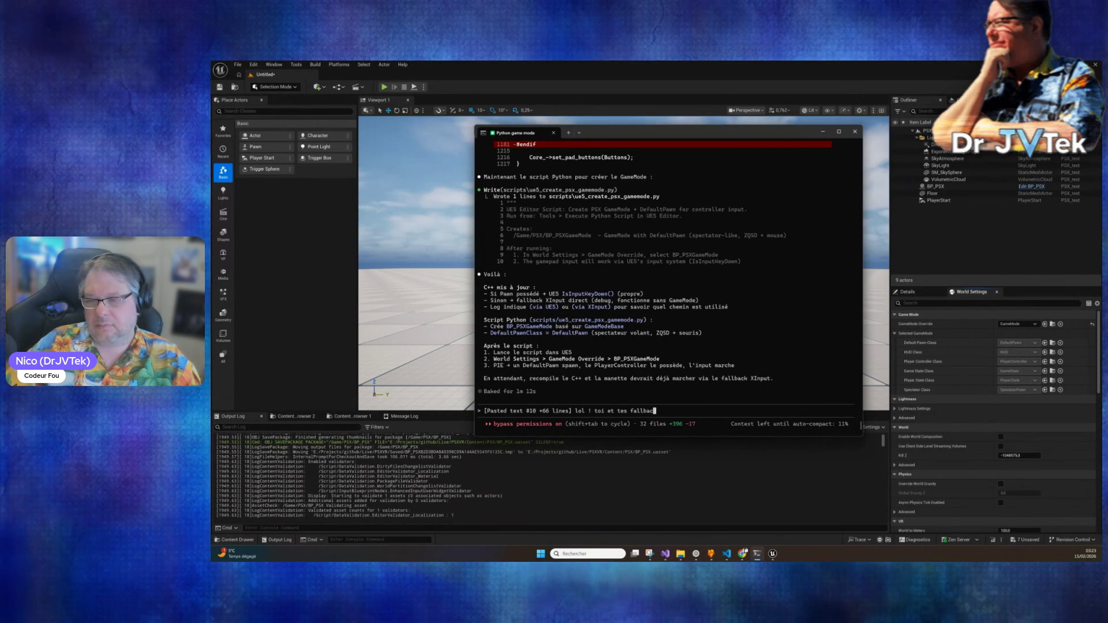
type("k .. pfff ")
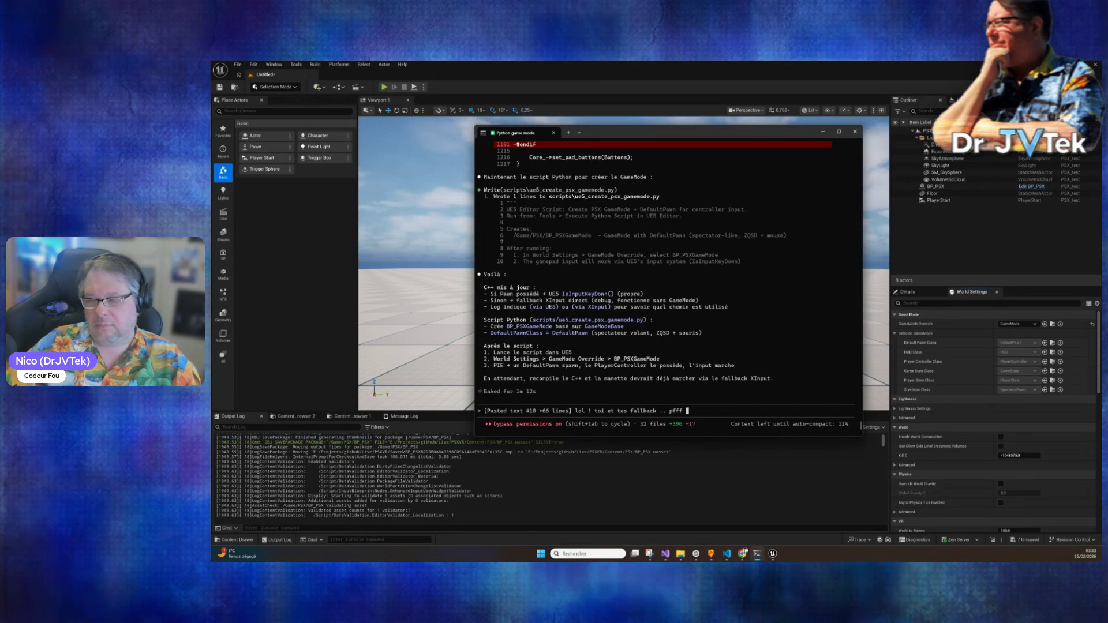
type("c'est interdit en ")
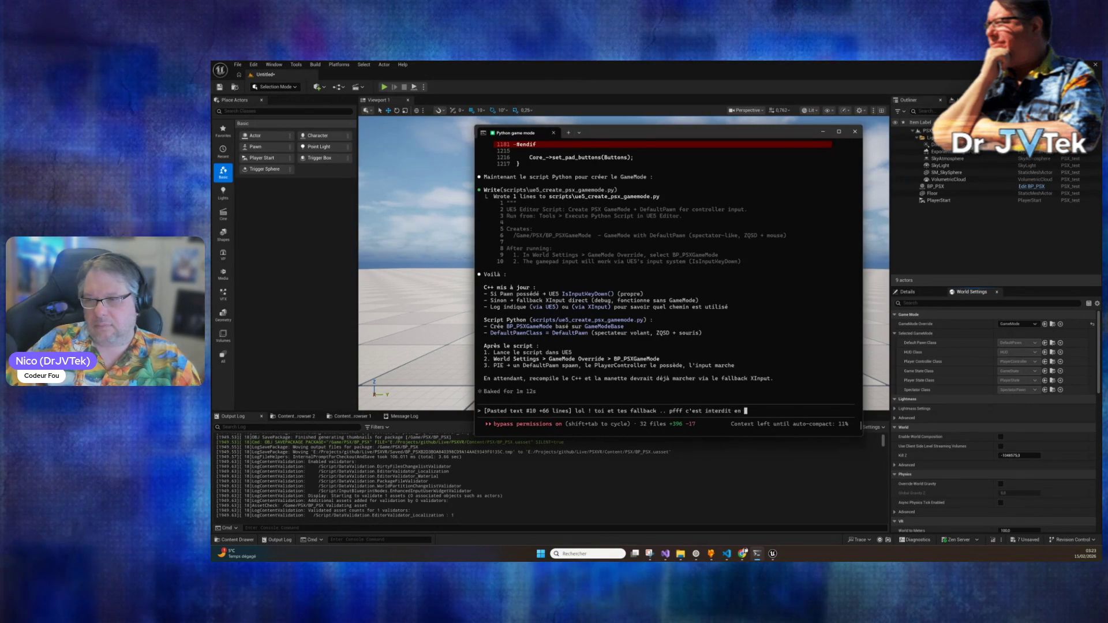
type("plus dans les règles !")
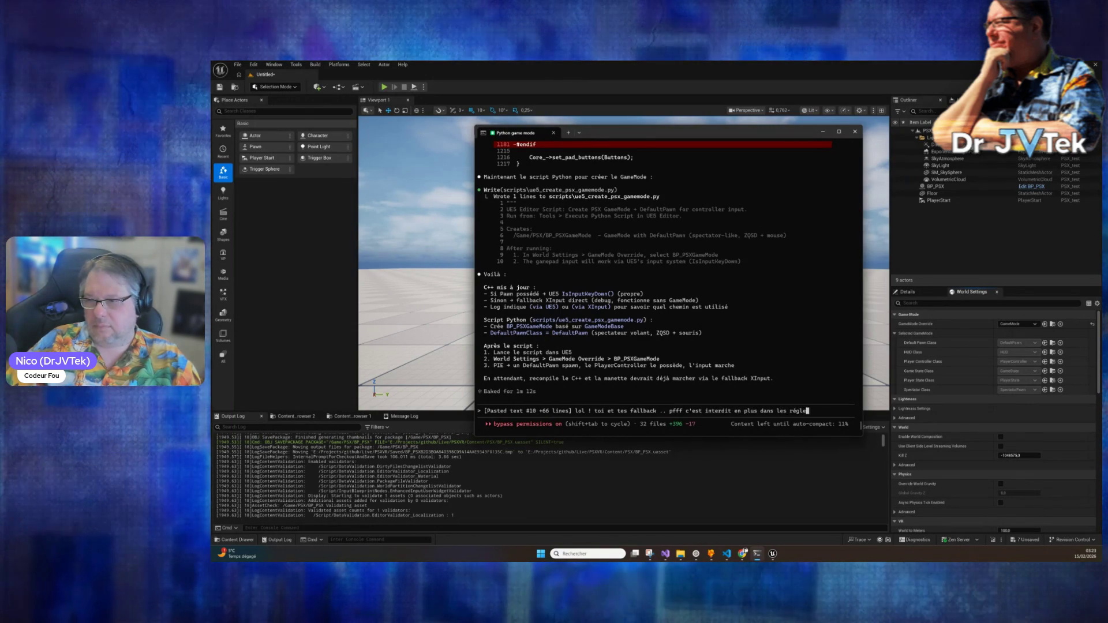
key("Return")
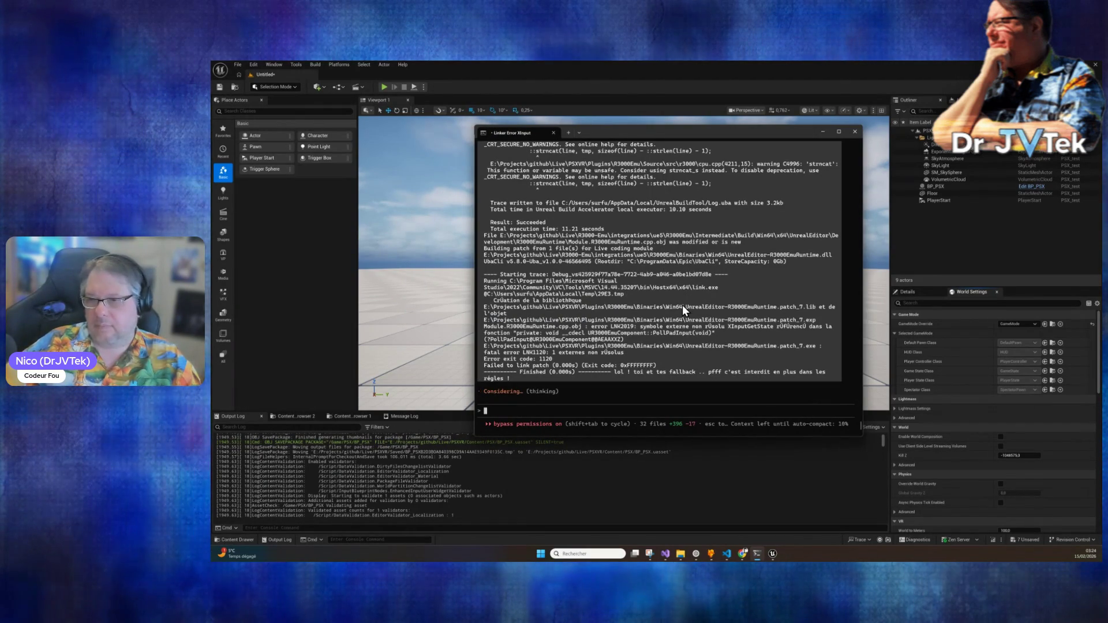
left_click(297, 64)
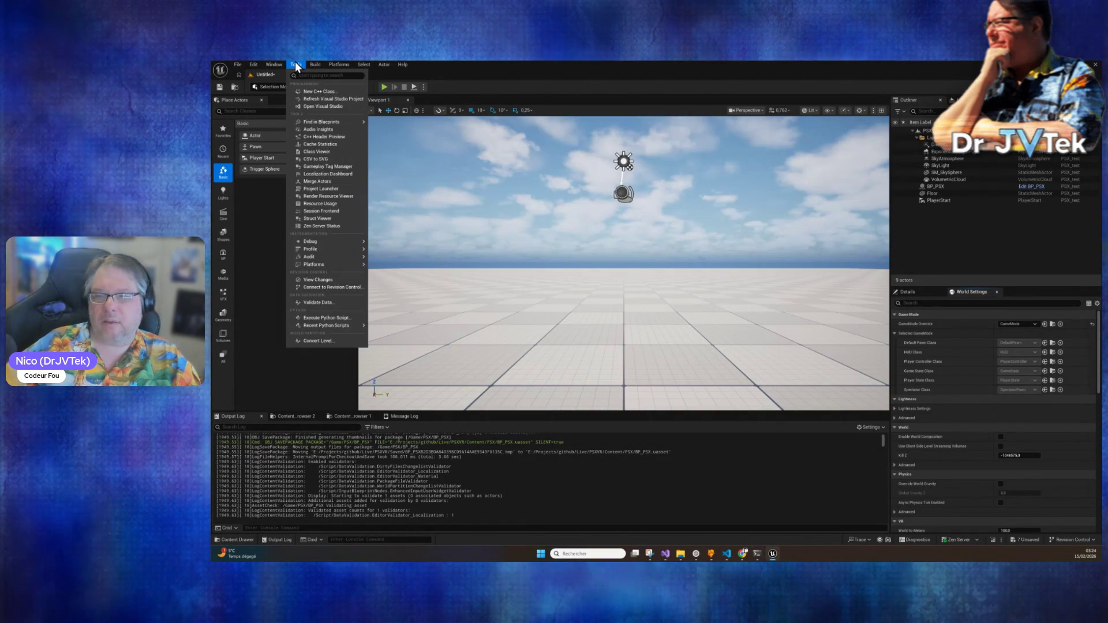
Step: Run scripts/ue5_create_psx_gamemode.py through Tools > Execute Python Script
mouse_move(276, 63)
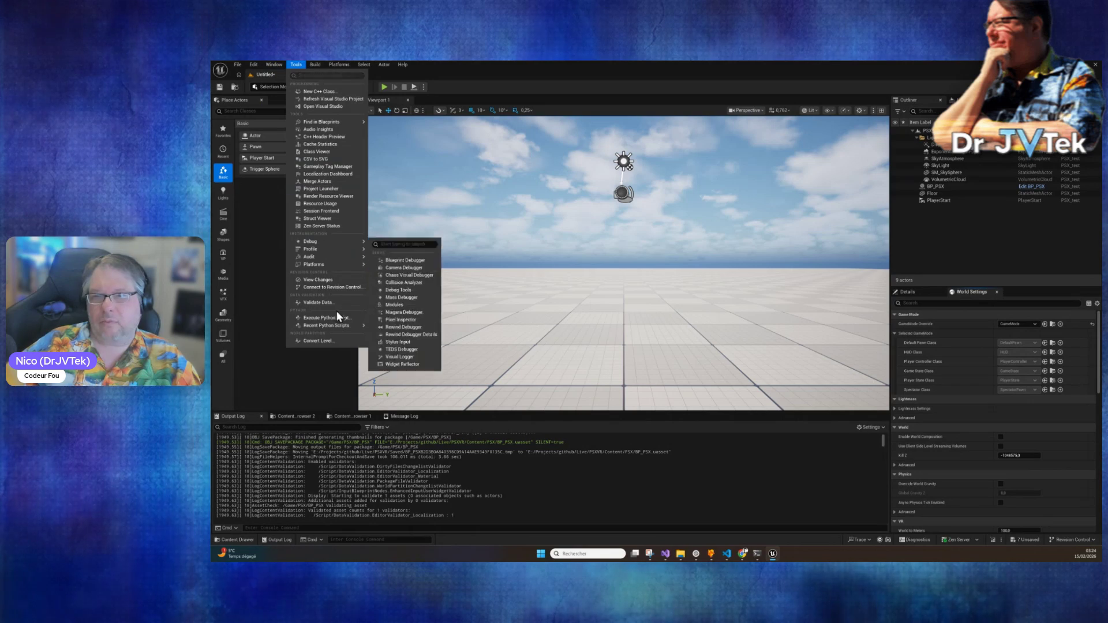
left_click(351, 318)
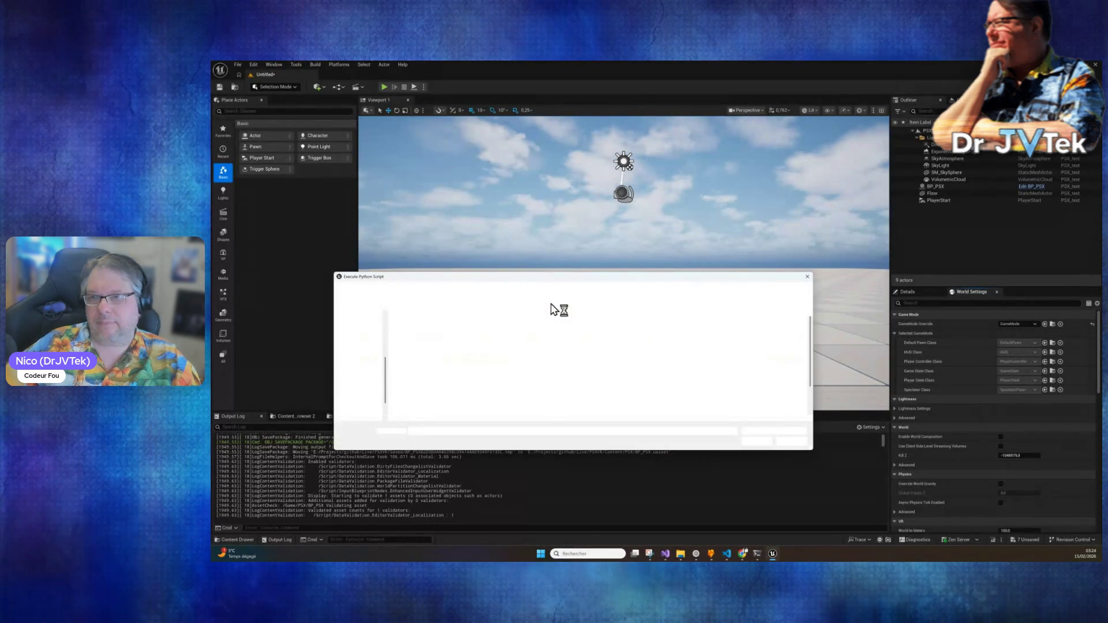
scroll(534, 335, "down", 2)
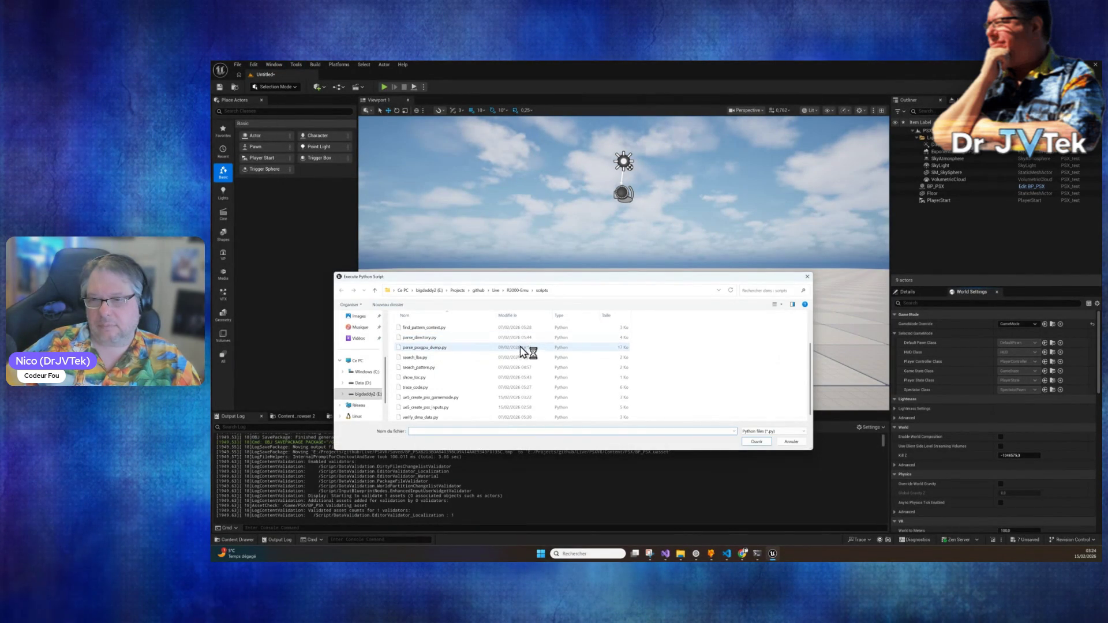
left_click(443, 407)
left_click(456, 398)
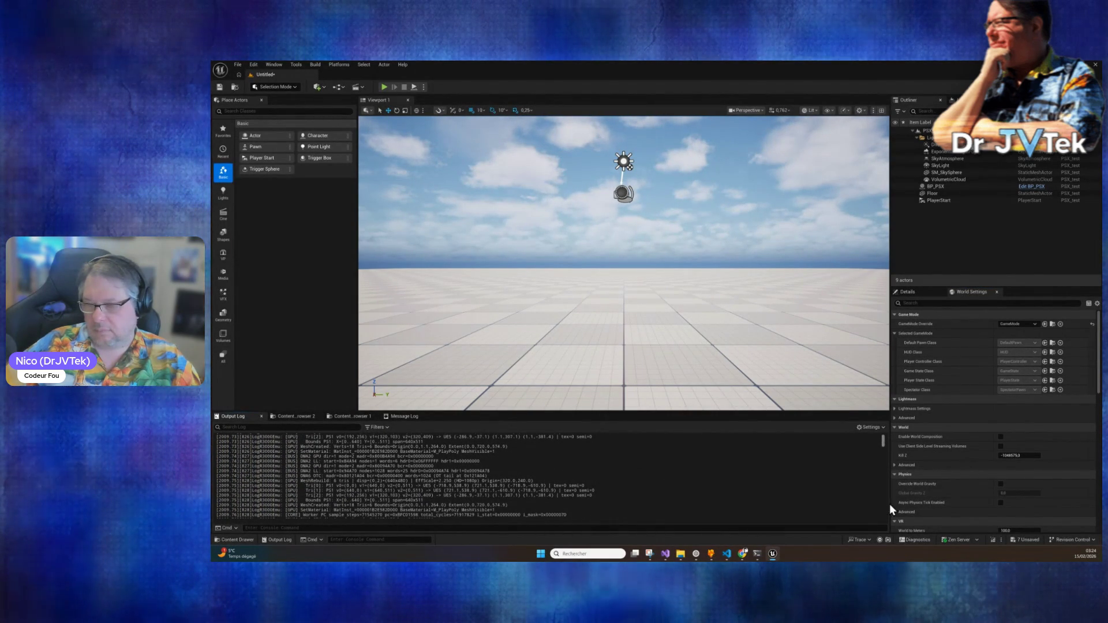
Step: Confirm in the Output Log that BP_PSXGameMode was saved, then list the GameMode Override choices
left_click_drag(885, 446, 889, 526)
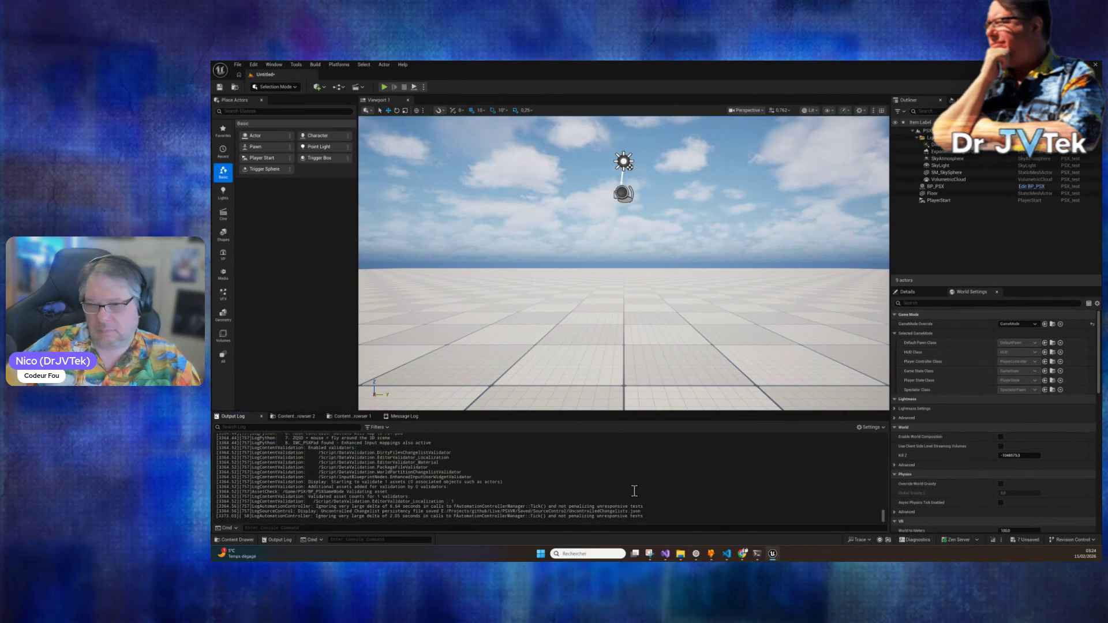
scroll(635, 491, "up", 6)
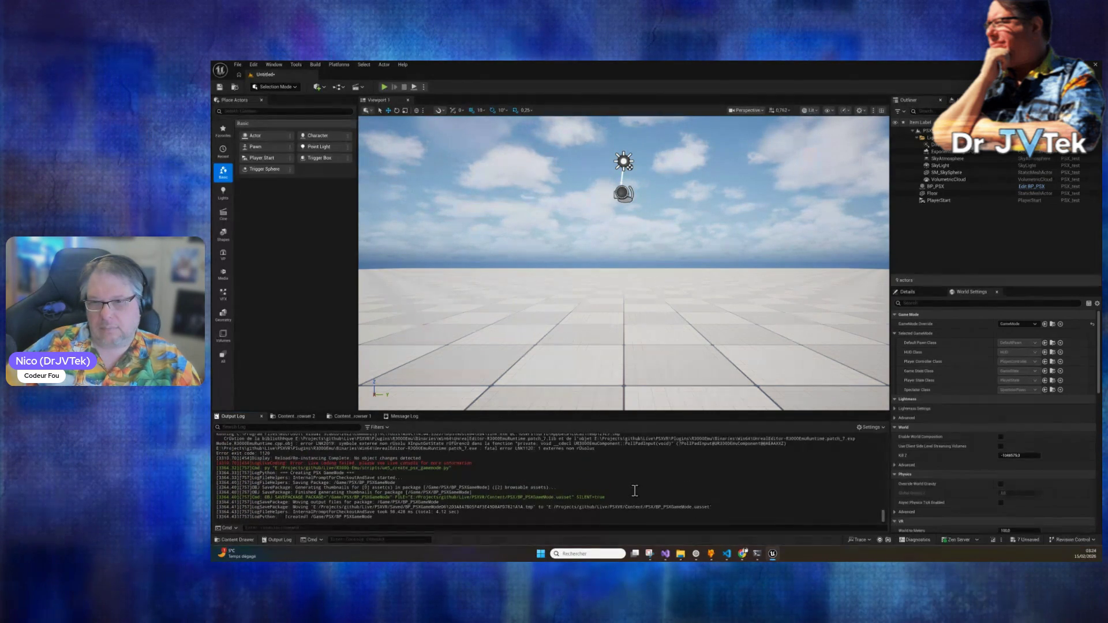
scroll(635, 490, "down", 6)
scroll(1034, 348, "down", 3)
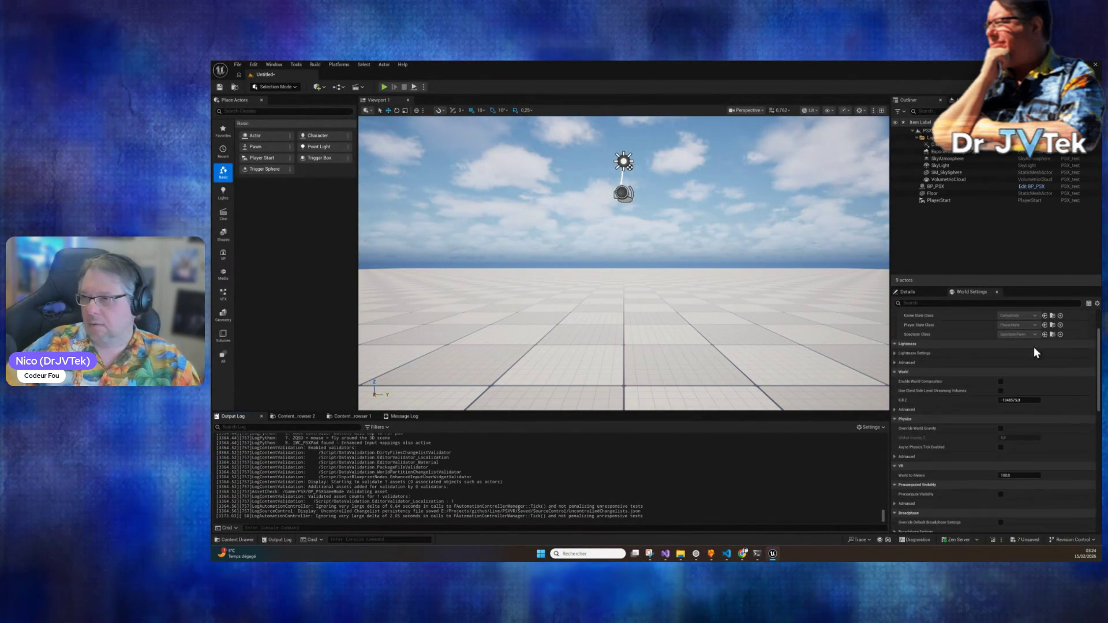
scroll(1027, 393, "up", 3)
left_click(1035, 325)
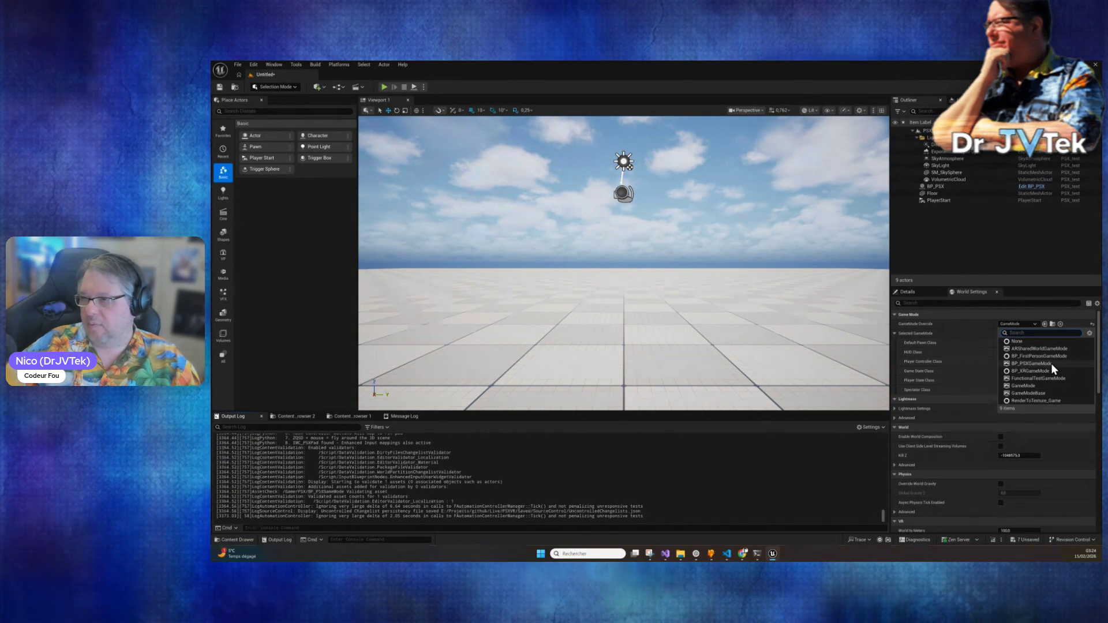
Step: Set GameMode Override to BP_PSXGameMode, leaving its PlayerController and DefaultPawn classes unchanged
left_click(1051, 362)
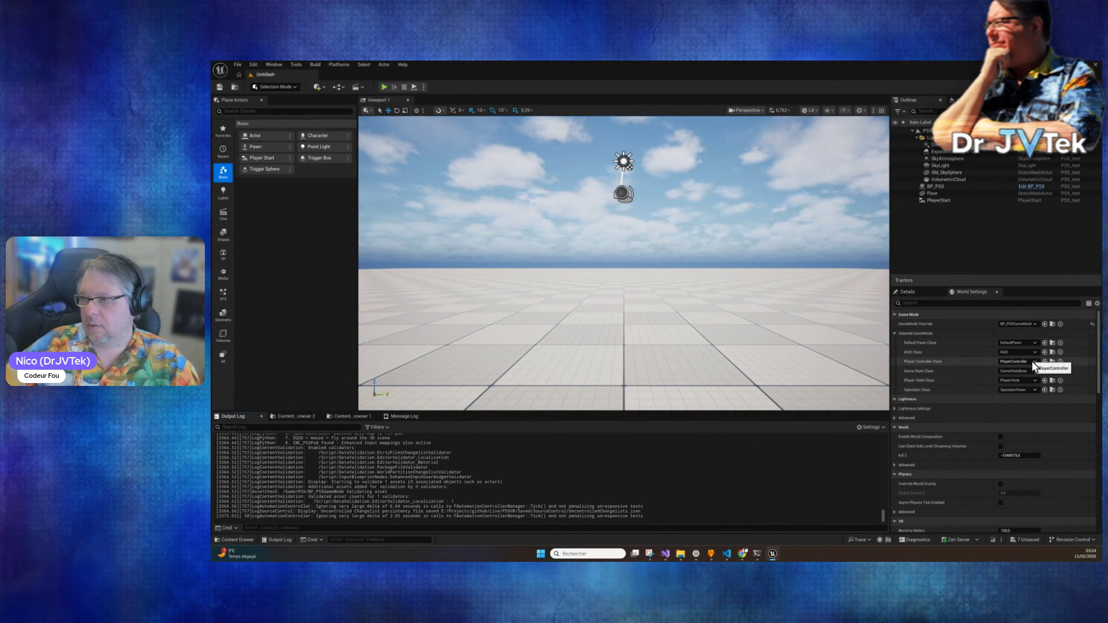
left_click(1032, 362)
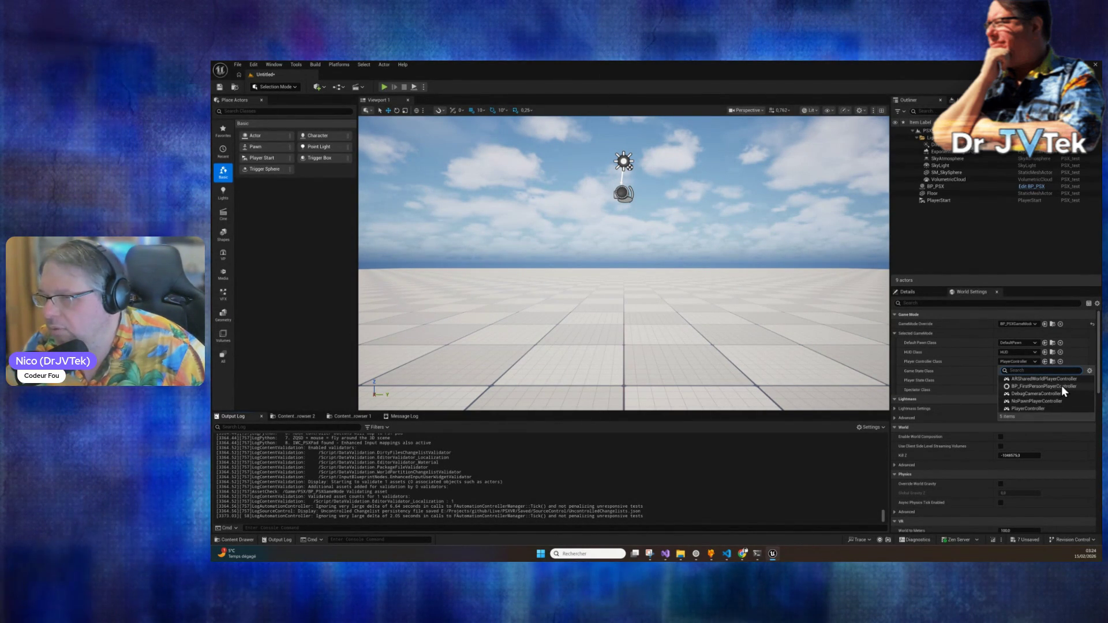
left_click(939, 367)
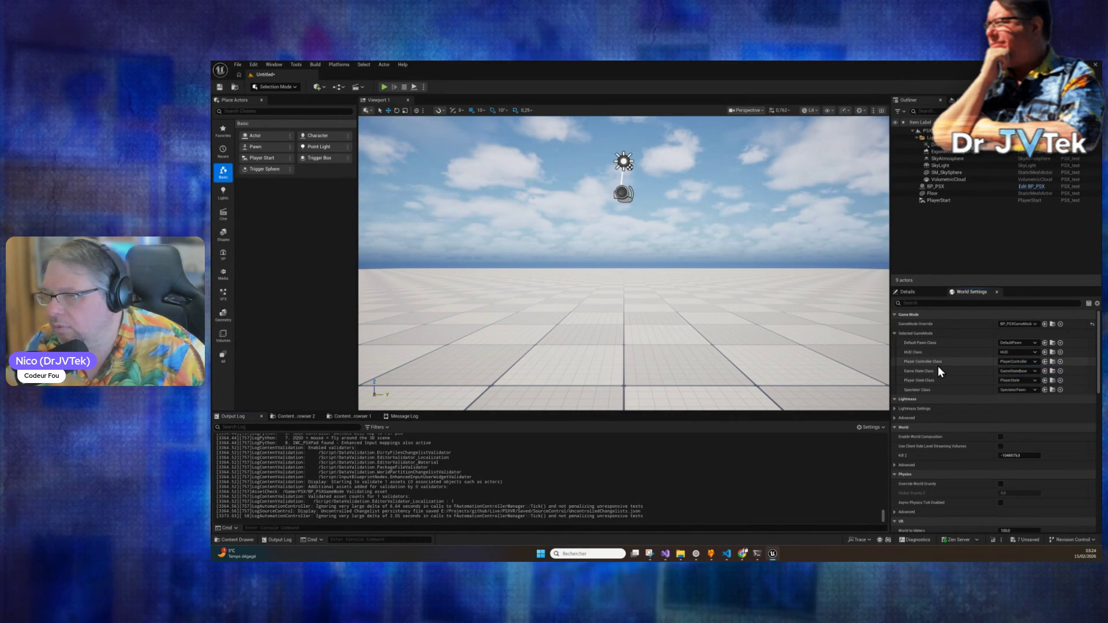
left_click(1035, 344)
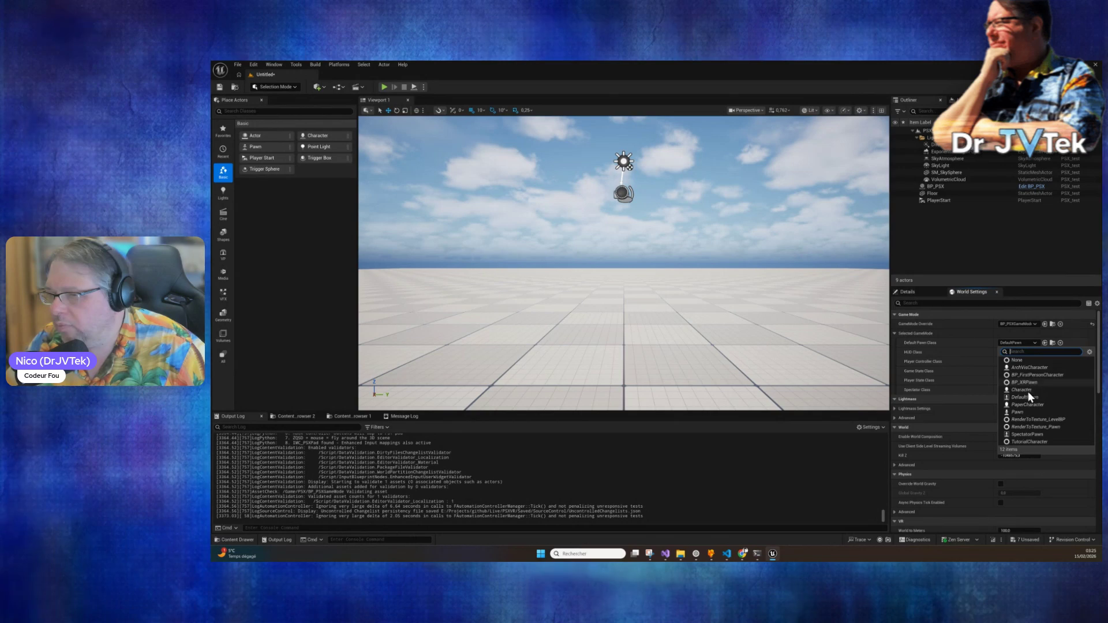
left_click(962, 363)
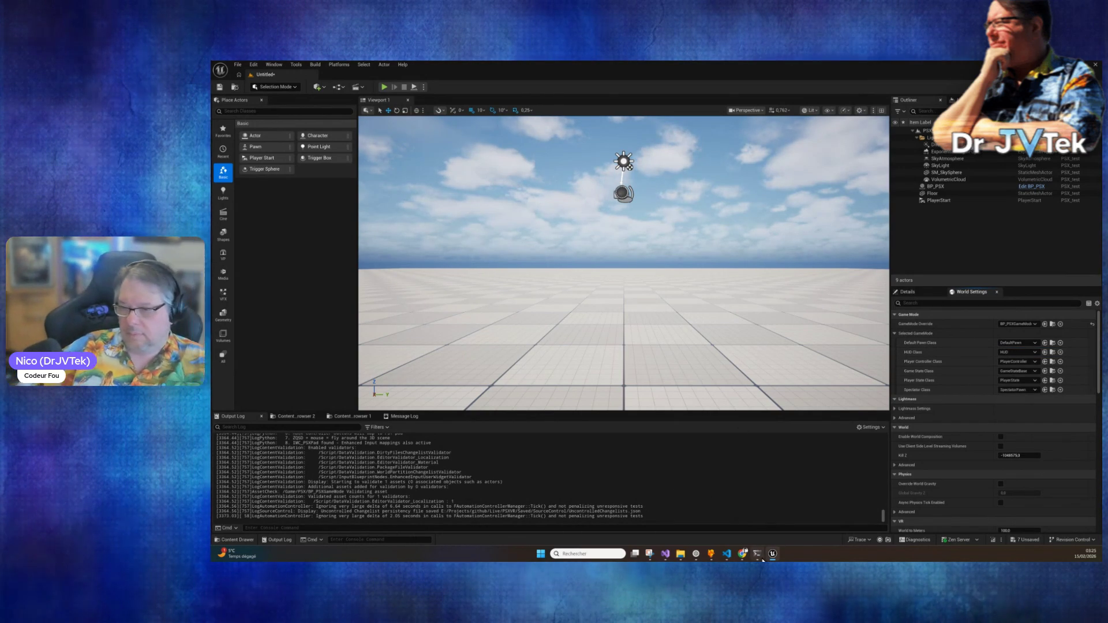
Step: Review the gamepad input diff, run a Live Coding recompile, and start asking about the game mode's default pawn
key("alt+Tab")
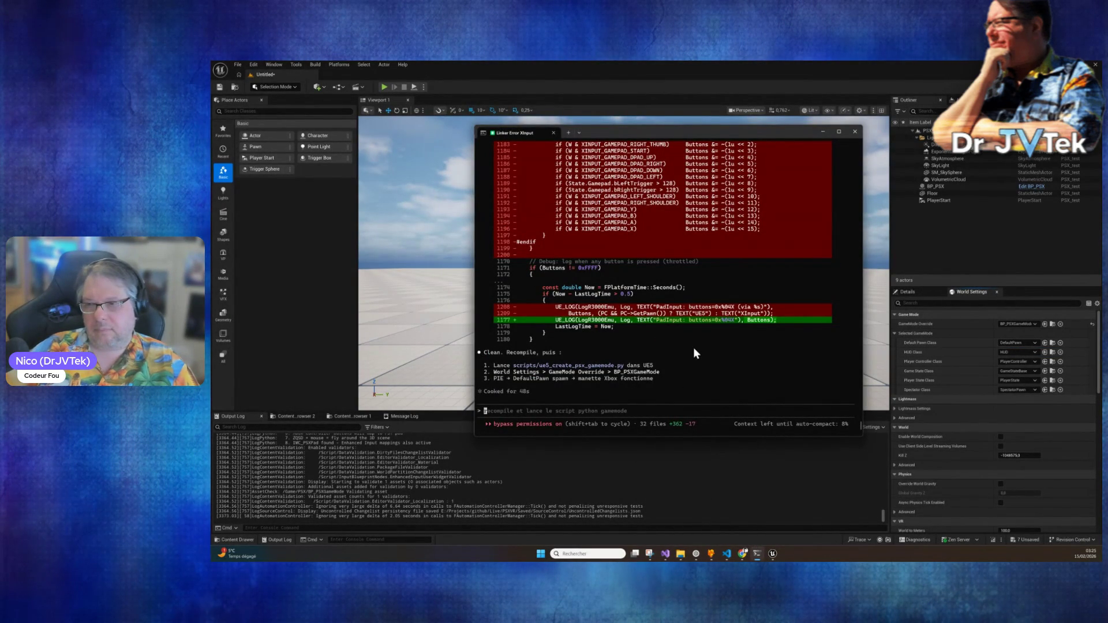
scroll(694, 353, "up", 15)
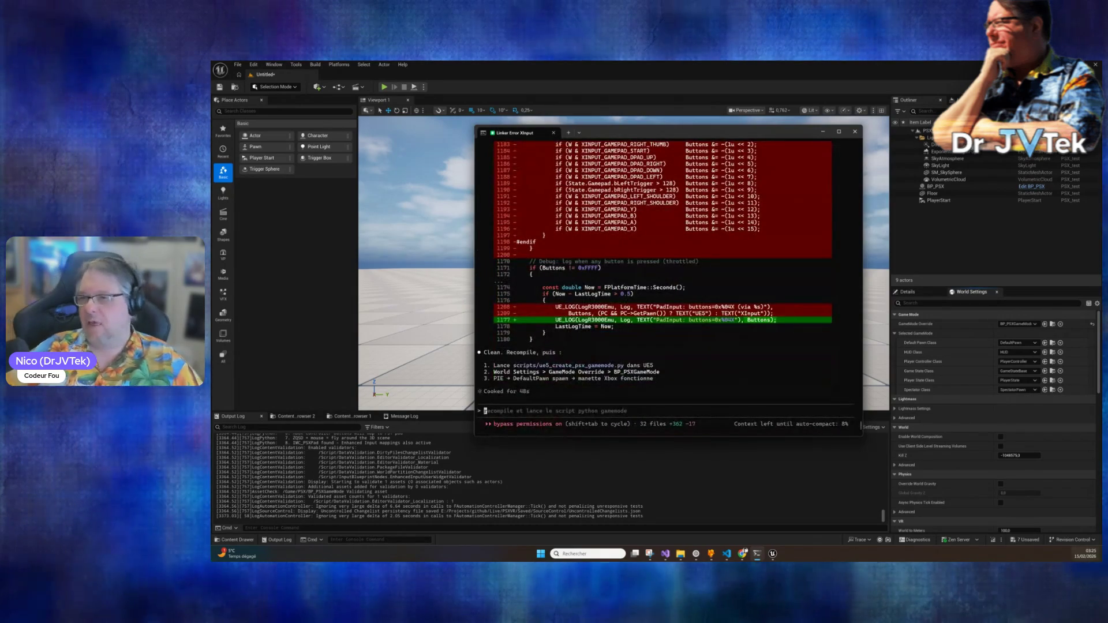
left_click(993, 540)
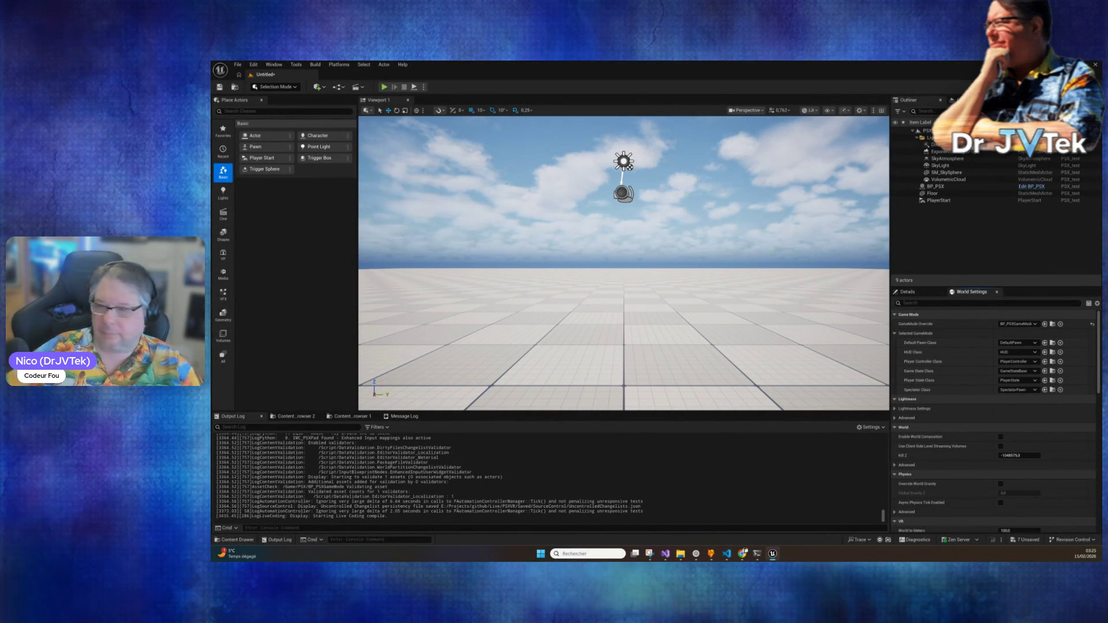
key("alt+Tab")
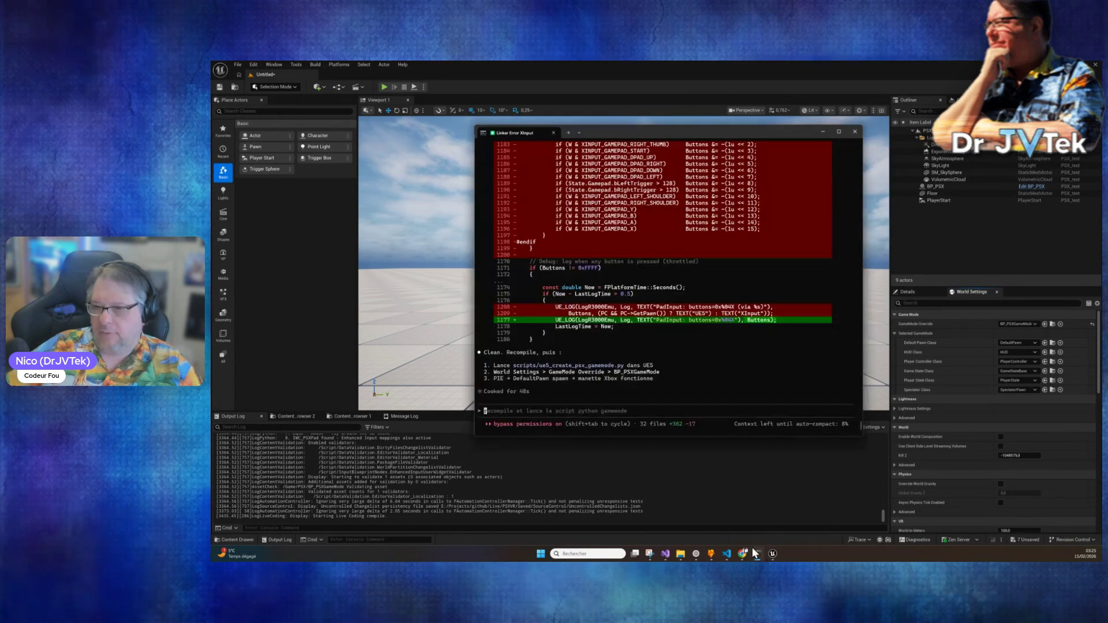
type("ok tu as fa")
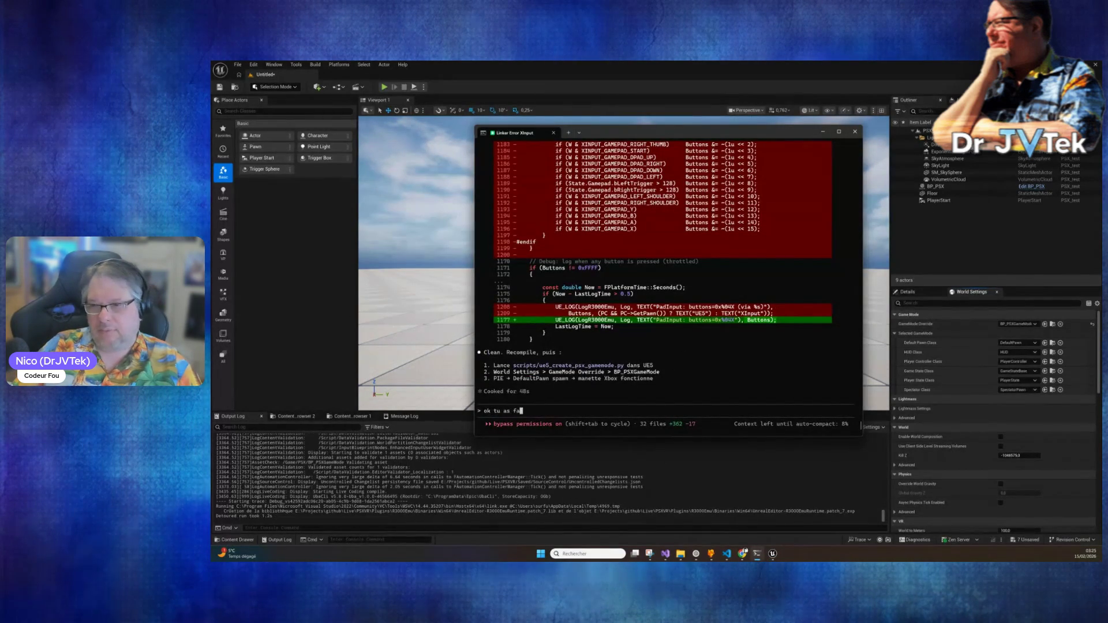
type("it un game mode ... mais ce game mo")
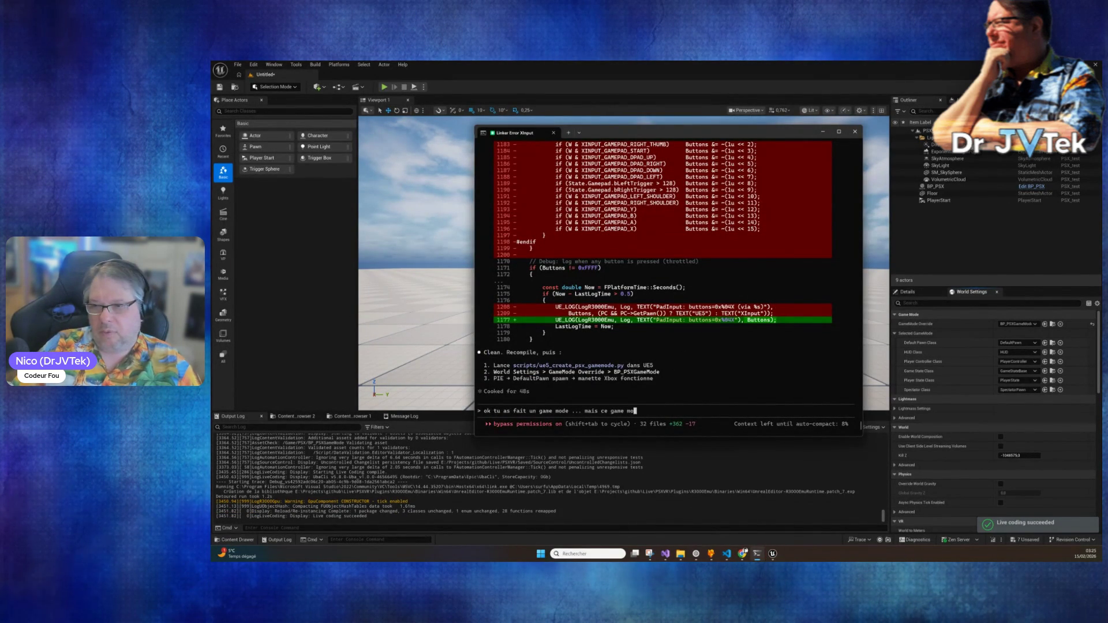
type("de a un d")
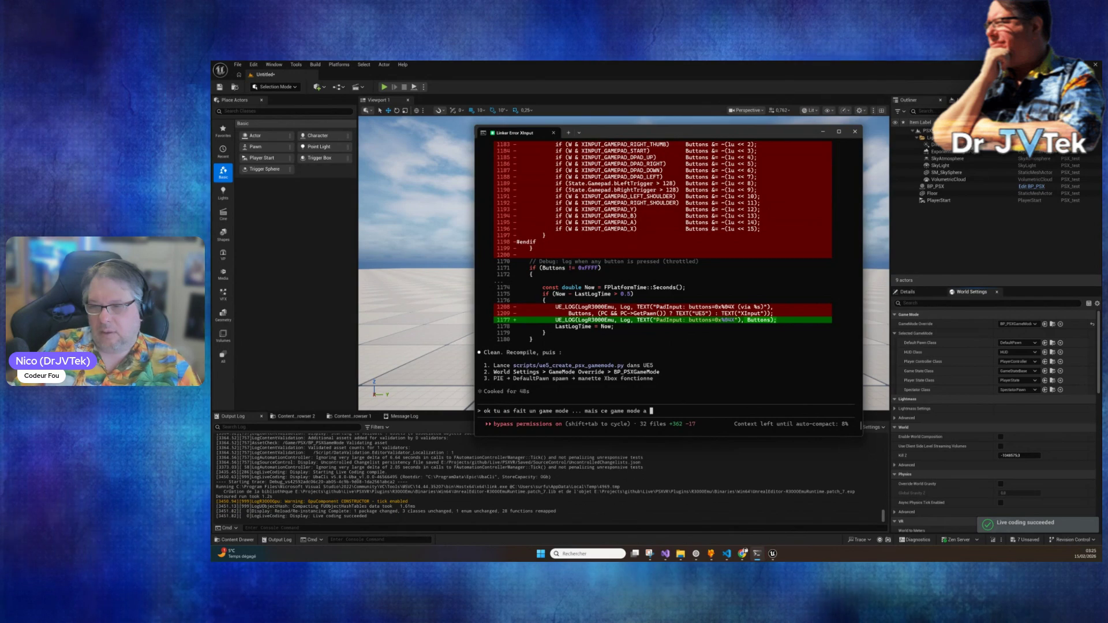
type("ef")
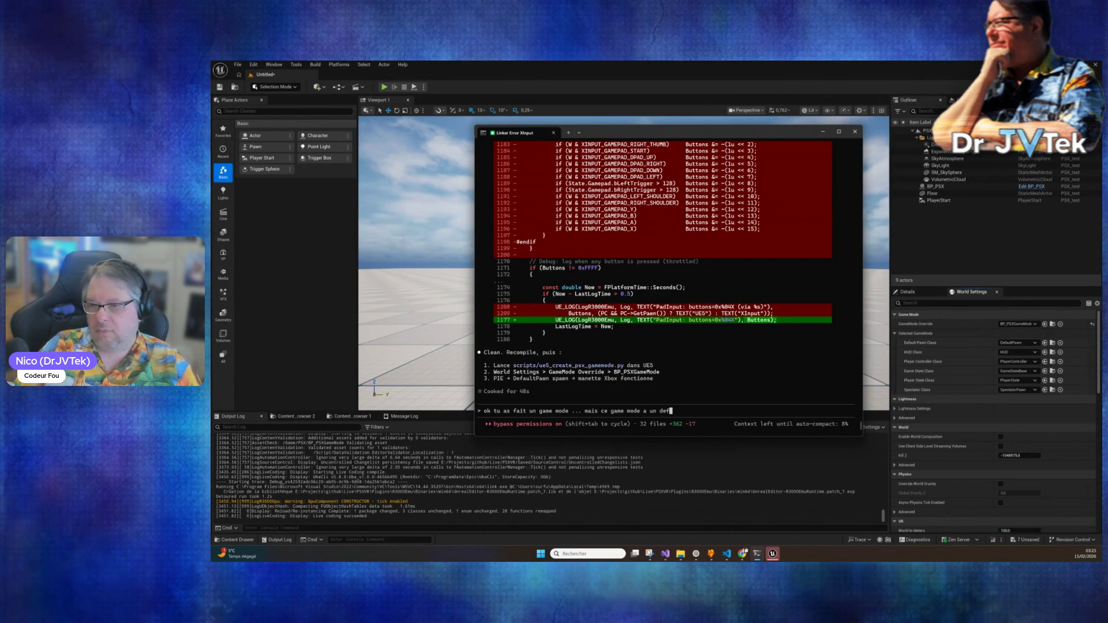
type("ault pawn ad")
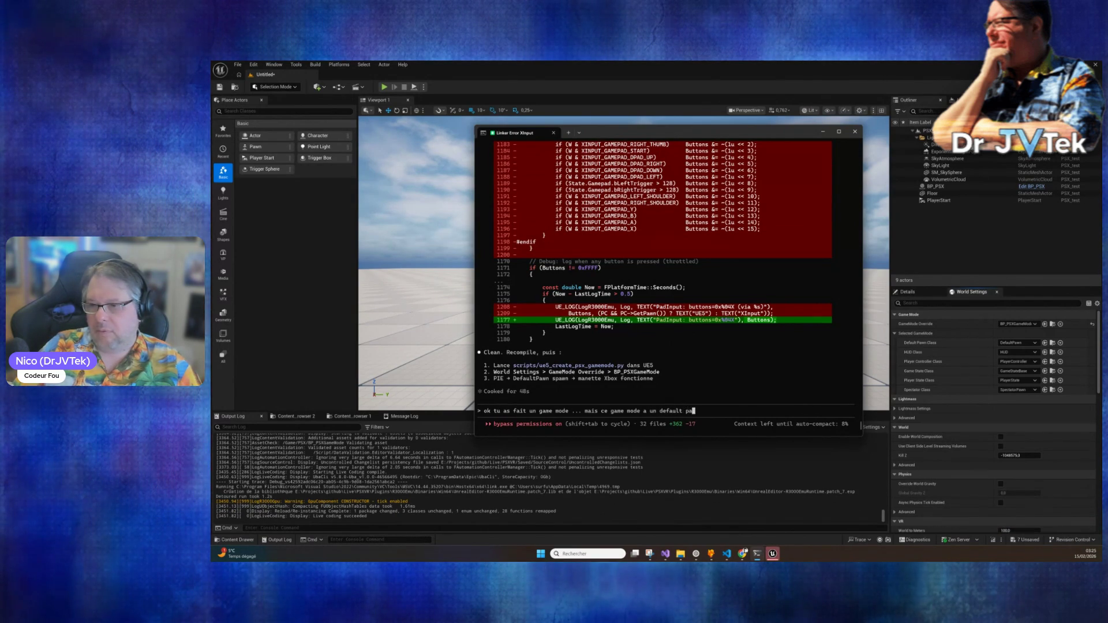
Step: Finish and send the French question asking if the game mode already has a default pawn and controller
key("BackSpace")
key("BackSpace")
key("BackSpace")
type("et un playercontrole")
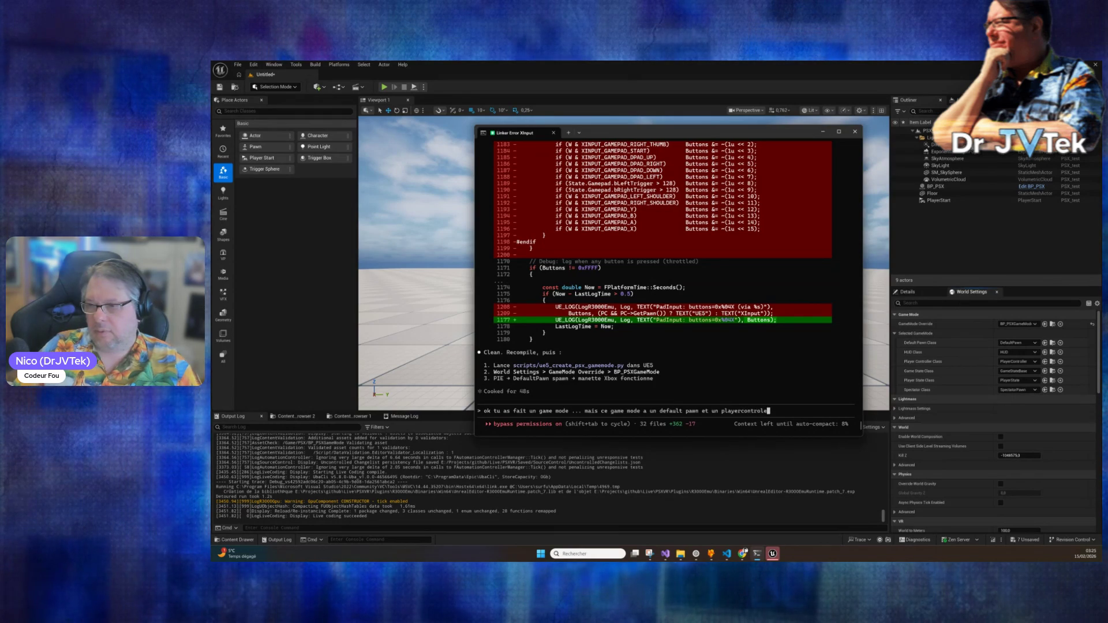
type("ur par défaut ... so")
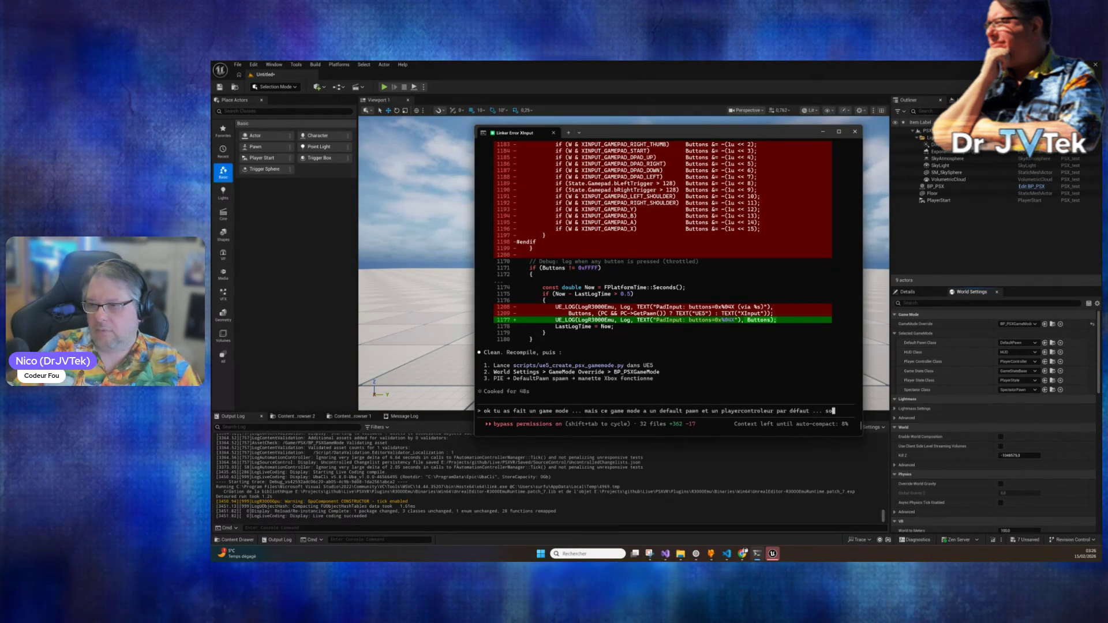
type(" ?")
key("Return")
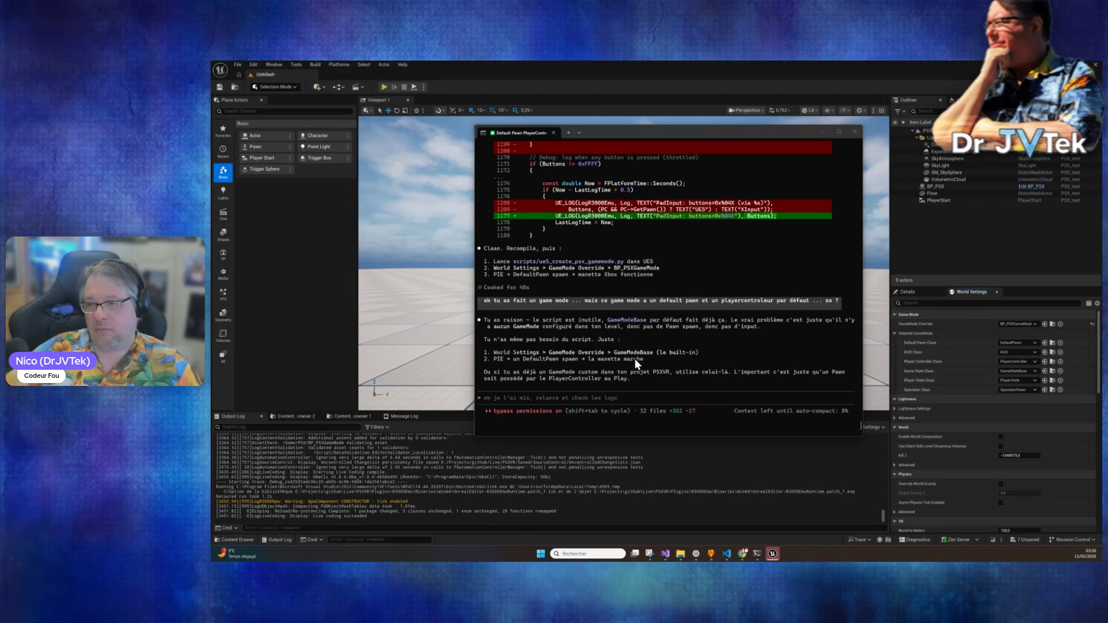
Step: Launch Play-In-Editor so Ridge Racer boots to its PUSH START BUTTON title screen
left_click(567, 397)
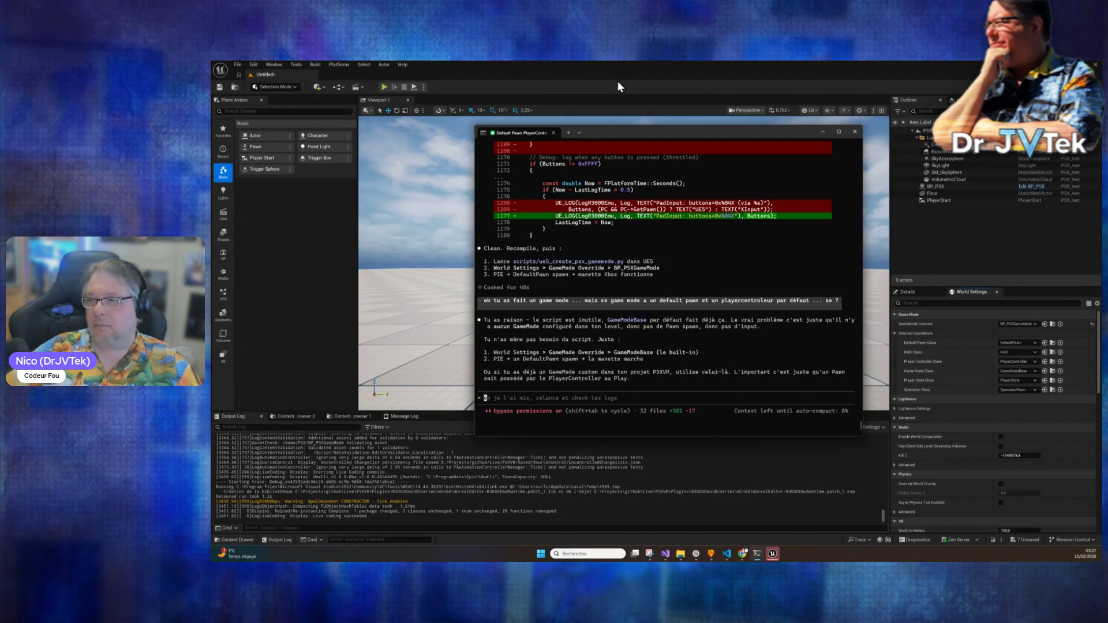
left_click(645, 75)
left_click(386, 88)
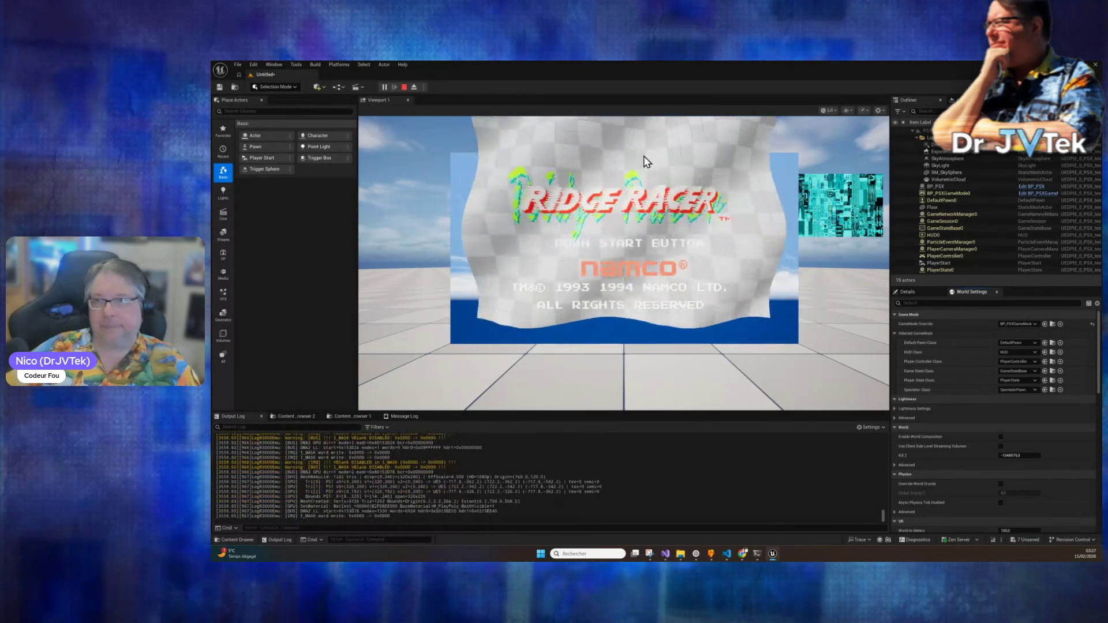
Step: Stop the Play-In-Editor session and return to the Claude Code terminal
left_click(404, 87)
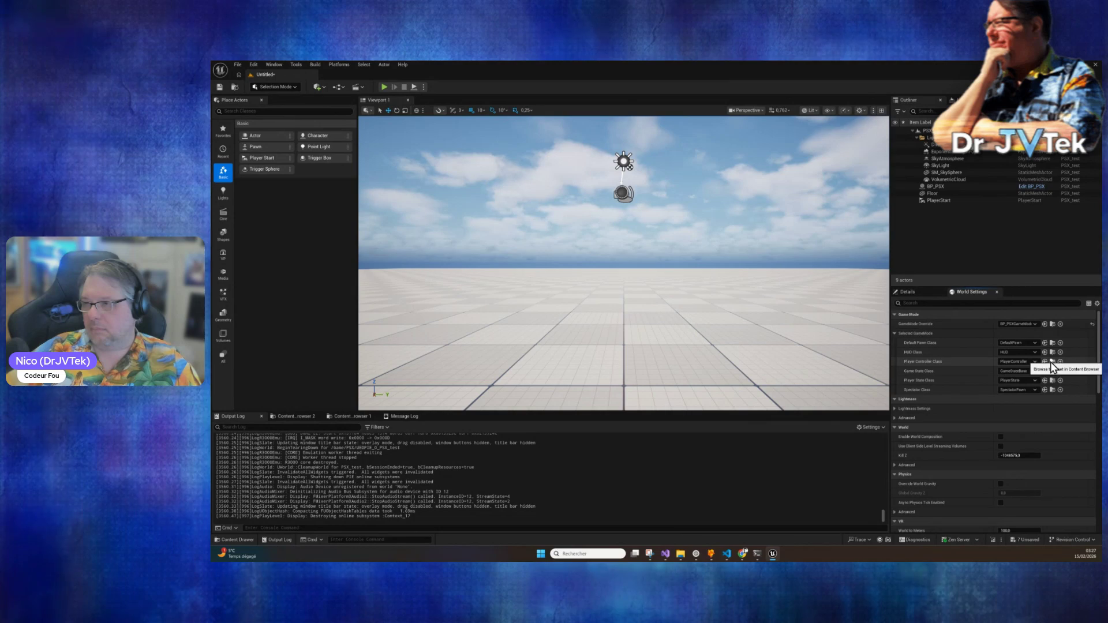
left_click(759, 555)
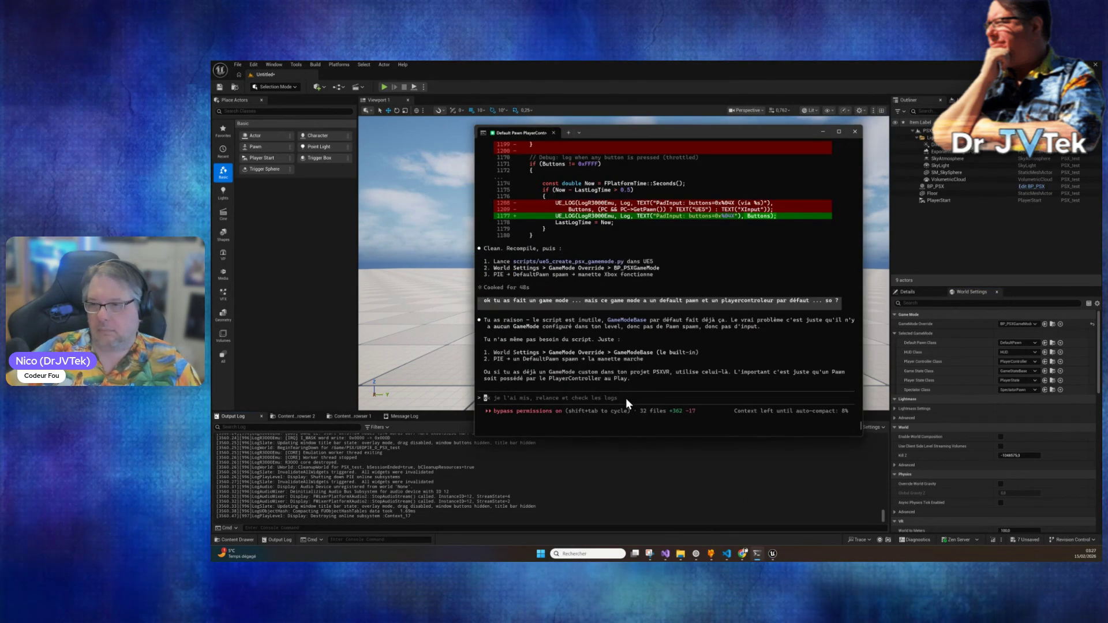
Step: Rewrite the Claude Code draft to 'ok bon j'ai lancer le truc' and go back to Unreal
type("ben faut bien qu'on do")
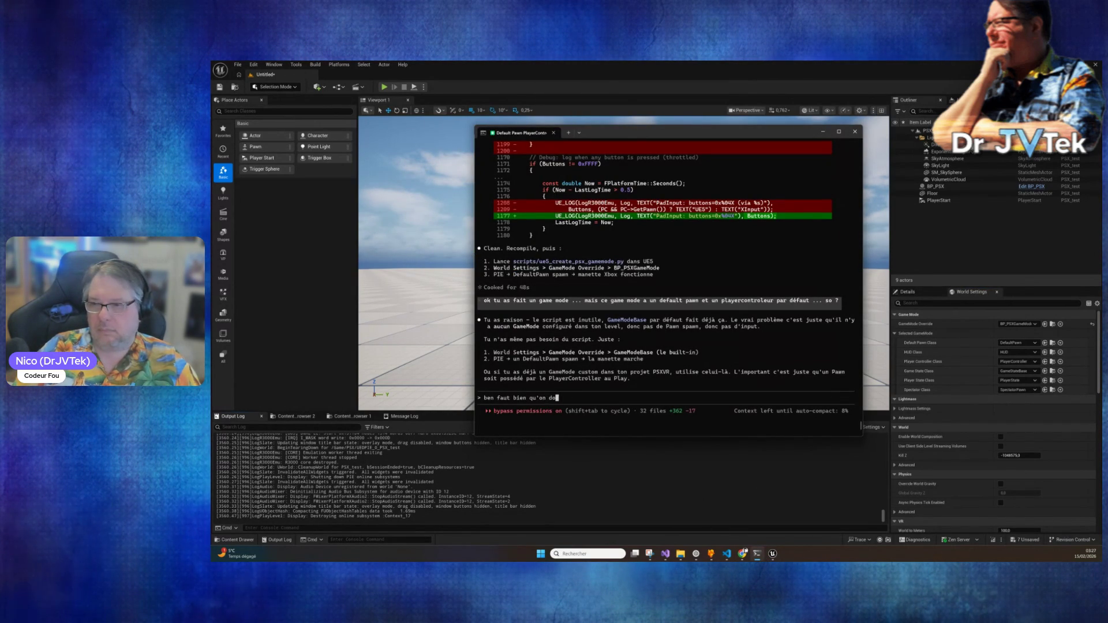
key("BackSpace")
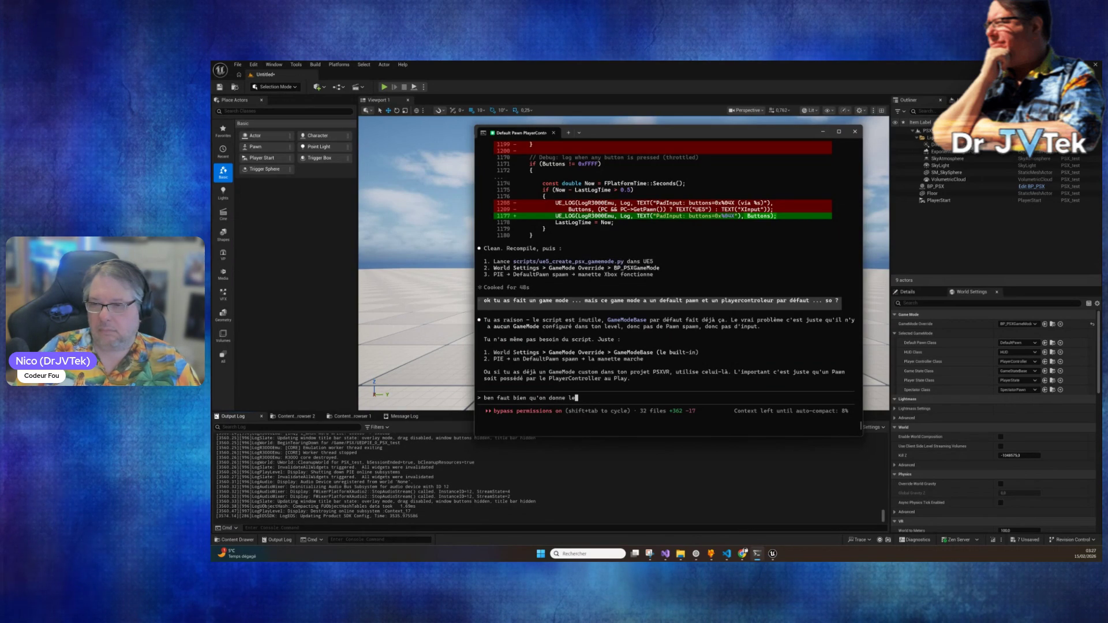
key("BackSpace")
key("BackSpace")
key("BackSpace")
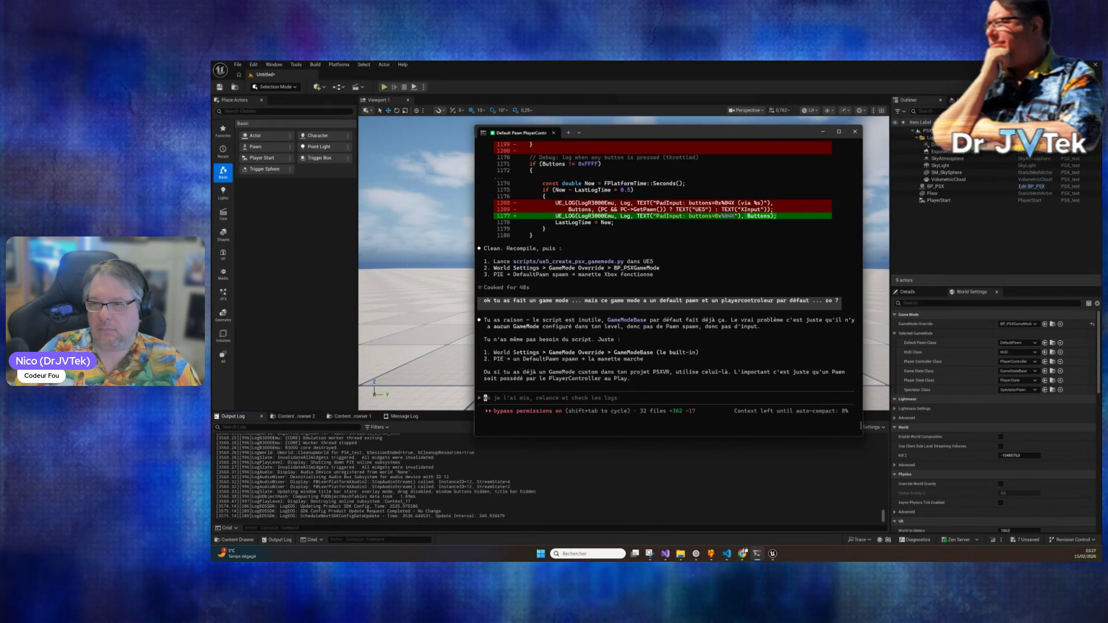
type("ok bon j'ai")
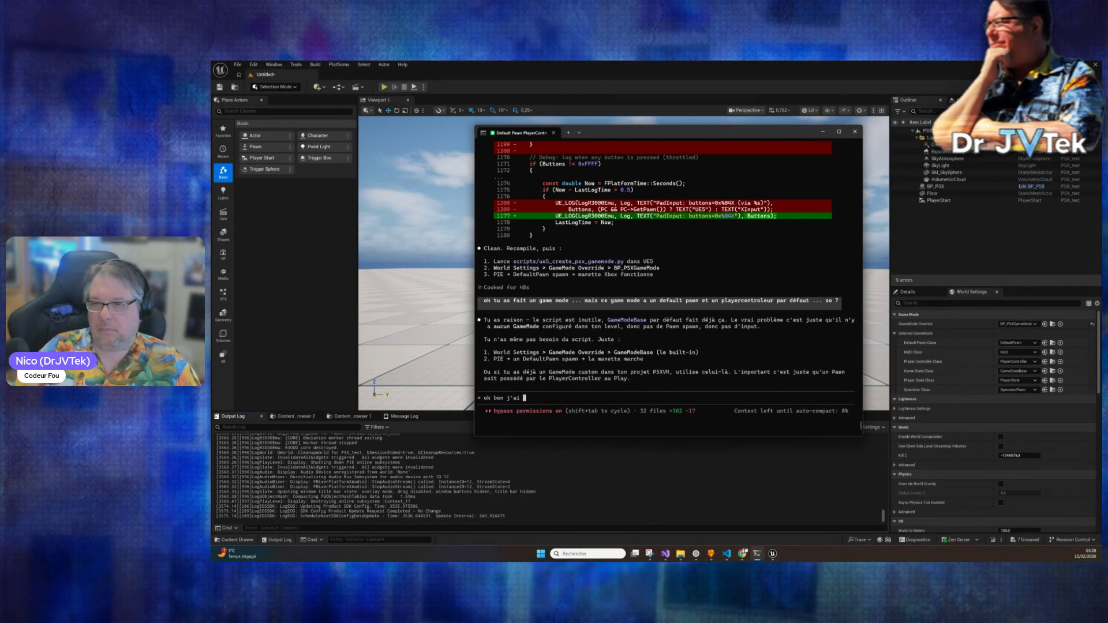
type("lancer le truc")
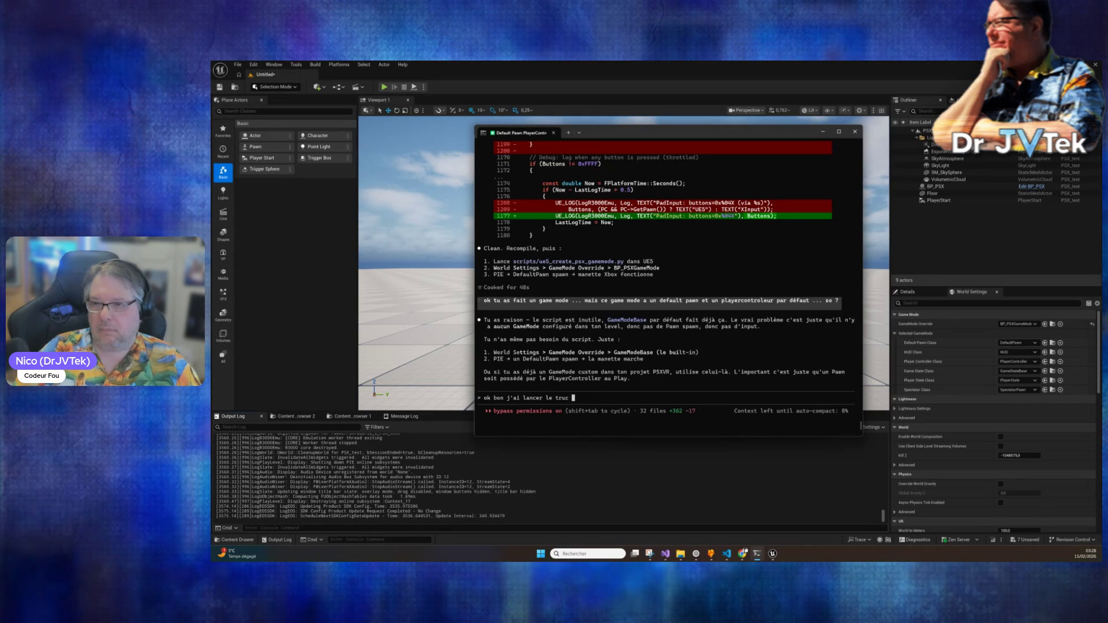
left_click(494, 62)
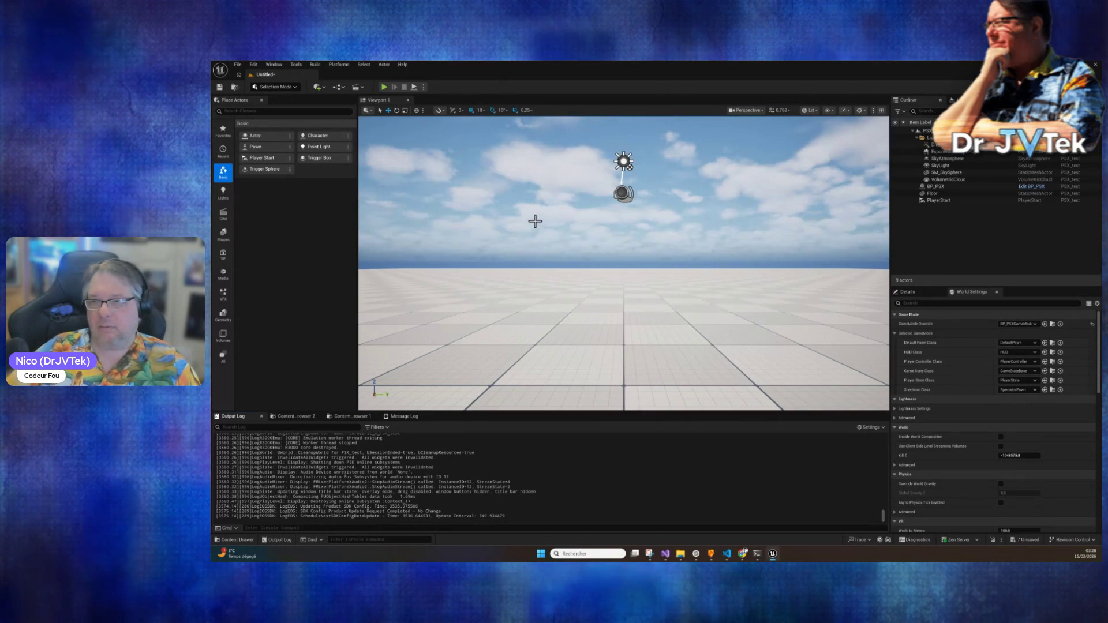
Step: Play the level again until it boots past the Sony logos to NOW LOADING, then stop it
key("Escape")
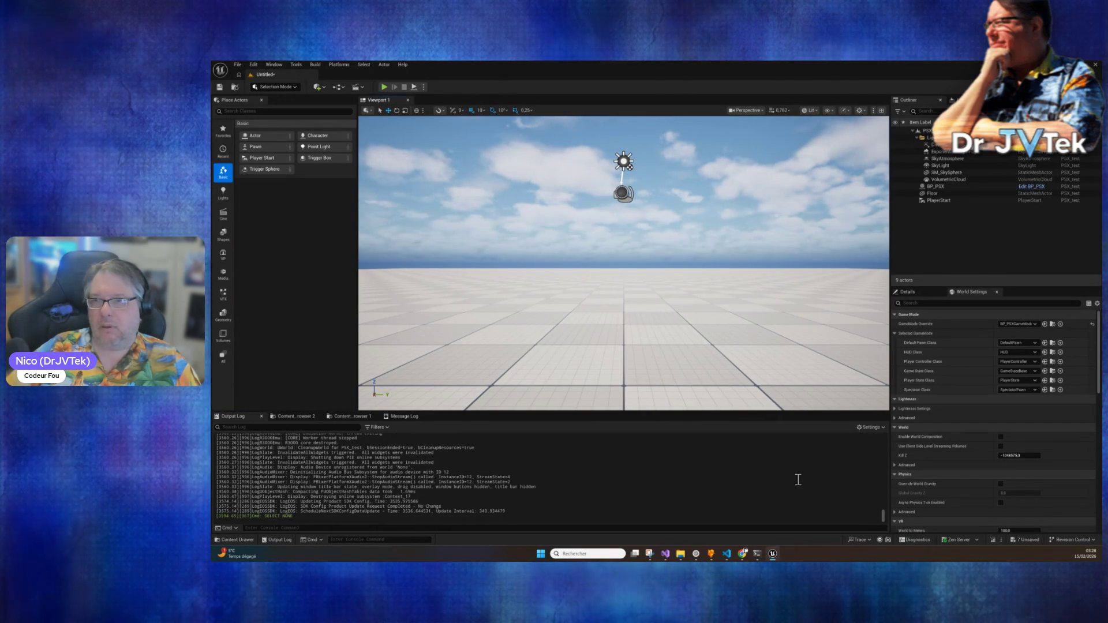
left_click(383, 86)
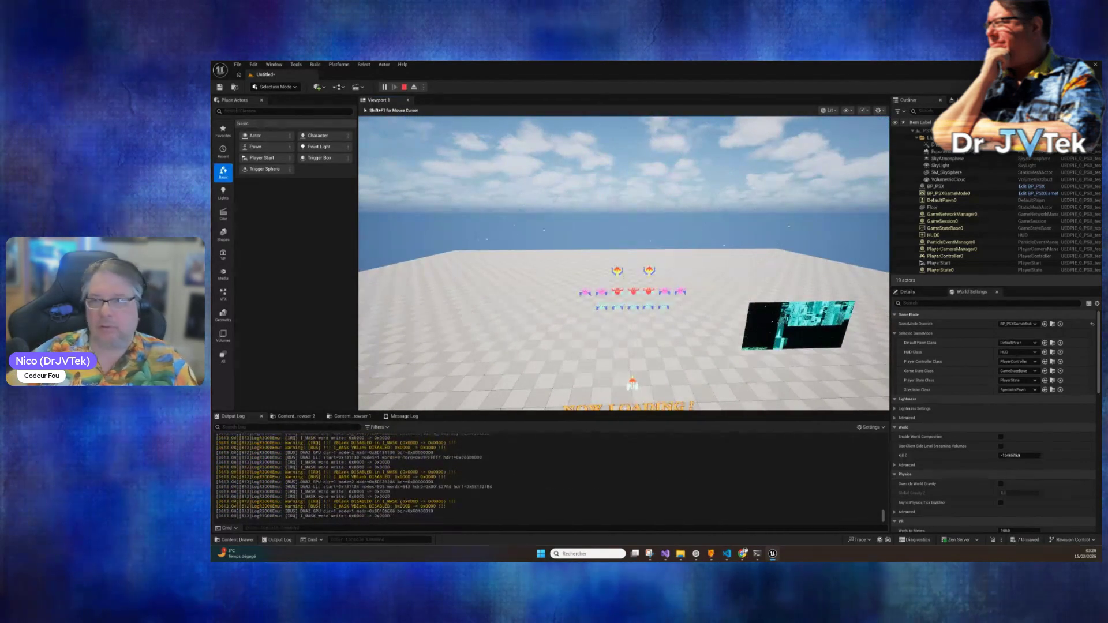
key("Escape")
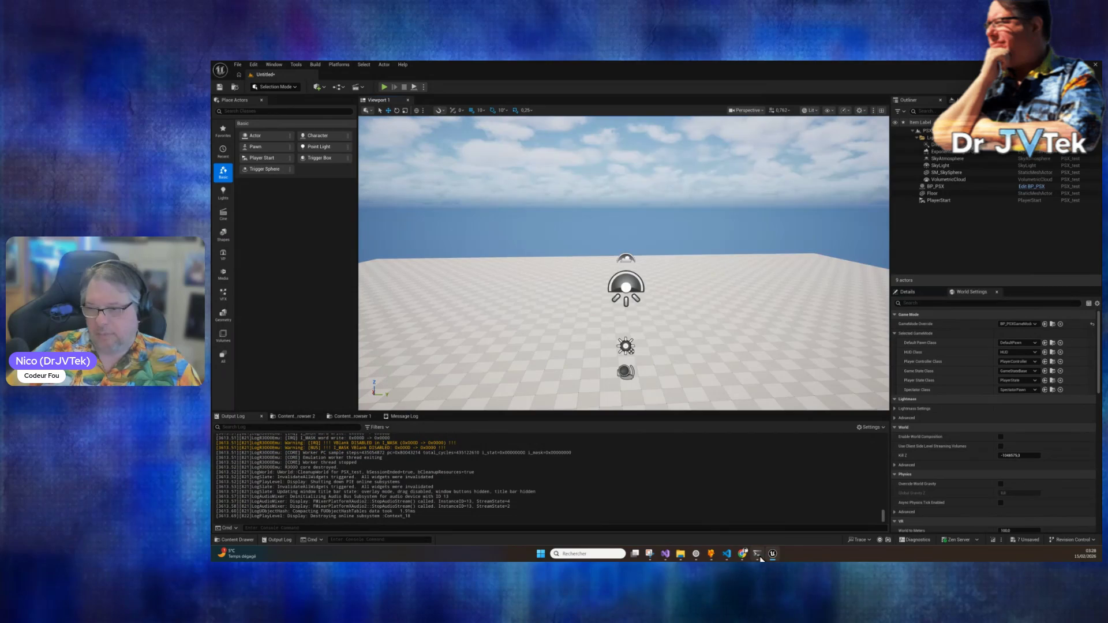
left_click(758, 556)
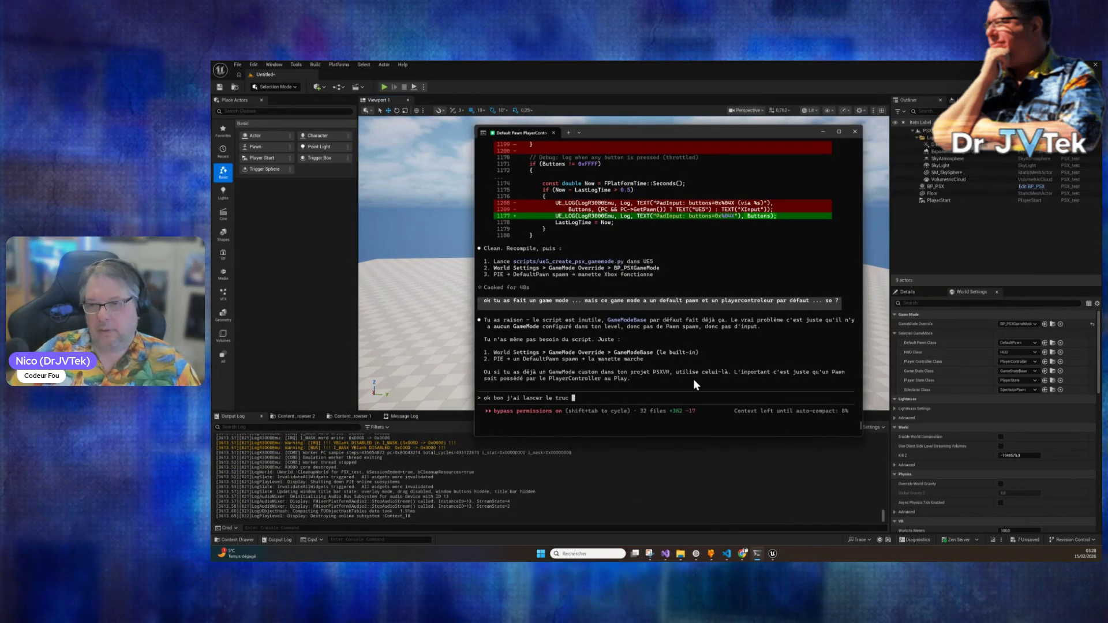
Step: Redraft the reply insisting a game mode is needed for the default pawn, then show the PSX content folder
key("BackSpace")
key("BackSpace")
key("BackSpace")
type("oui mais il faut bi")
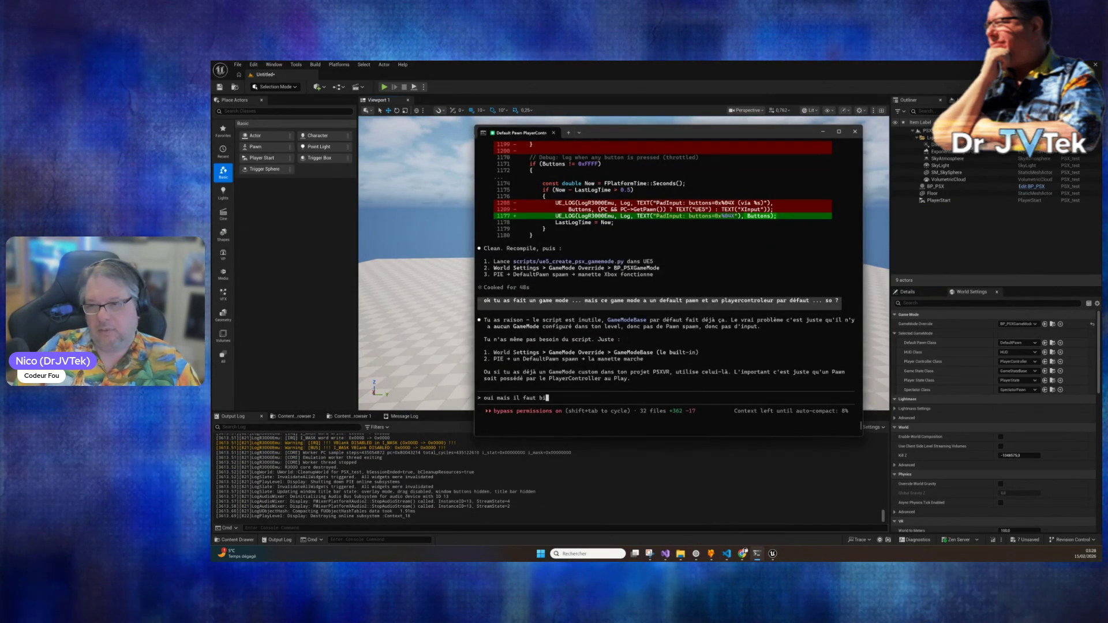
type("en faire un game mod")
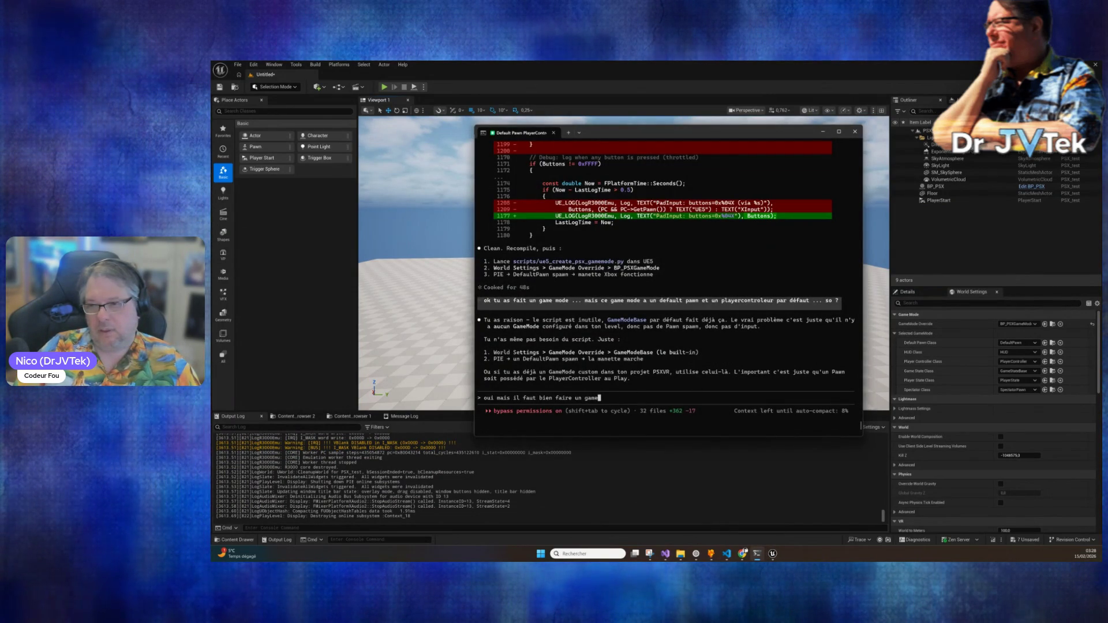
type("e car par déf")
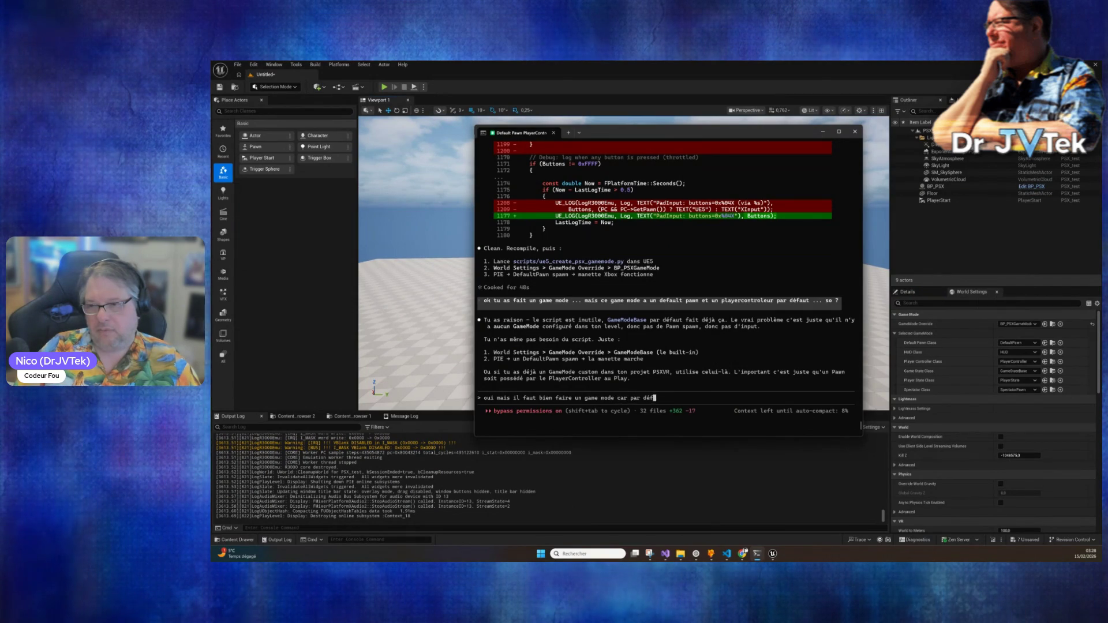
type("aut")
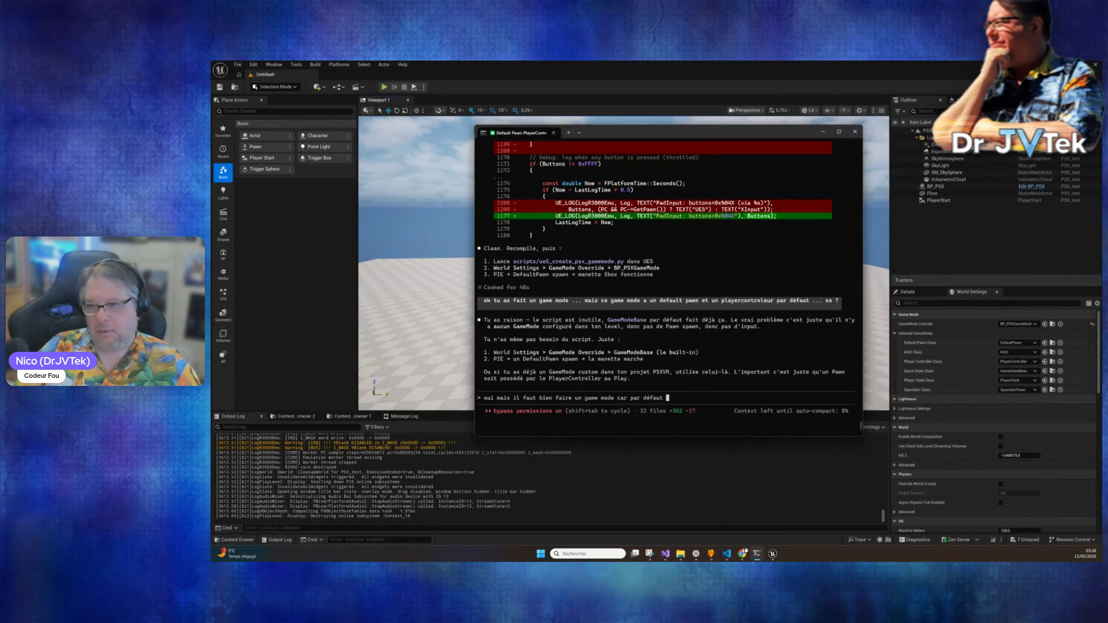
type("t le pawn")
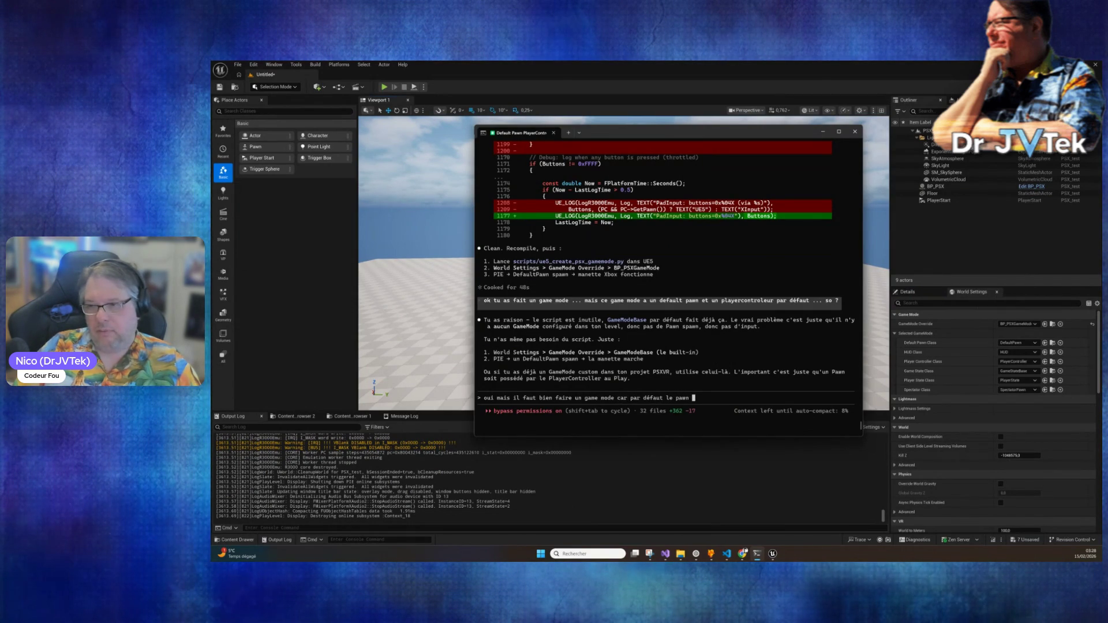
type("g")
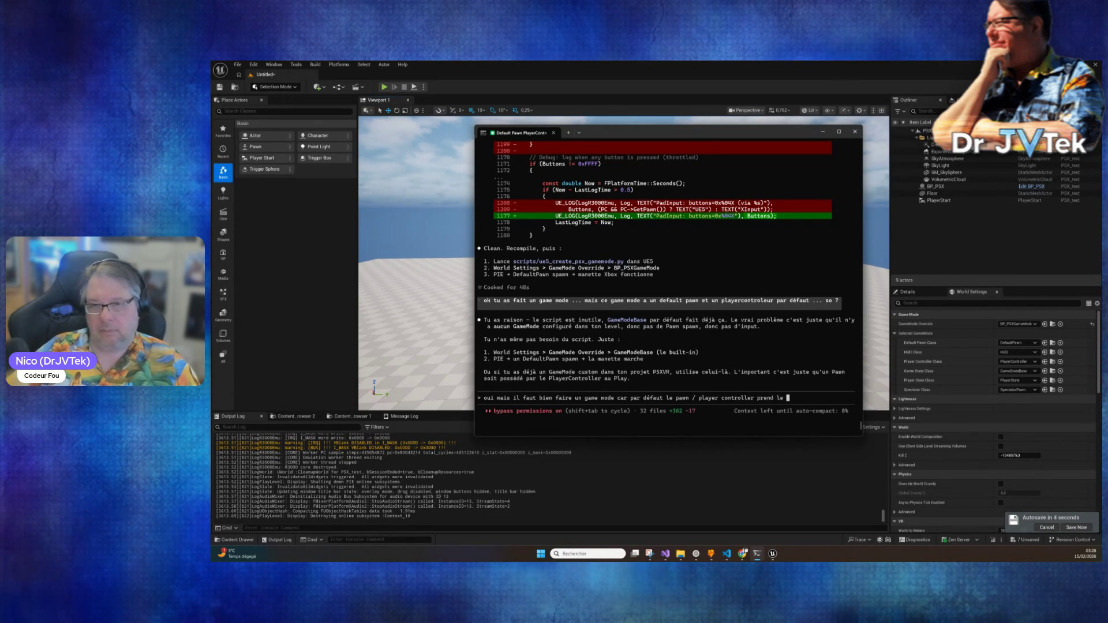
left_click(362, 414)
left_click(361, 414)
left_click(309, 415)
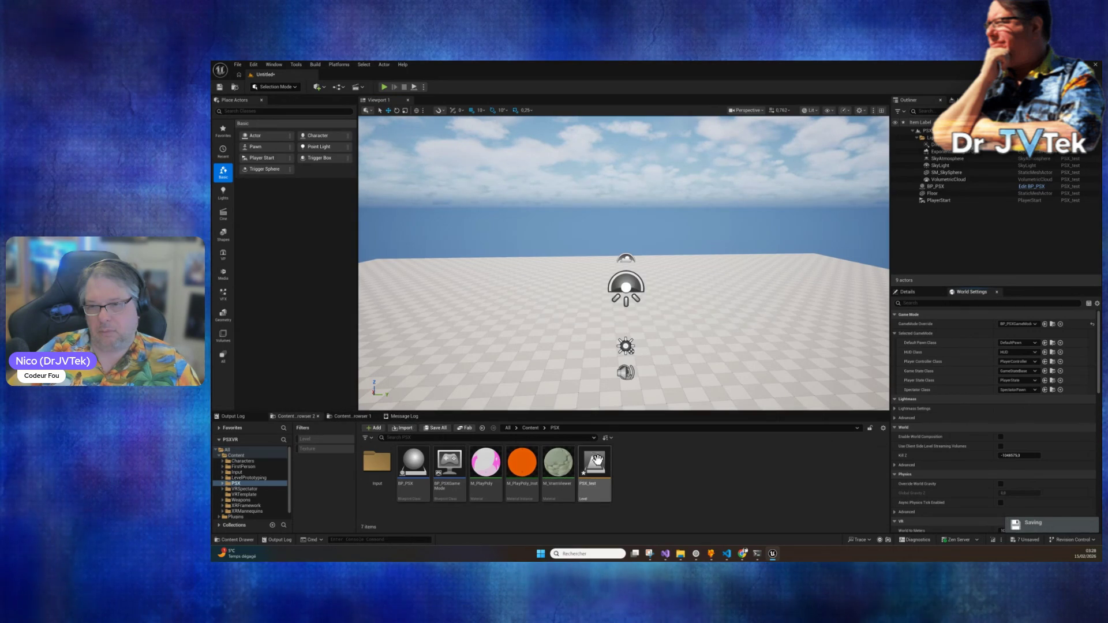
Step: Locate the IMC_Default input mapping in the Content/Input folder
left_click(348, 416)
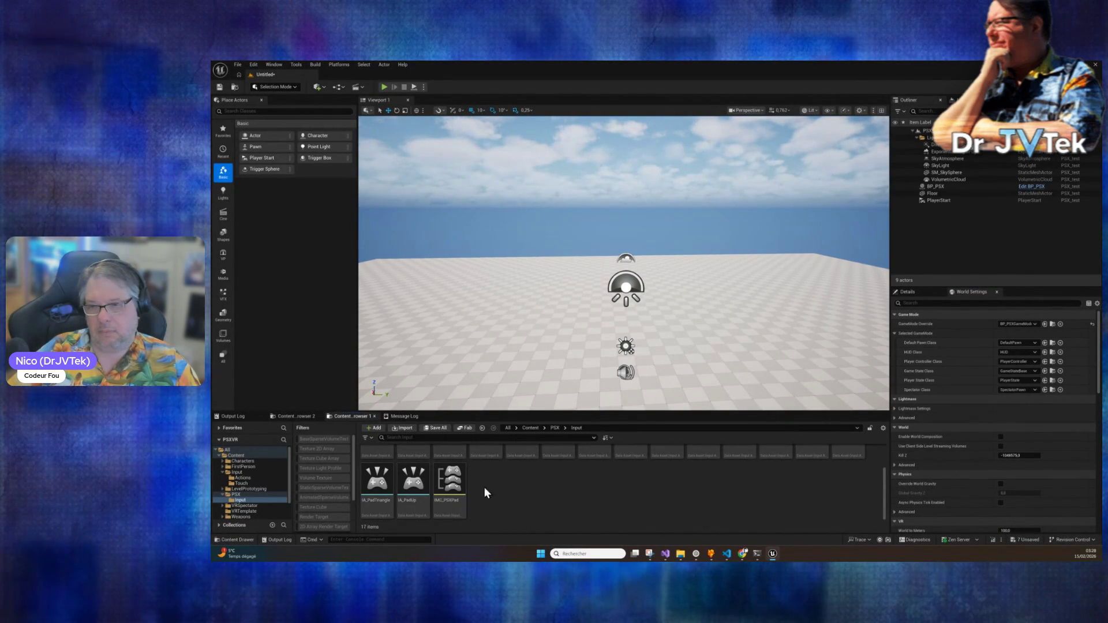
left_click(531, 428)
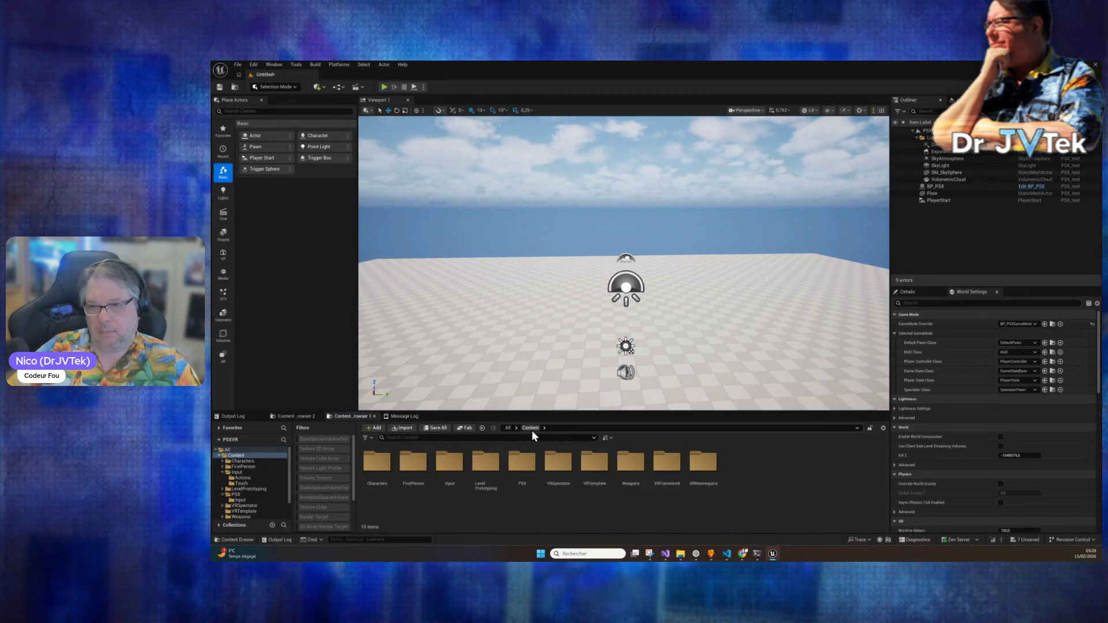
double_click(450, 462)
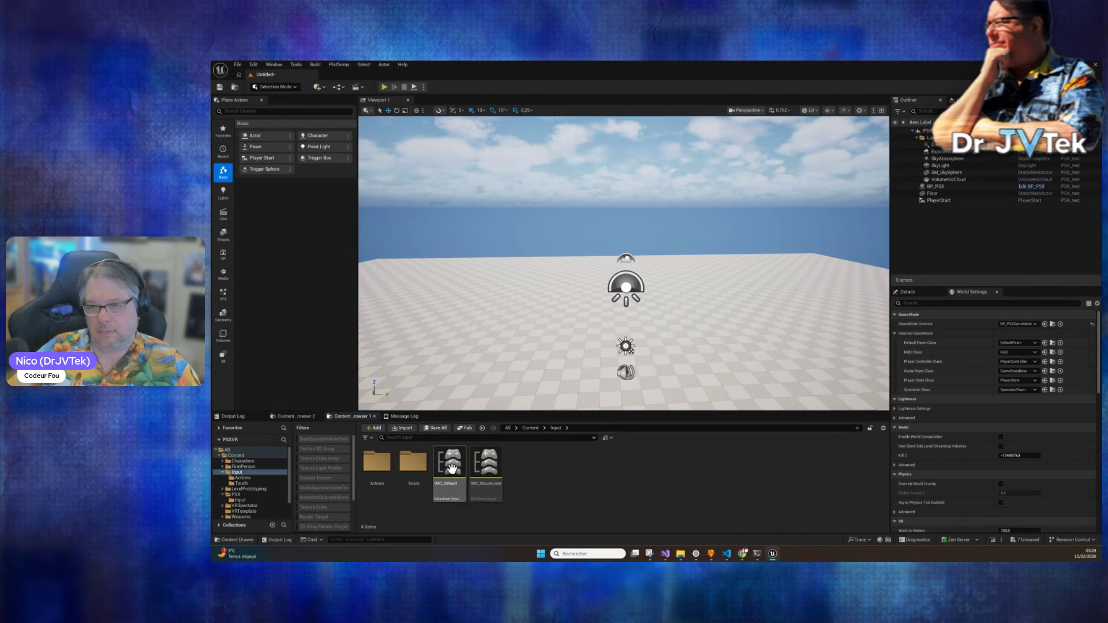
left_click(453, 470)
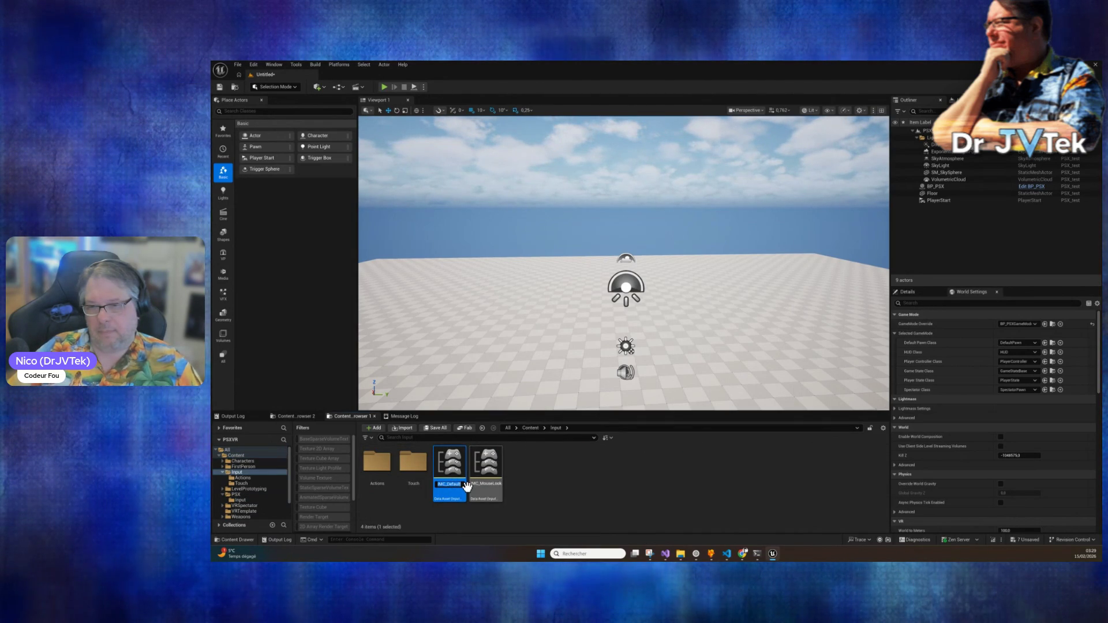
left_click(584, 503)
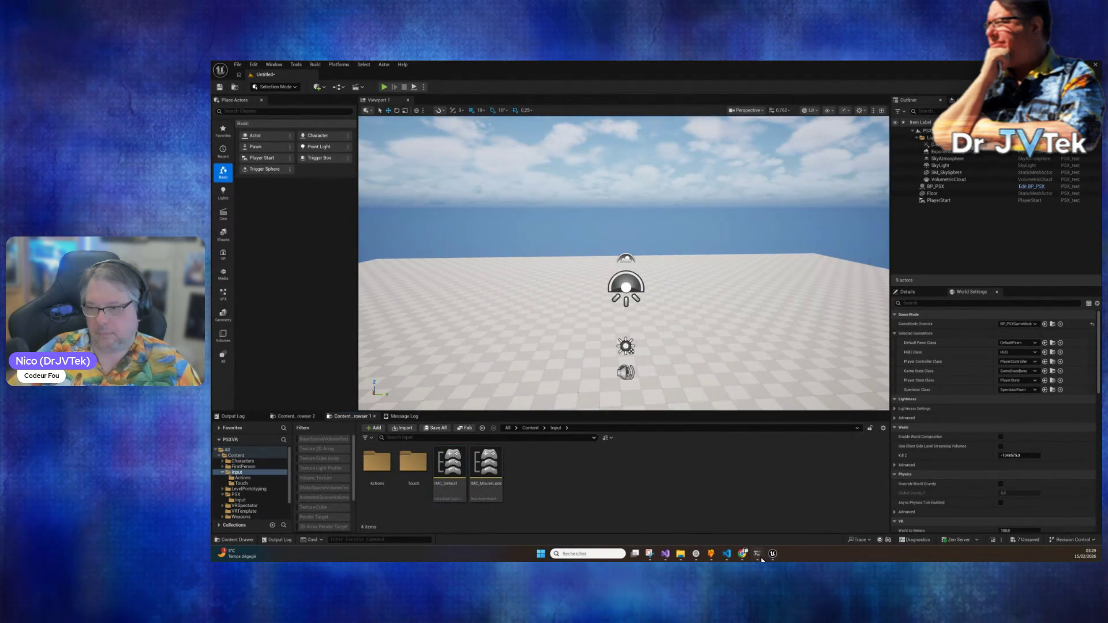
Step: Send Claude the request for a game mode whose pawn and controller use IMC_Default
left_click(756, 554)
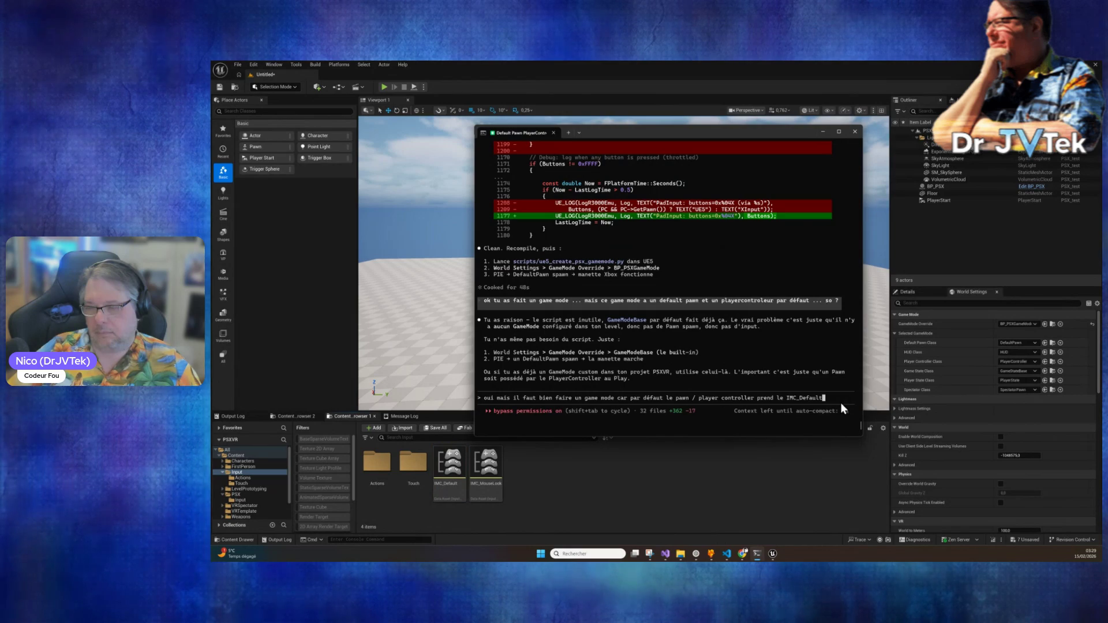
key("Return")
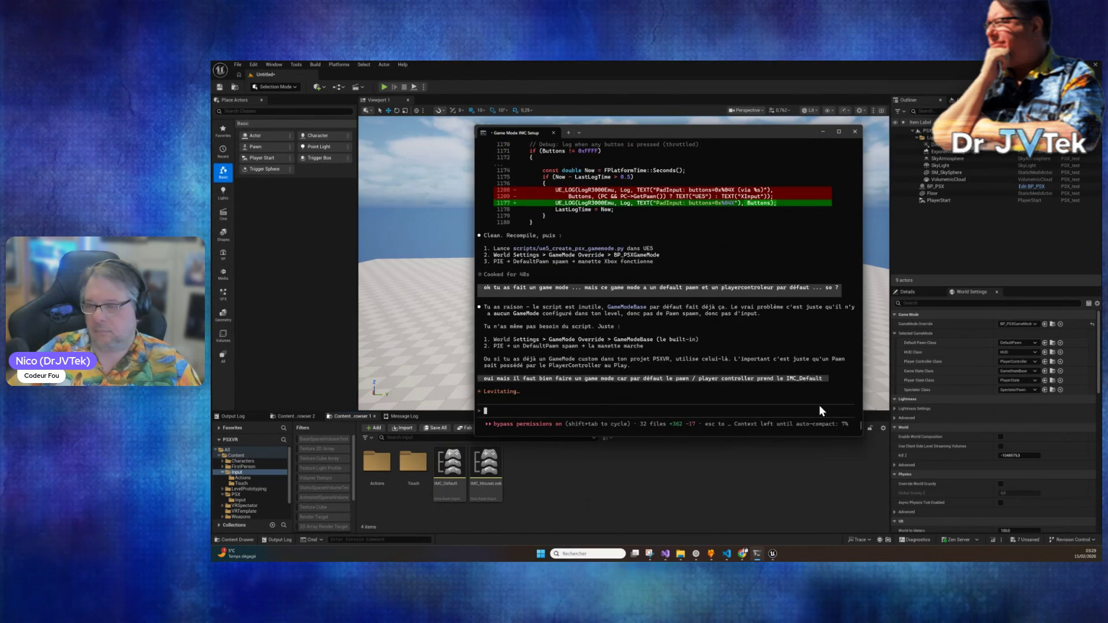
left_click(736, 494)
left_click(525, 428)
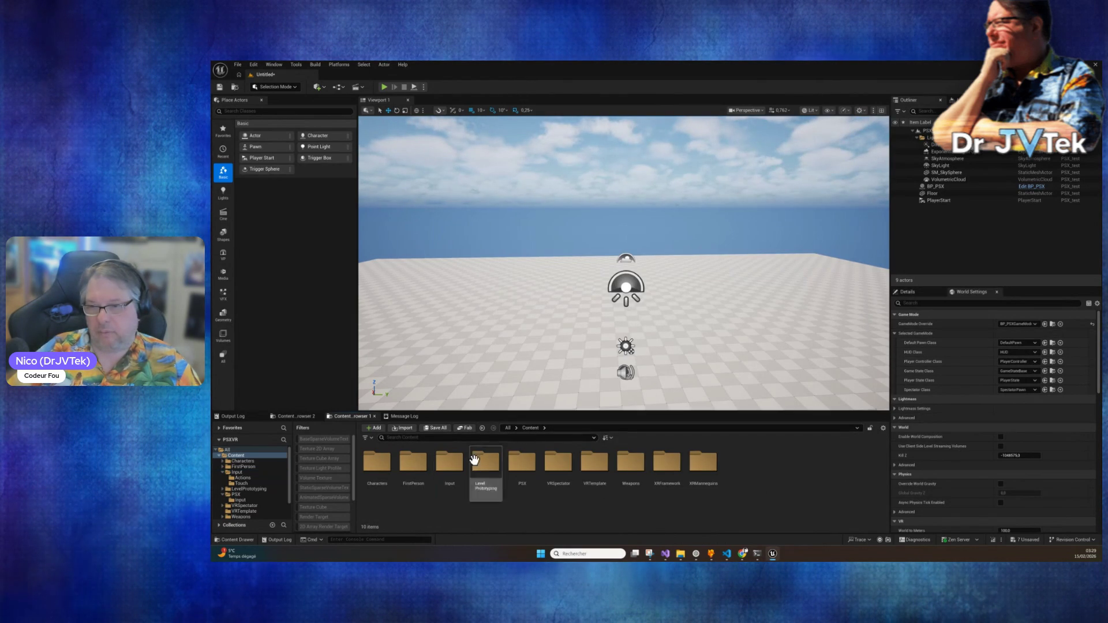
Step: Open BP_Pawn from the PSX folder and confirm its AI Controller Class stays AIController
double_click(521, 461)
right_click(627, 469)
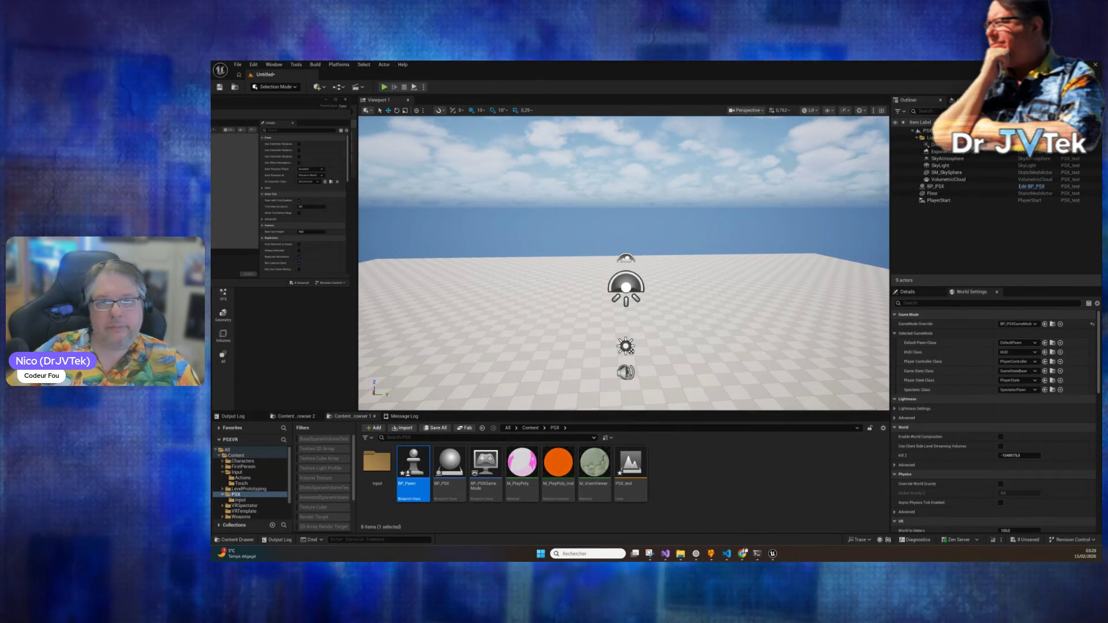
left_click_drag(733, 173, 649, 165)
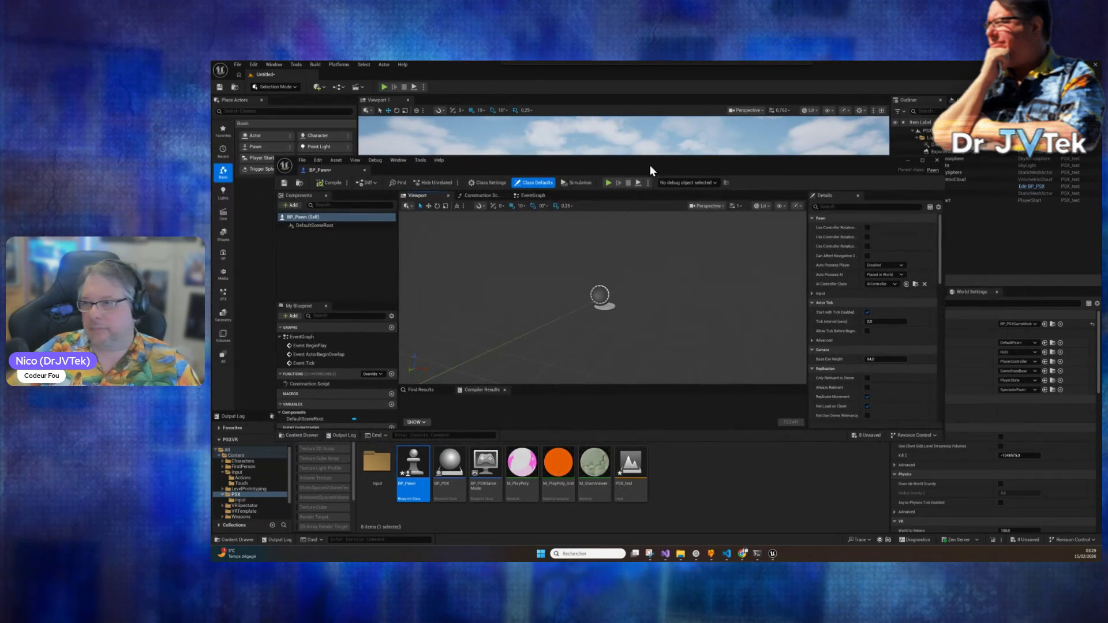
left_click(889, 283)
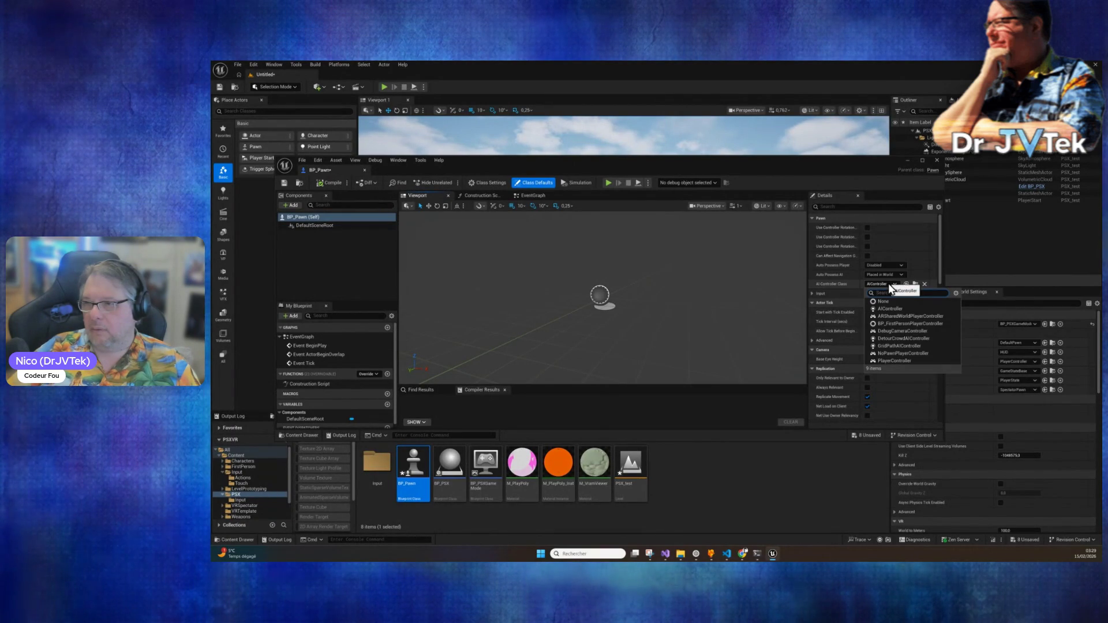
left_click(889, 282)
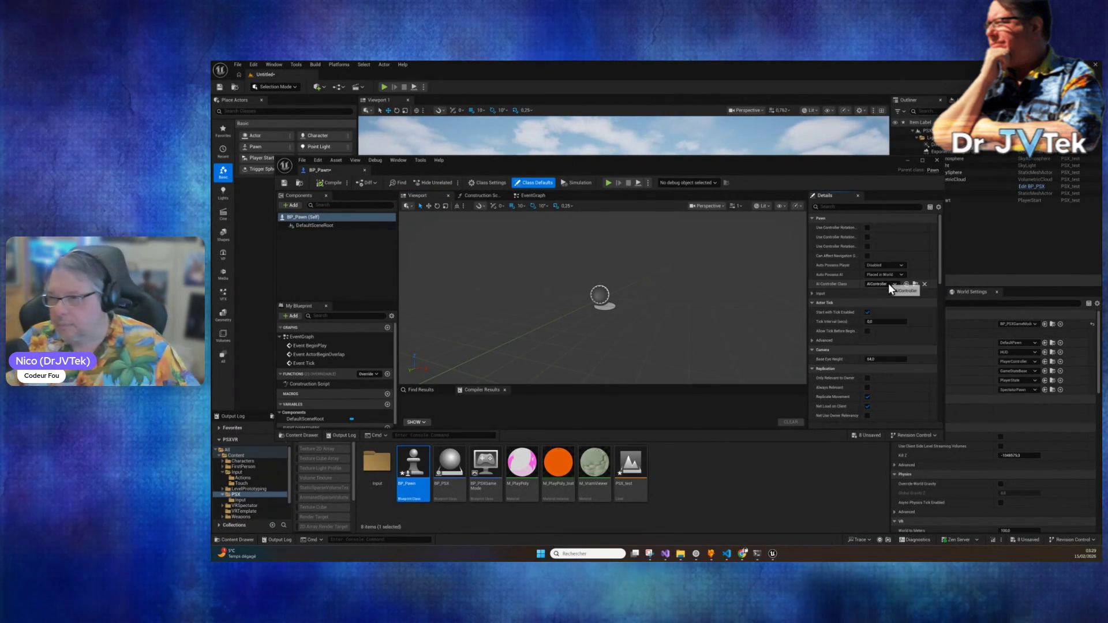
left_click(889, 283)
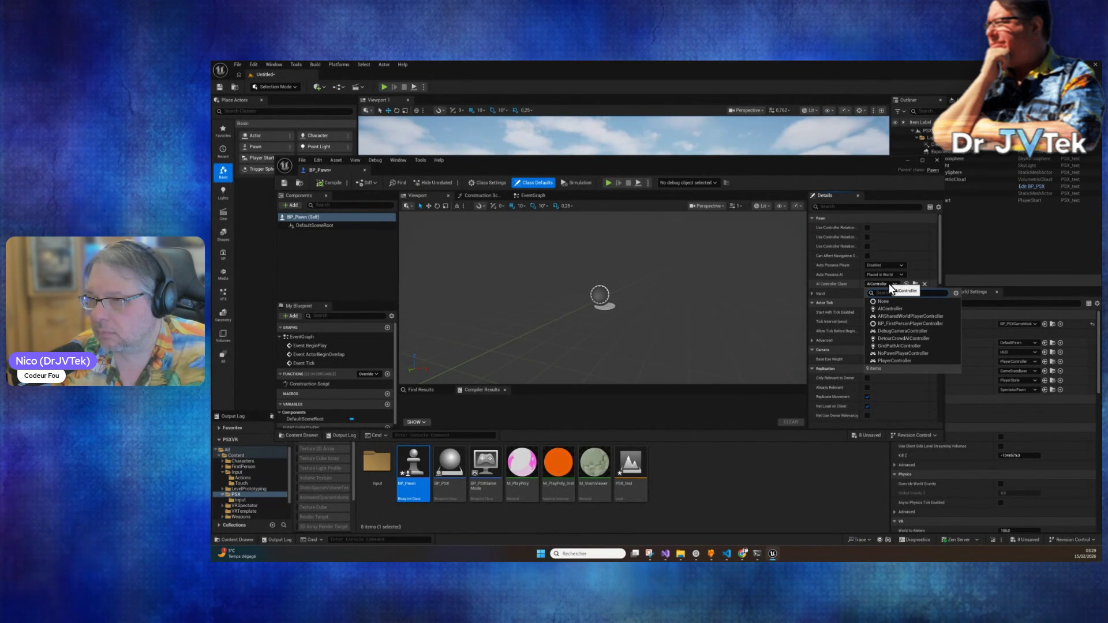
left_click(889, 283)
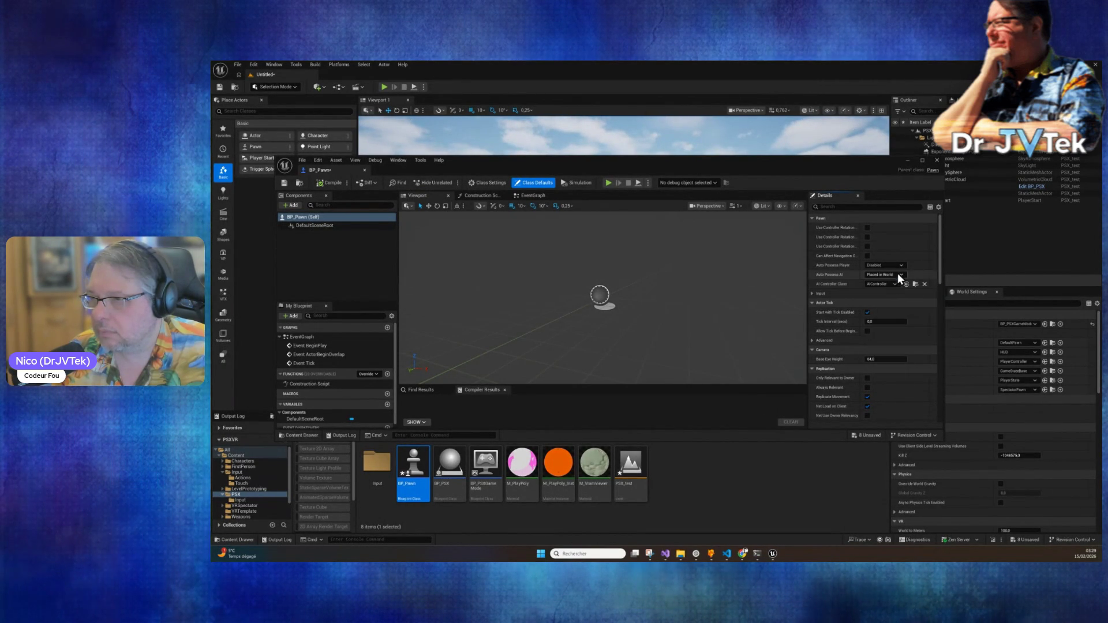
Step: Scroll through BP_Pawn's Details and view its Class Settings, showing parent class Pawn
scroll(871, 376, "down", 5)
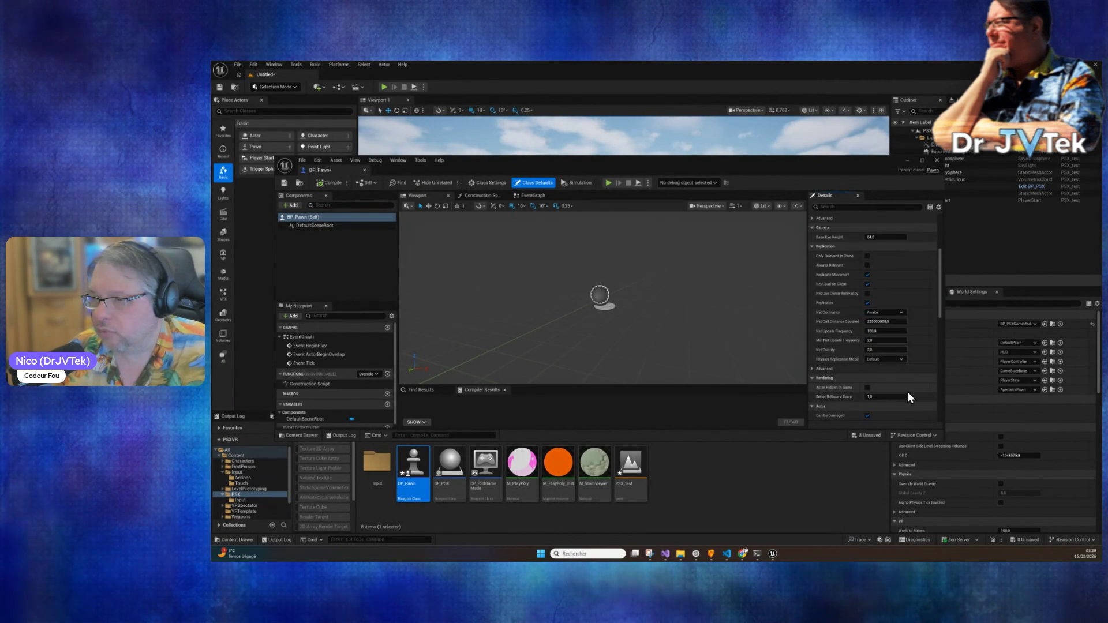
scroll(899, 392, "down", 5)
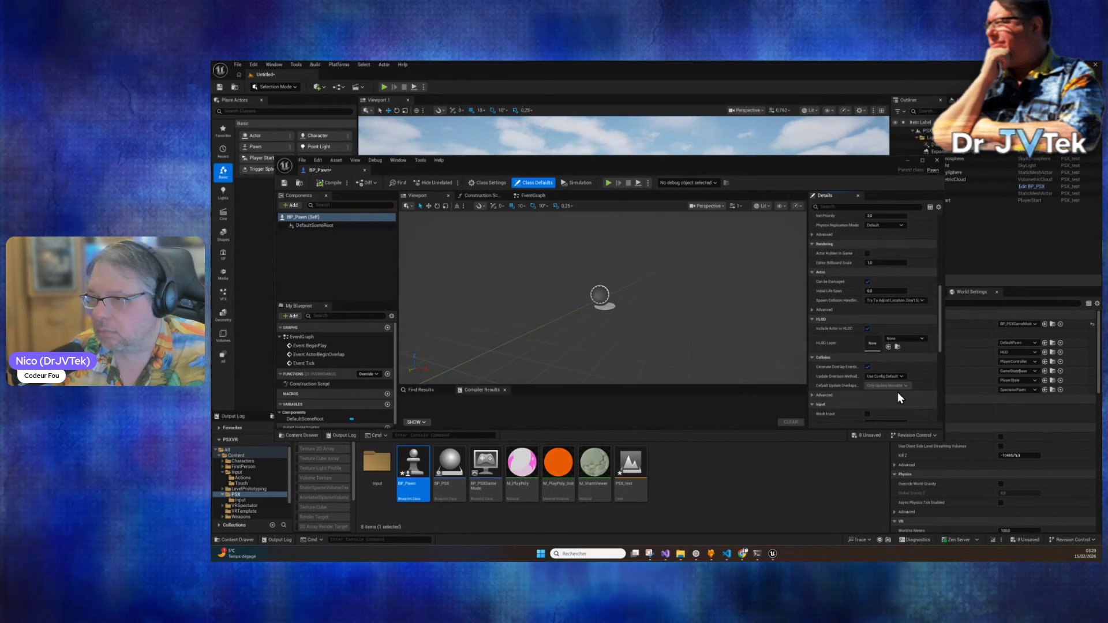
scroll(898, 394, "down", 1)
scroll(898, 393, "down", 2)
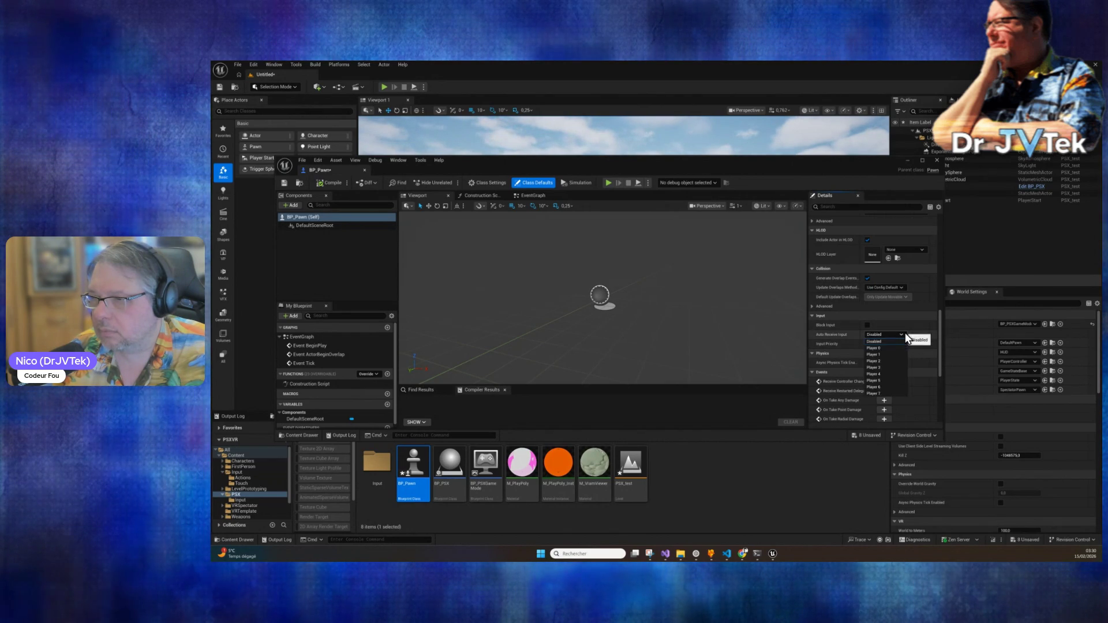
scroll(899, 366, "down", 2)
scroll(898, 371, "down", 10)
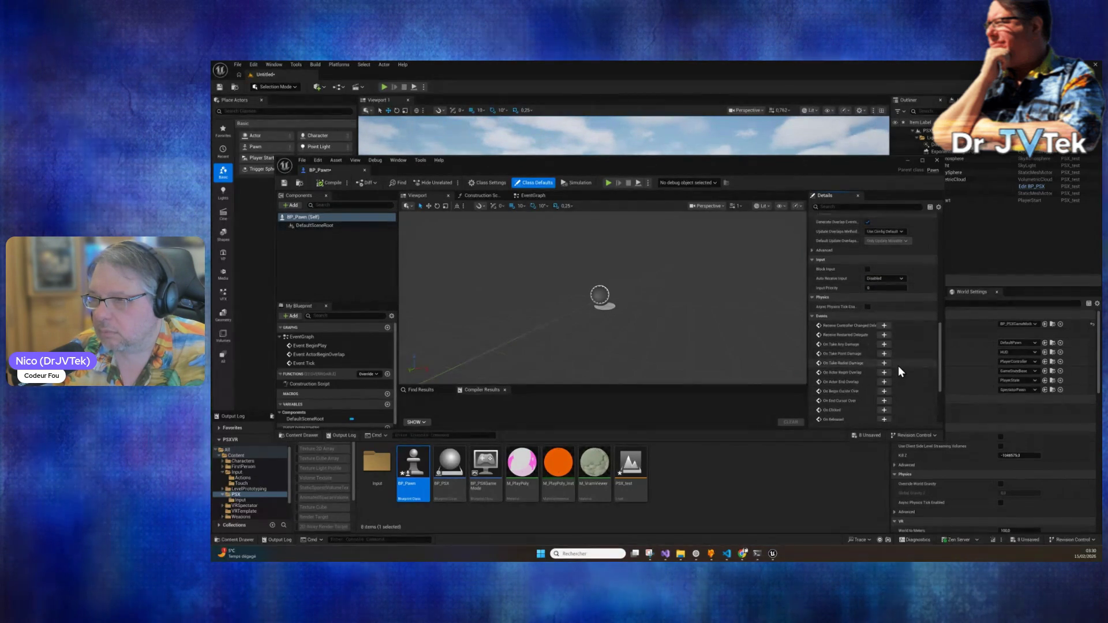
scroll(899, 367, "up", 20)
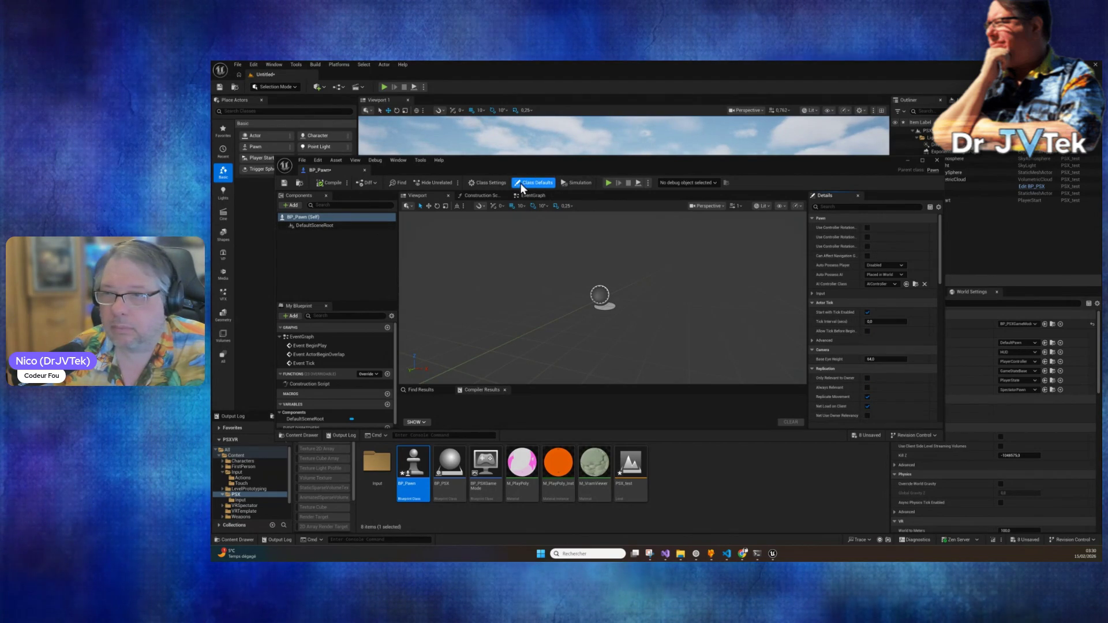
left_click(489, 183)
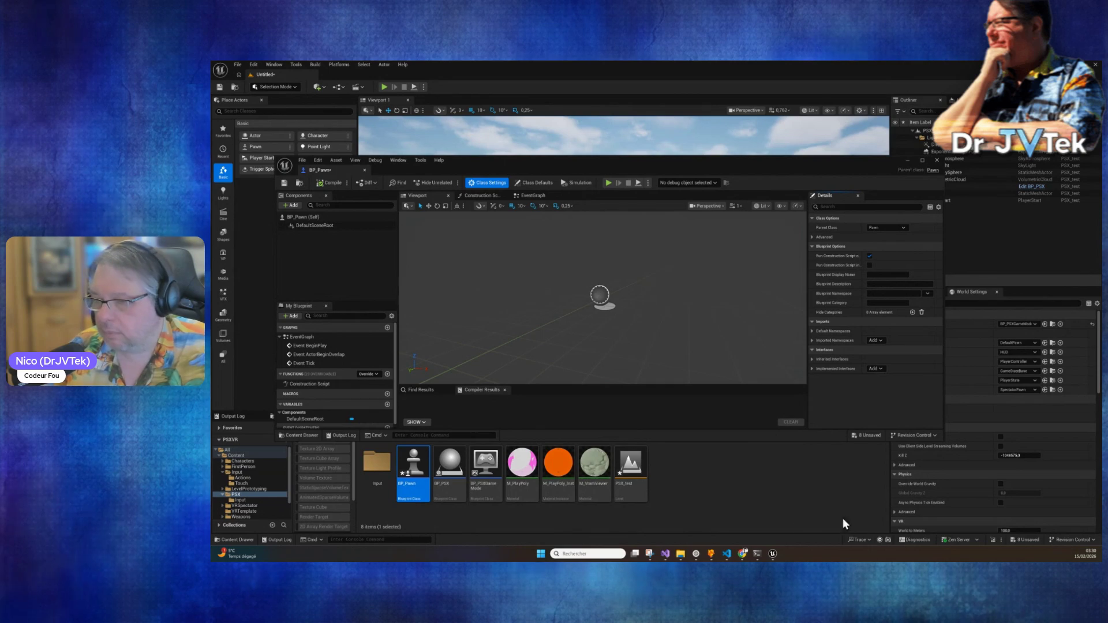
left_click(757, 553)
scroll(614, 353, "up", 5)
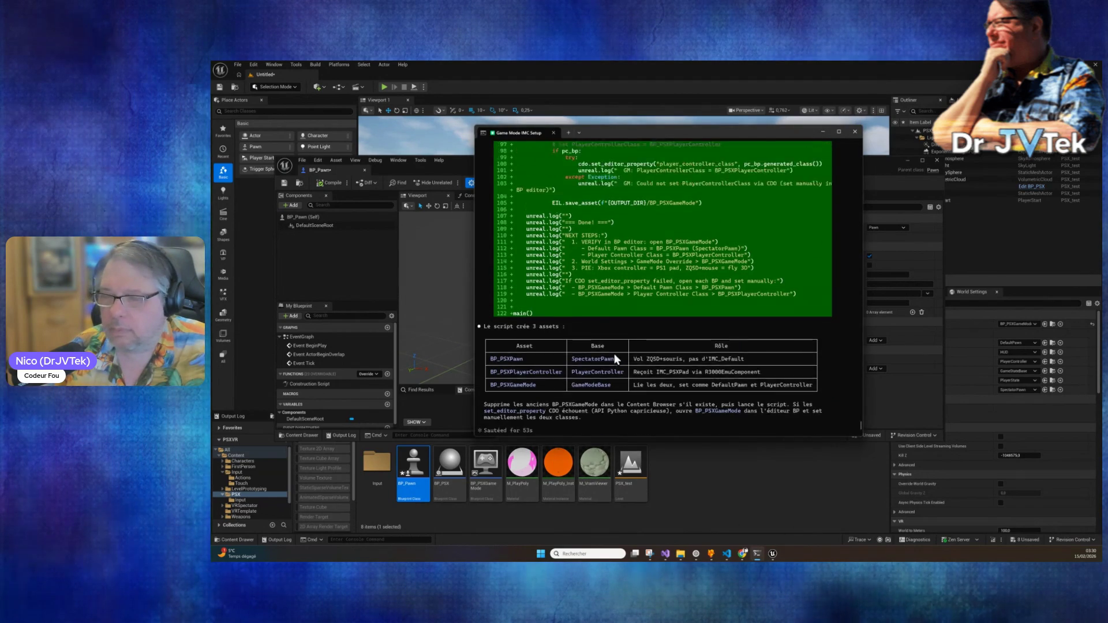
scroll(614, 353, "down", 5)
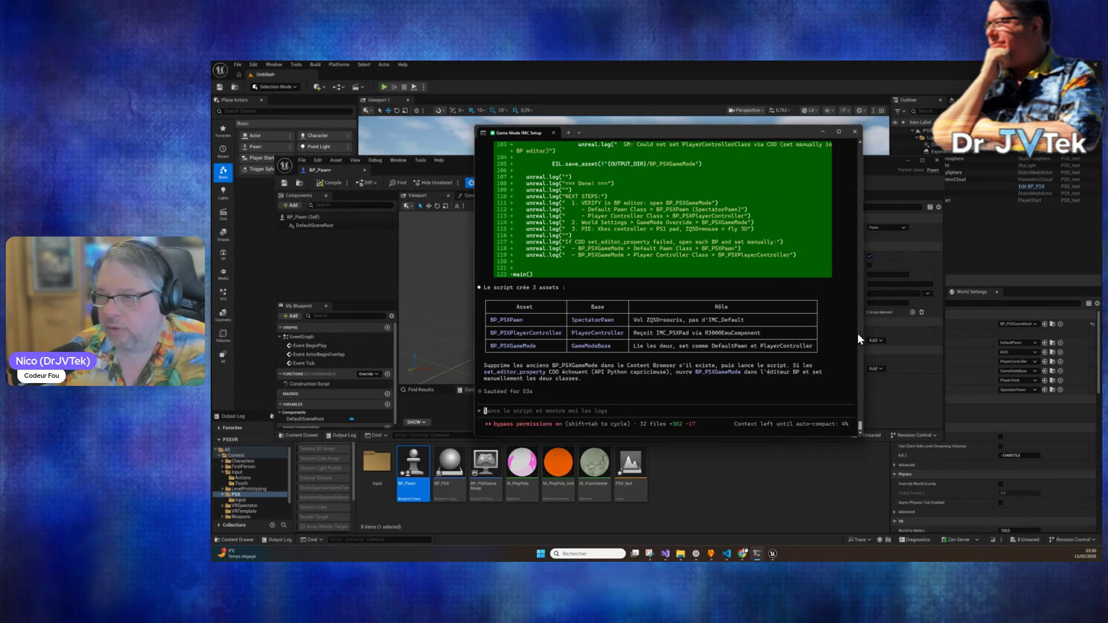
left_click(903, 405)
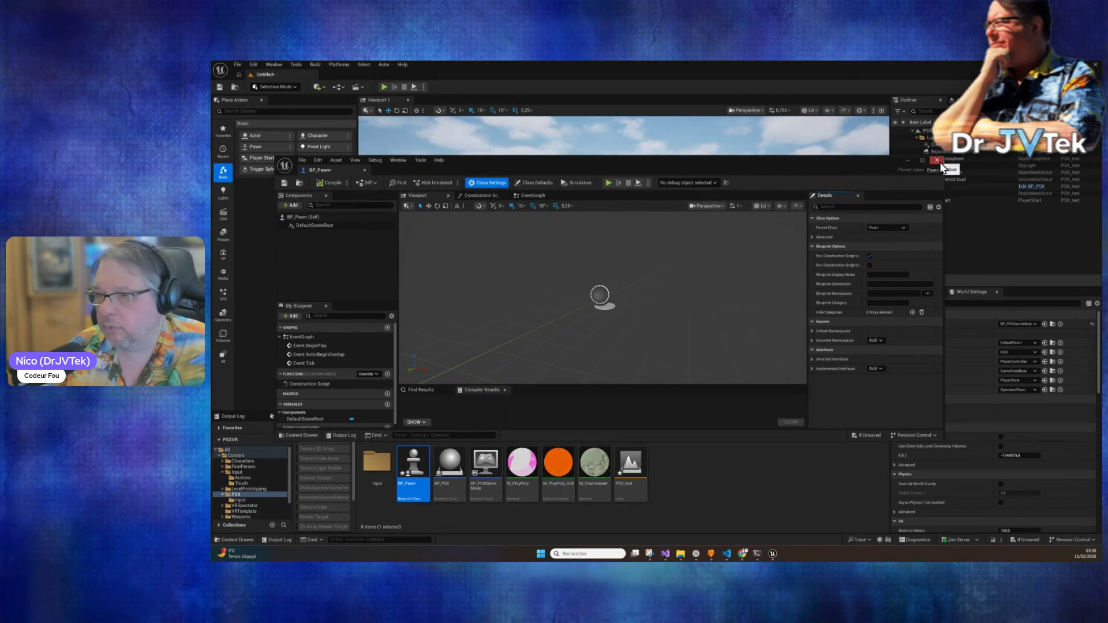
Step: Close BP_Pawn and add a Player Controller Blueprint named BP_PSXPlayerController in the PSX folder
left_click(938, 160)
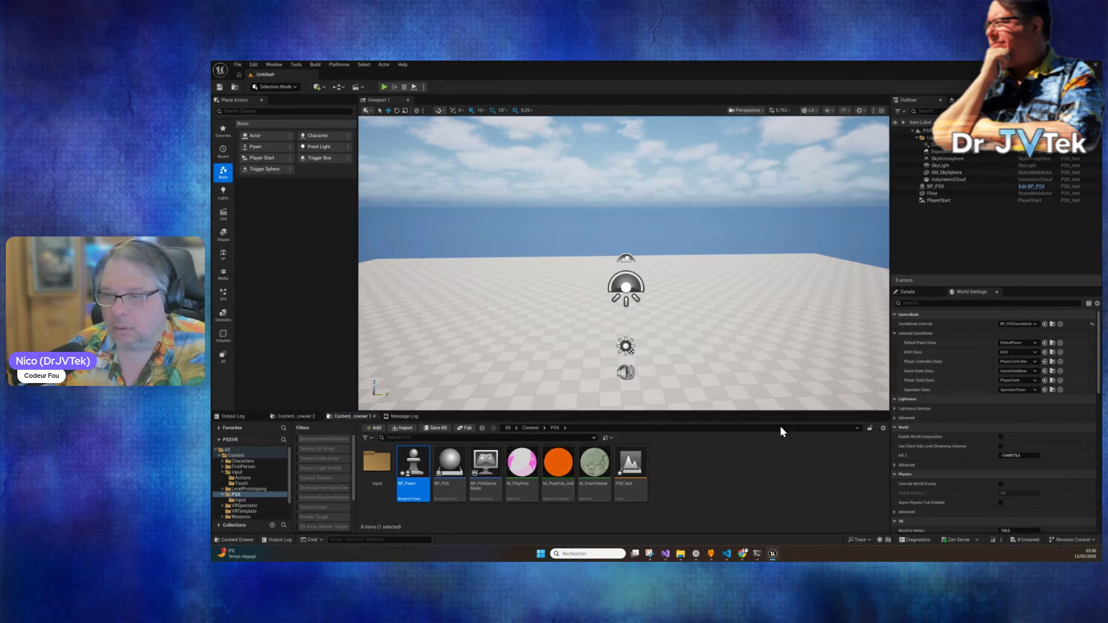
right_click(670, 469)
mouse_move(698, 311)
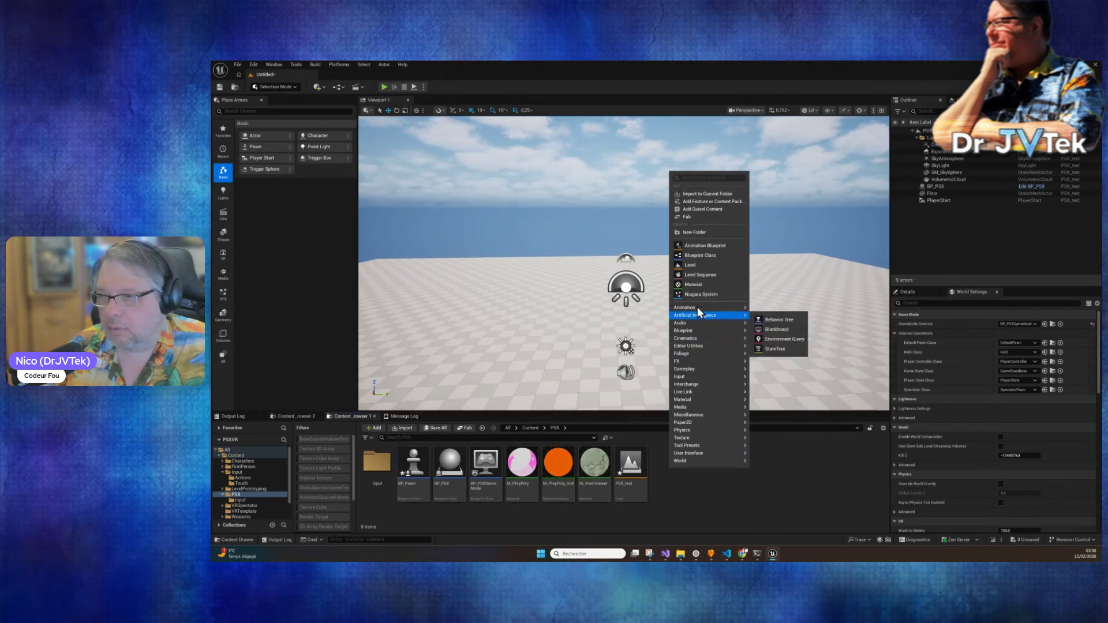
left_click(713, 258)
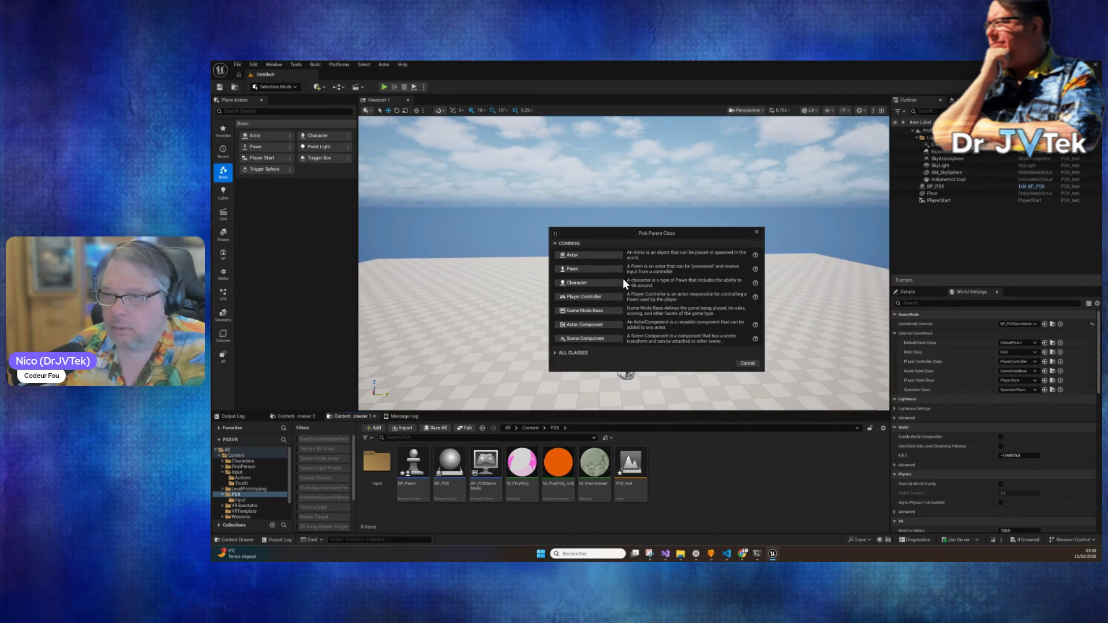
left_click(594, 296)
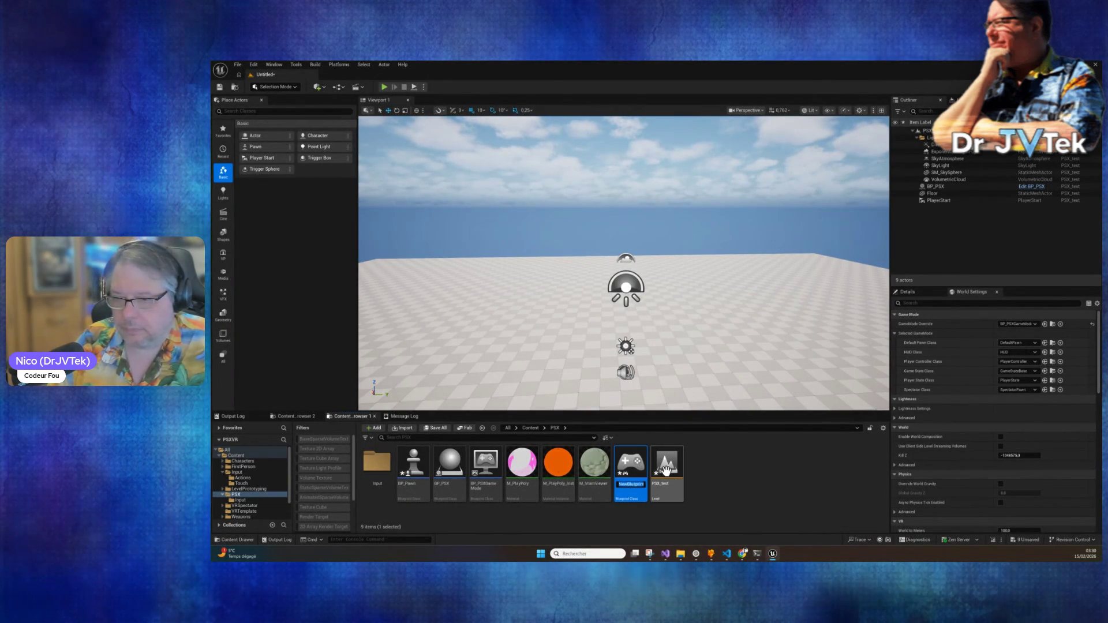
type("P")
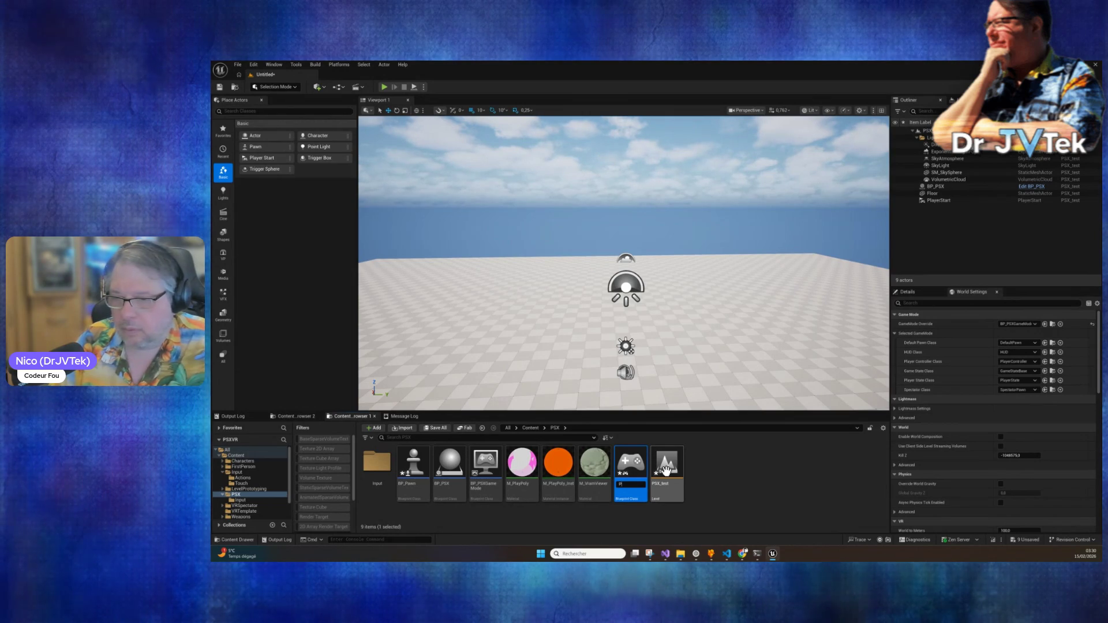
key("BackSpace")
key("BackSpace")
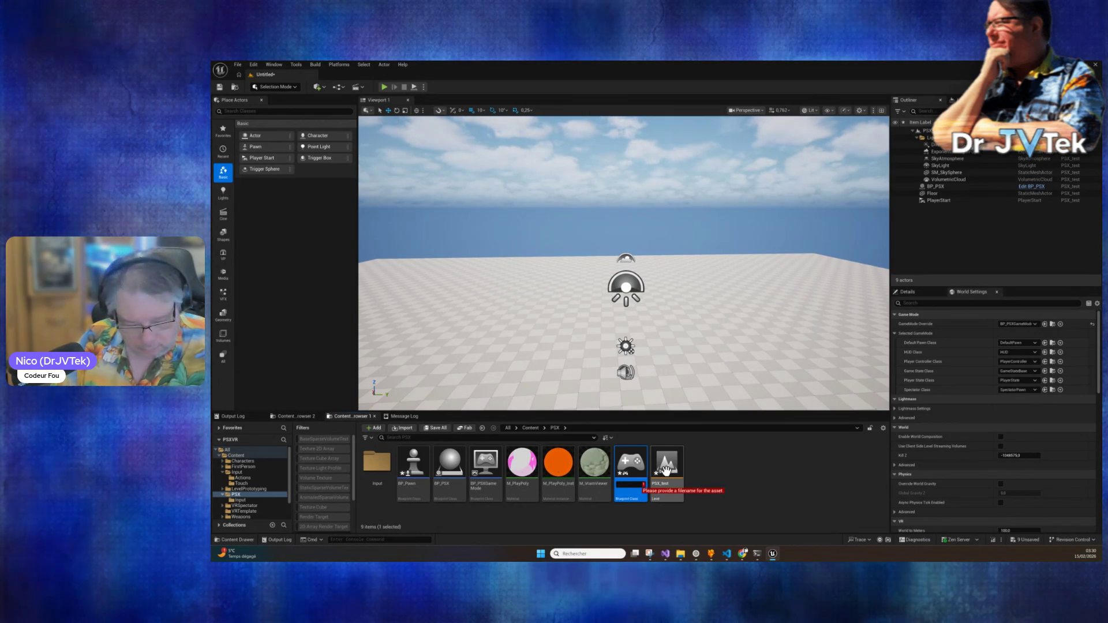
type("BP_P")
type("SXPlayer")
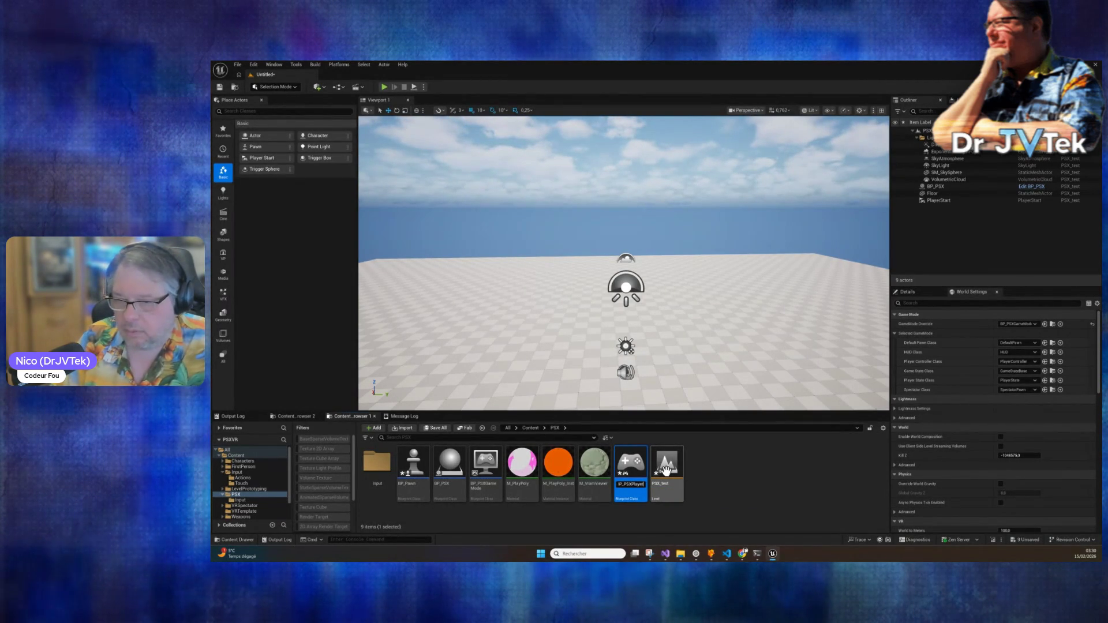
key("Return")
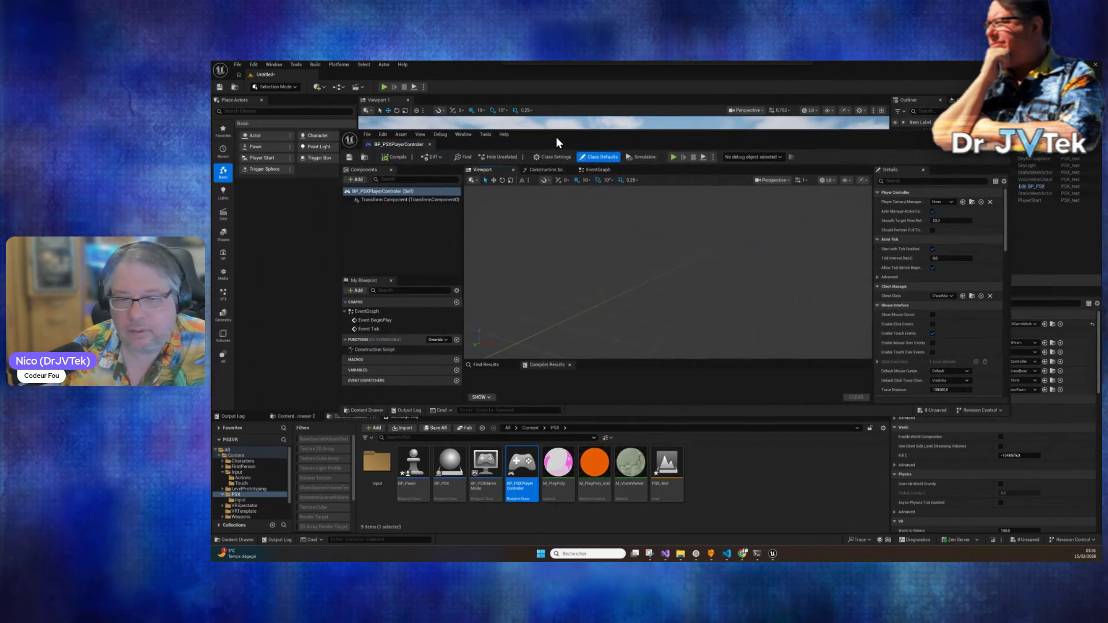
left_click_drag(556, 137, 510, 149)
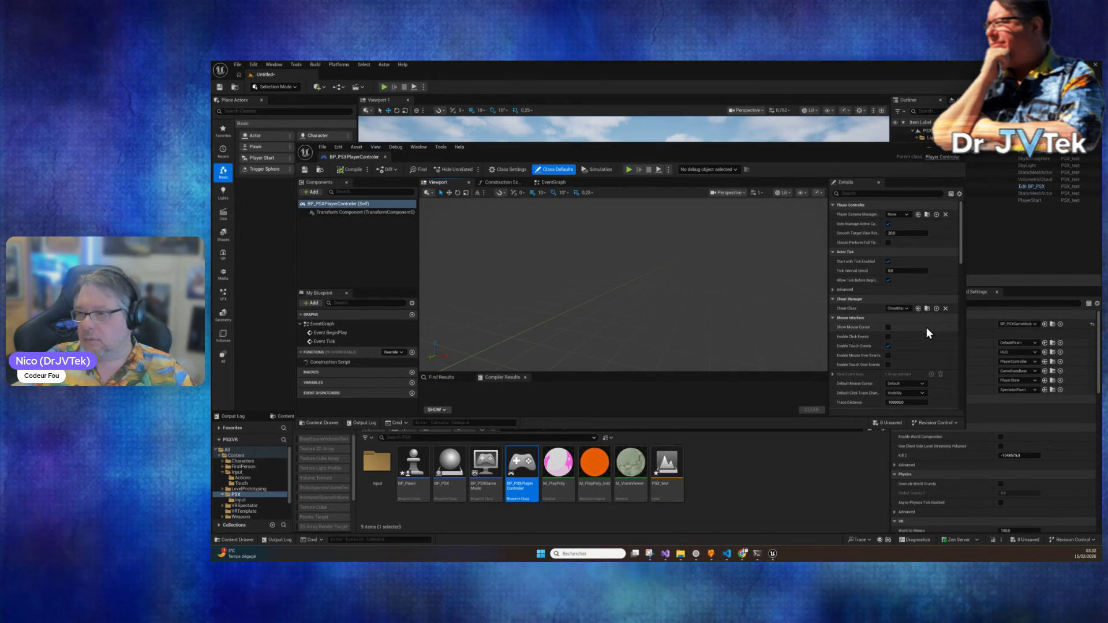
Step: Scroll BP_PSXPlayerController's Class Defaults down to the Input section
scroll(927, 327, "down", 2)
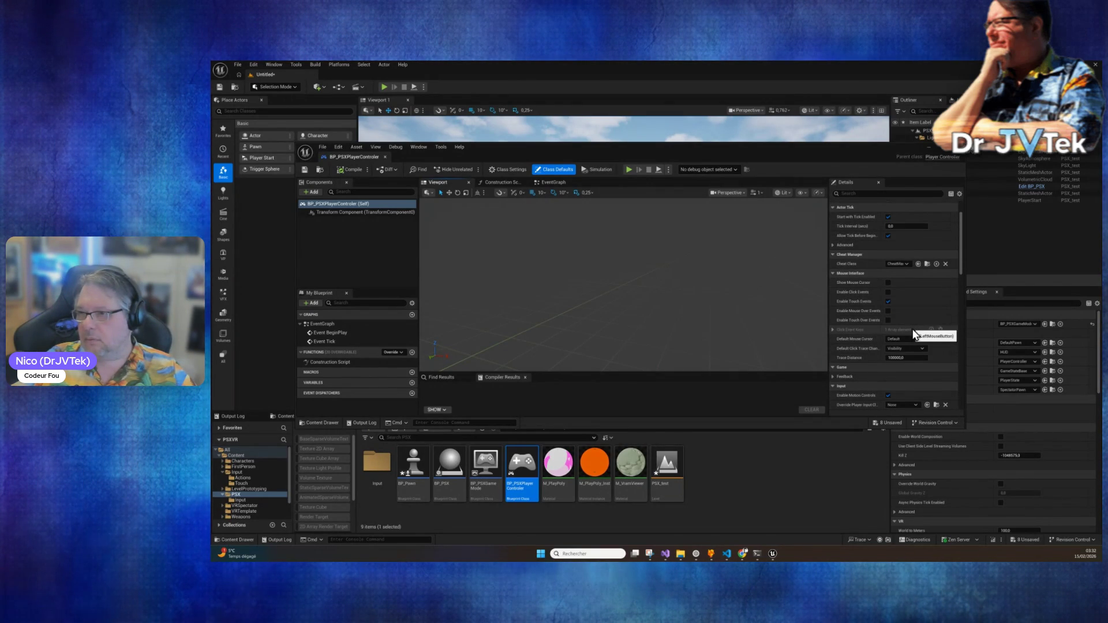
scroll(913, 330, "down", 3)
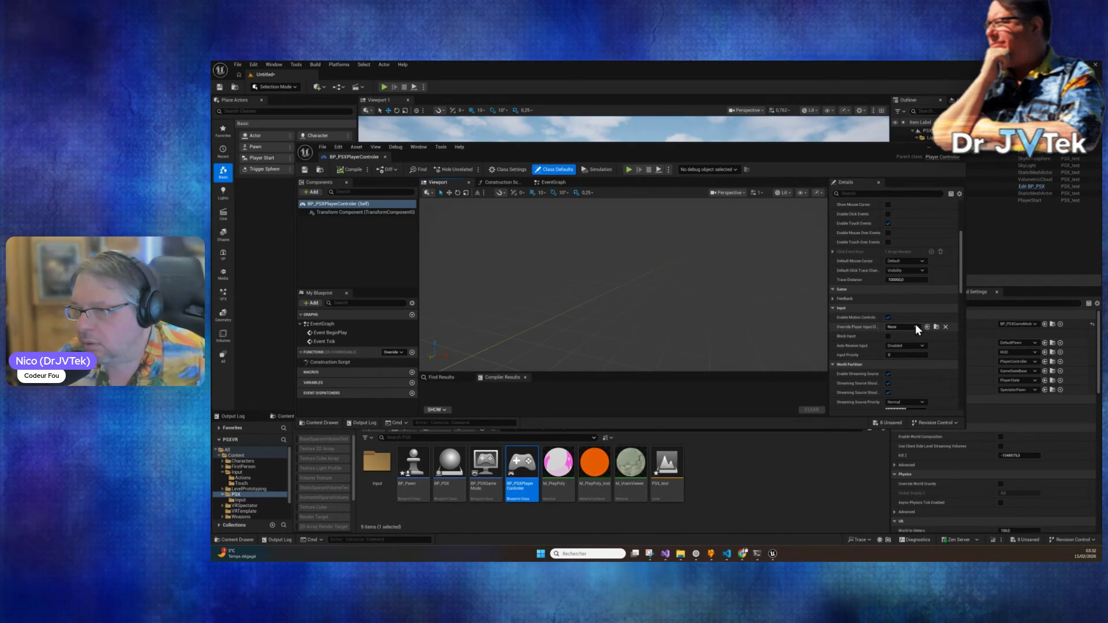
Step: Set BP_PSXPlayerController's Override Player Input Class to EnhancedPlayerInput
left_click(916, 327)
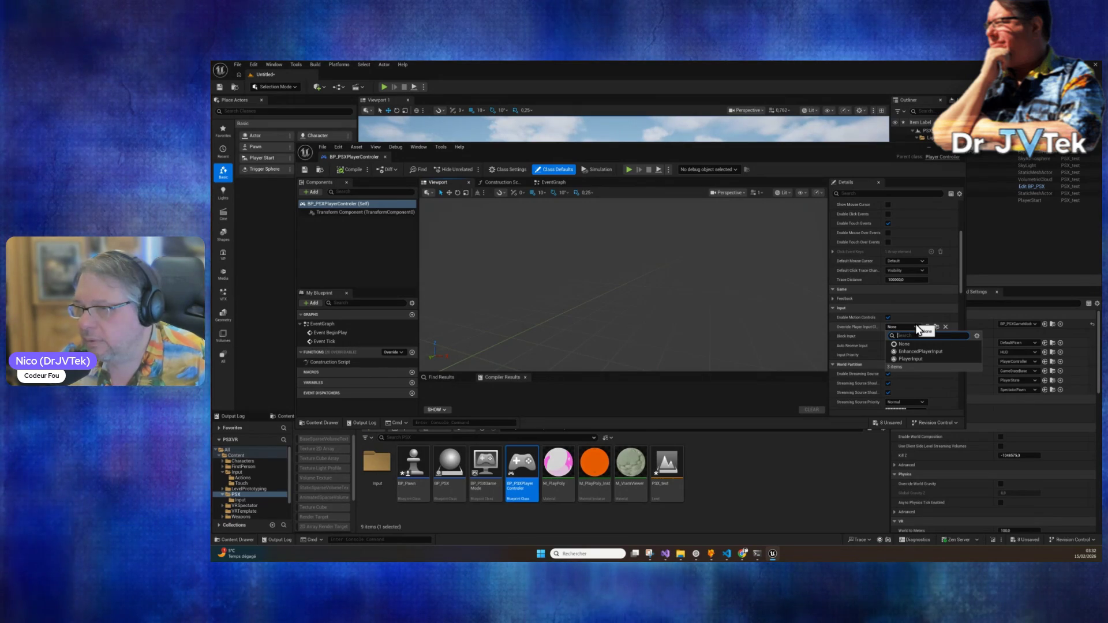
left_click(917, 329)
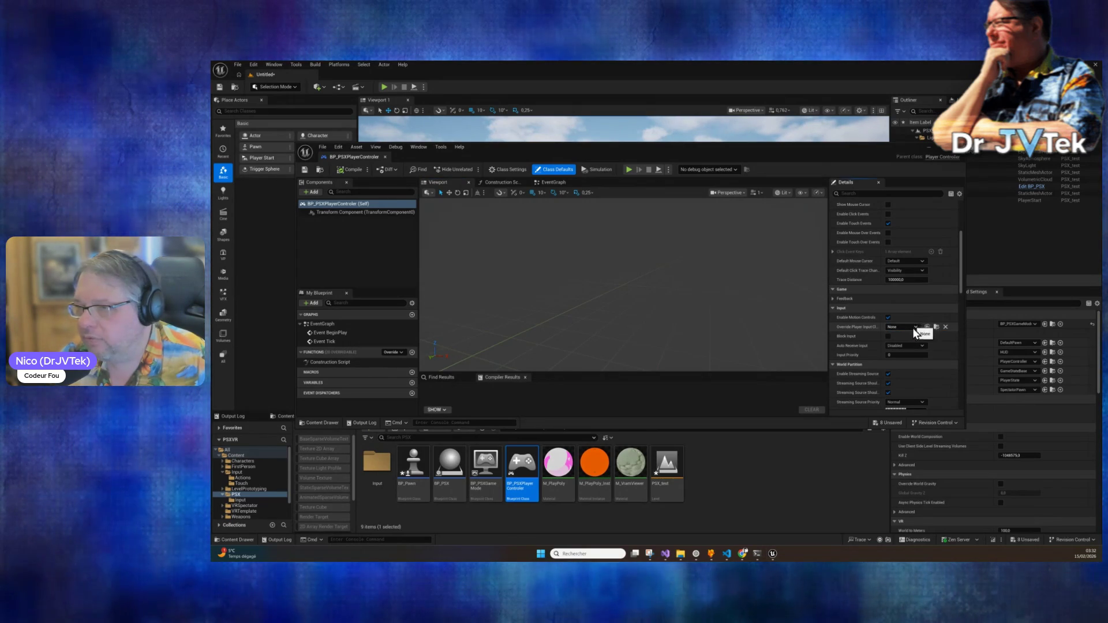
scroll(938, 379, "down", 2)
scroll(938, 378, "up", 1)
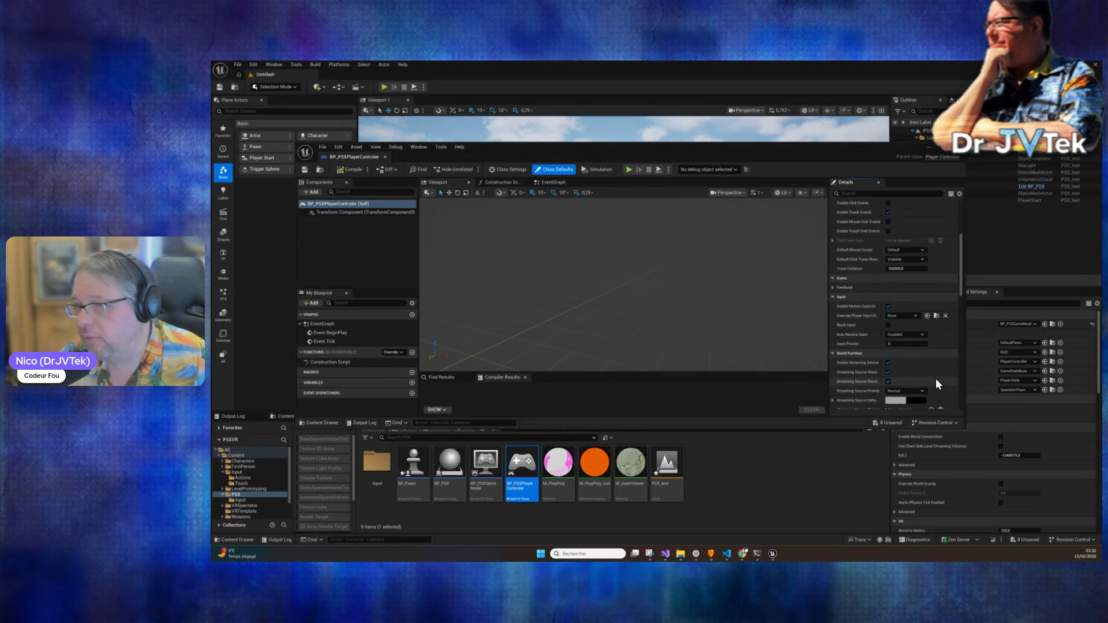
left_click(917, 316)
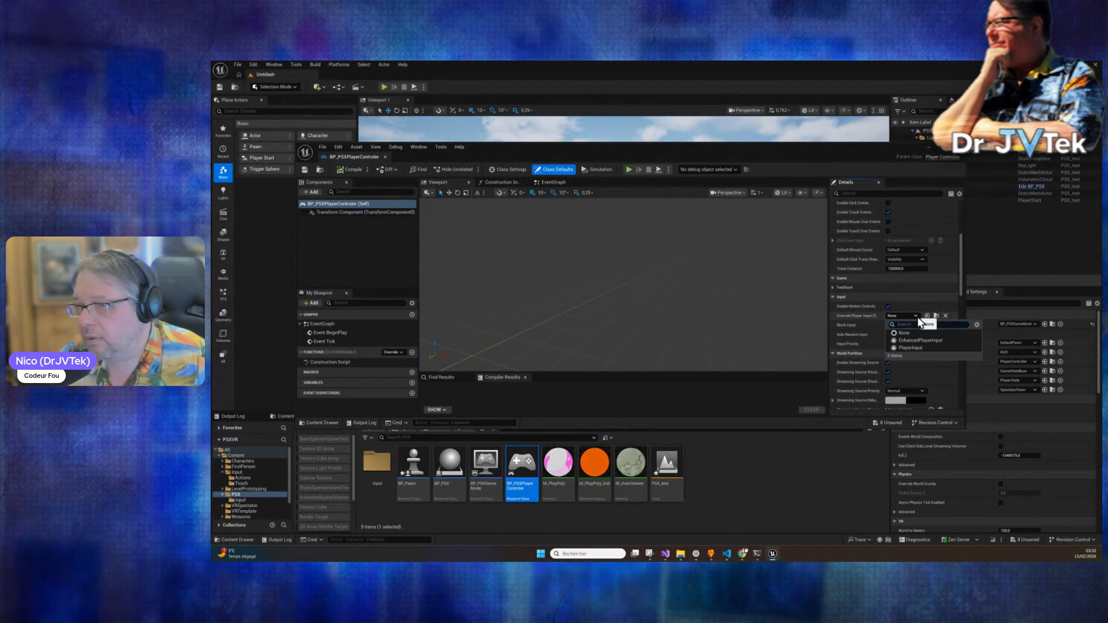
left_click(945, 340)
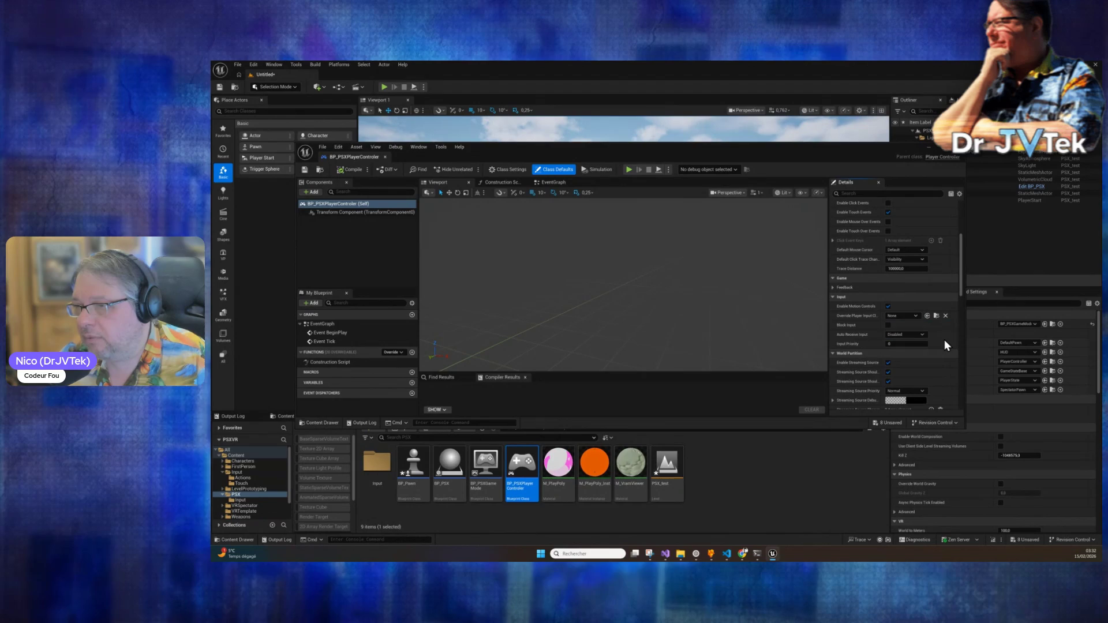
Step: Switch the override to PlayerInput and back to EnhancedPlayerInput, then compile the Blueprint
left_click(916, 317)
left_click(907, 347)
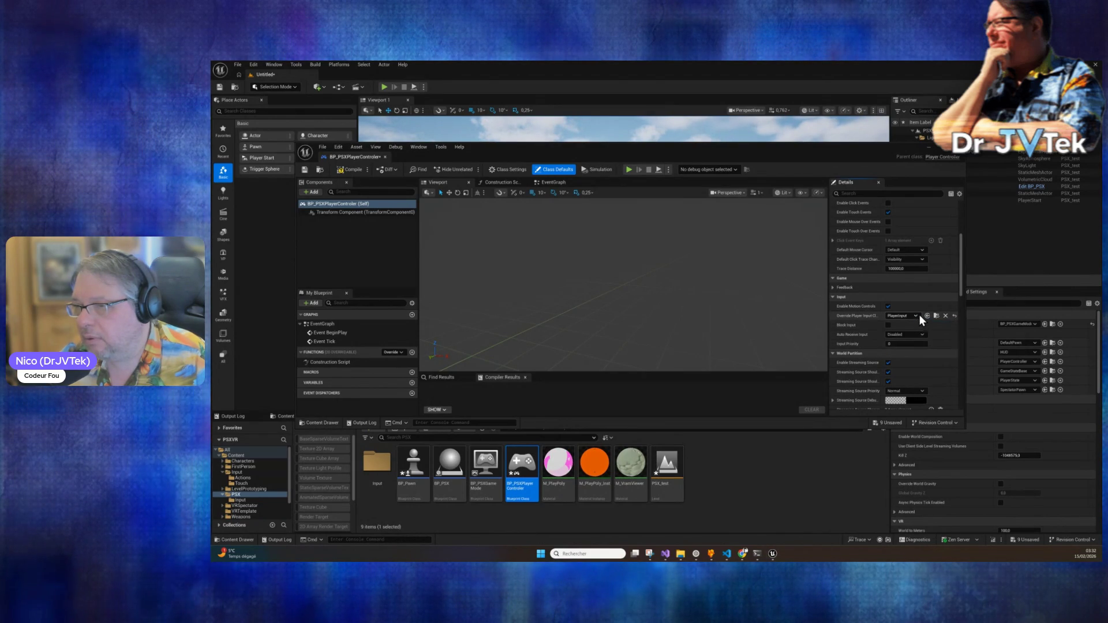
left_click(920, 317)
left_click(906, 339)
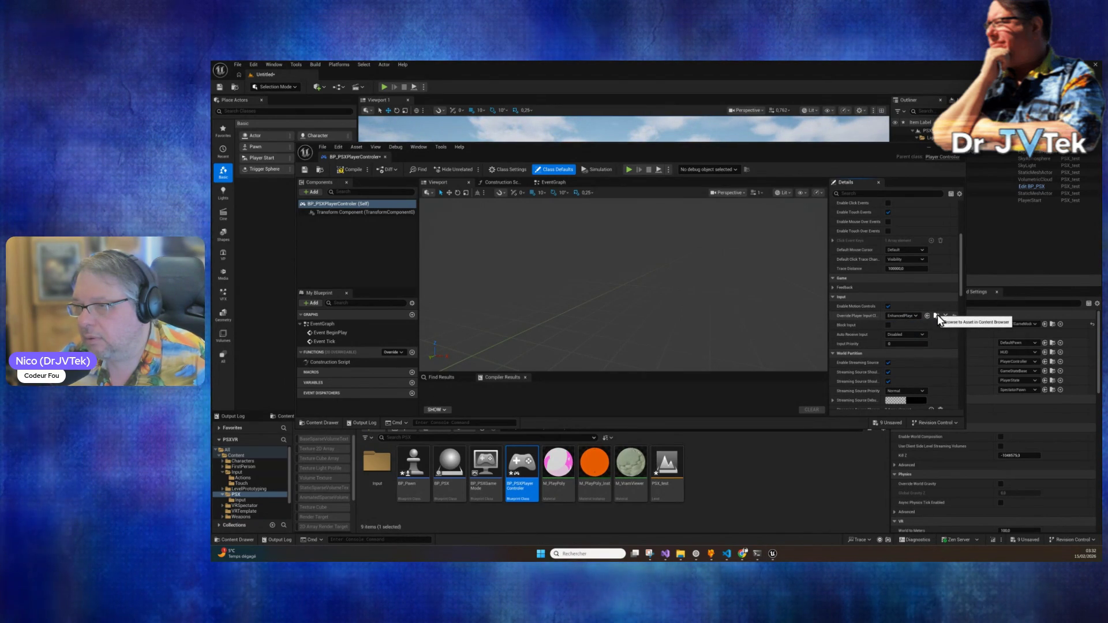
left_click(937, 314)
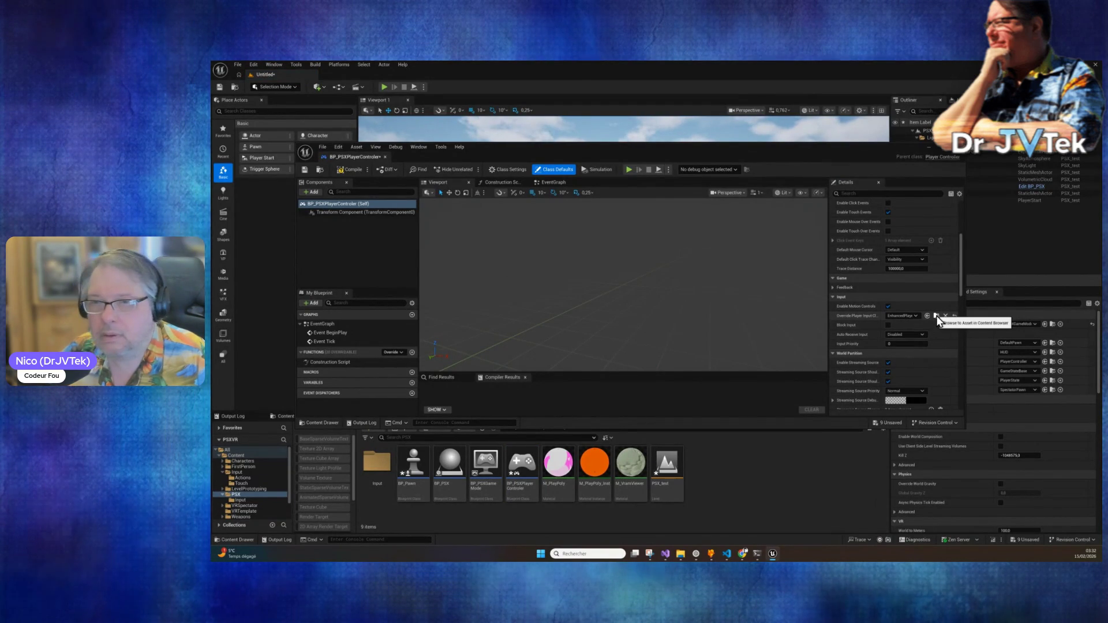
left_click(358, 169)
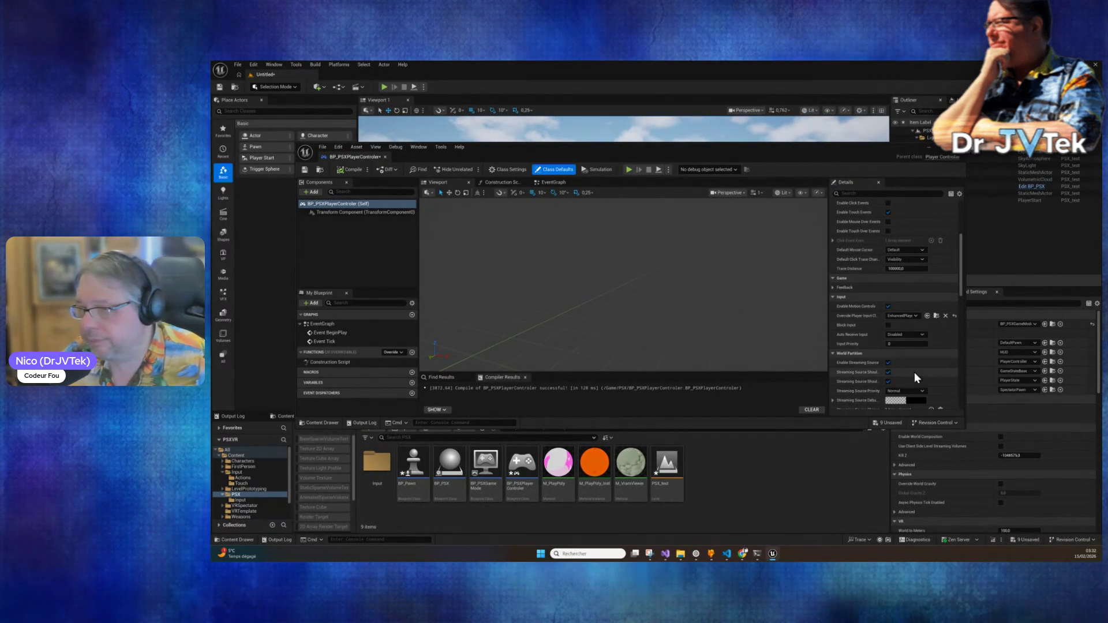
Step: Review the Player Camera Manager and Cheat Class defaults, then switch to the Game Mode IMC Setup terminal
scroll(922, 375, "down", 10)
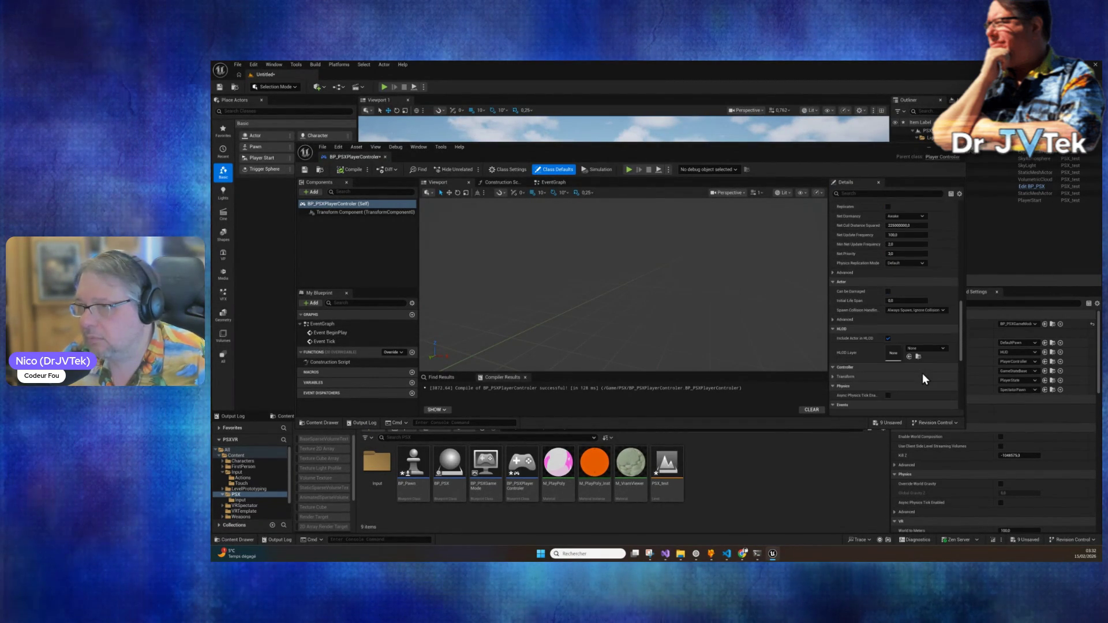
scroll(923, 375, "down", 1)
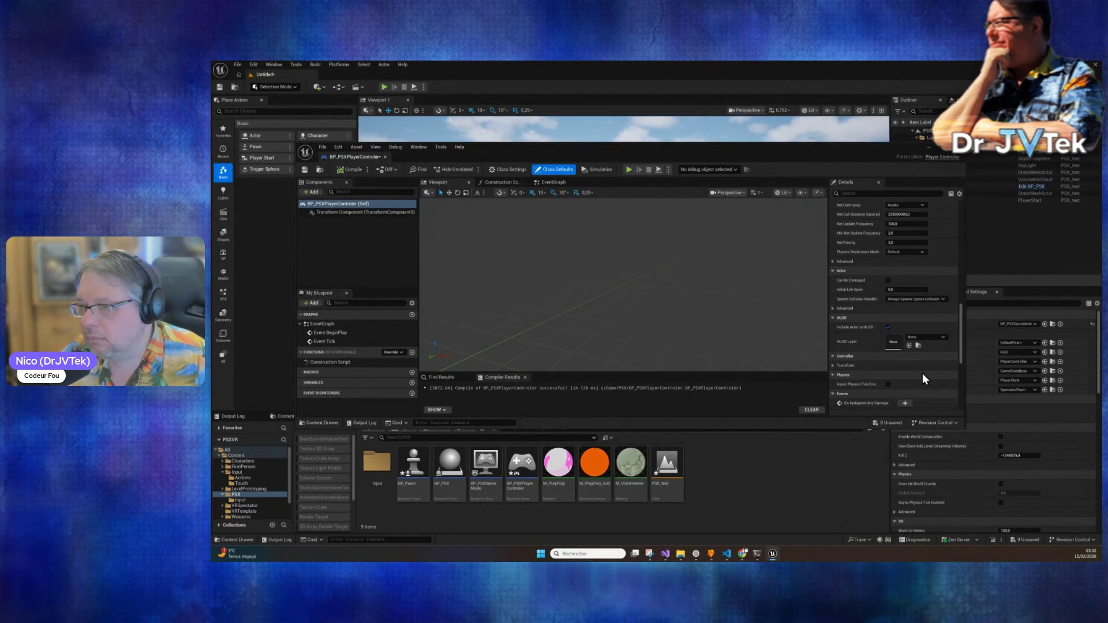
scroll(922, 375, "down", 7)
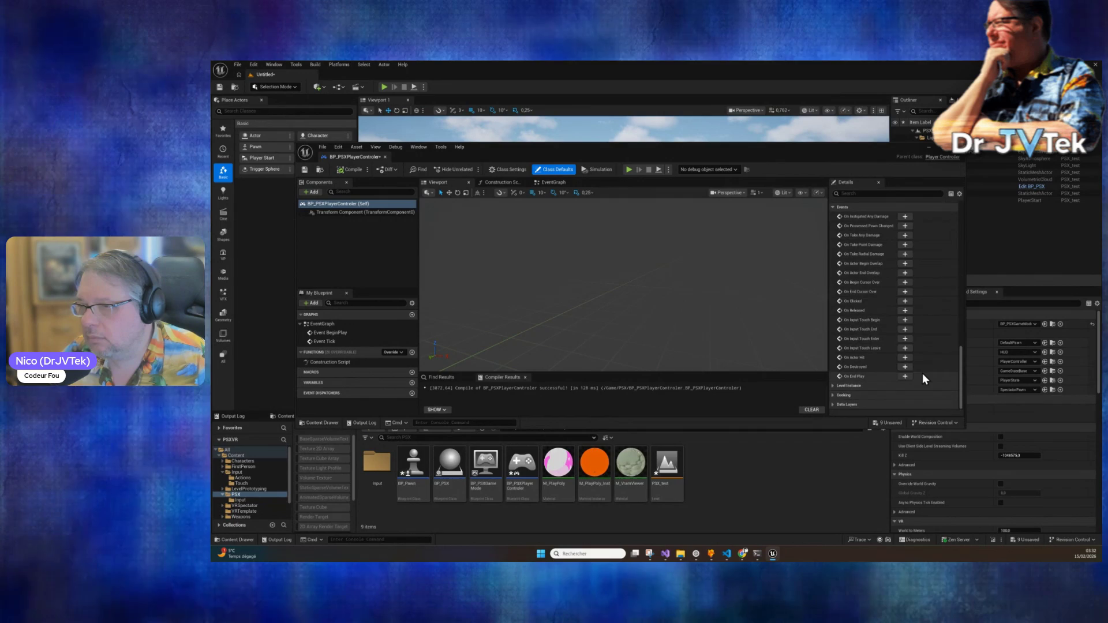
scroll(923, 374, "up", 8)
scroll(923, 373, "up", 10)
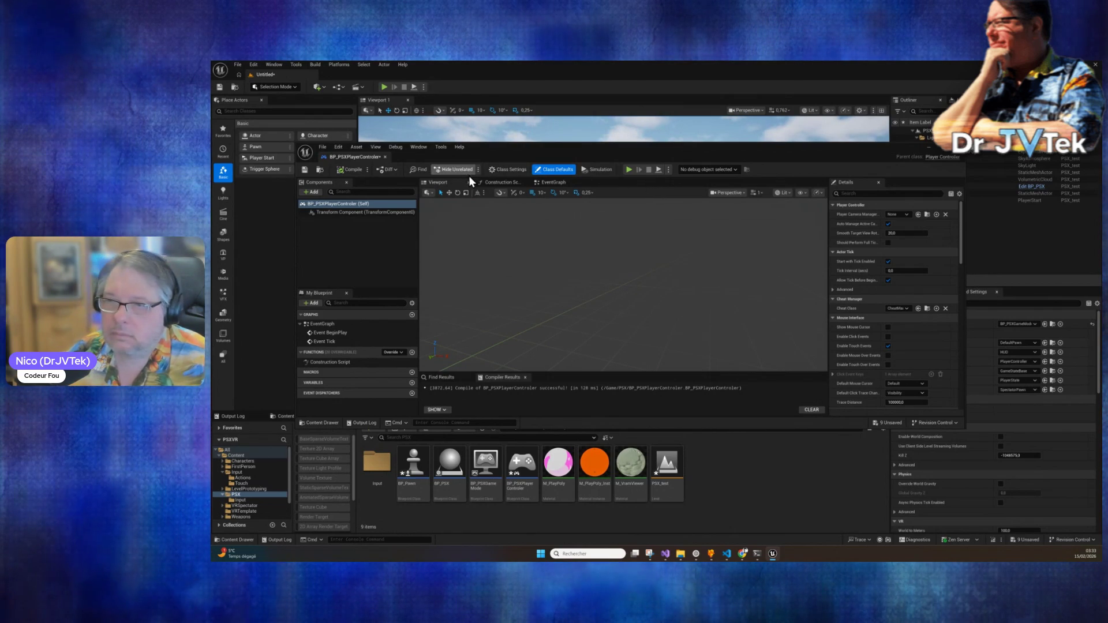
left_click(757, 553)
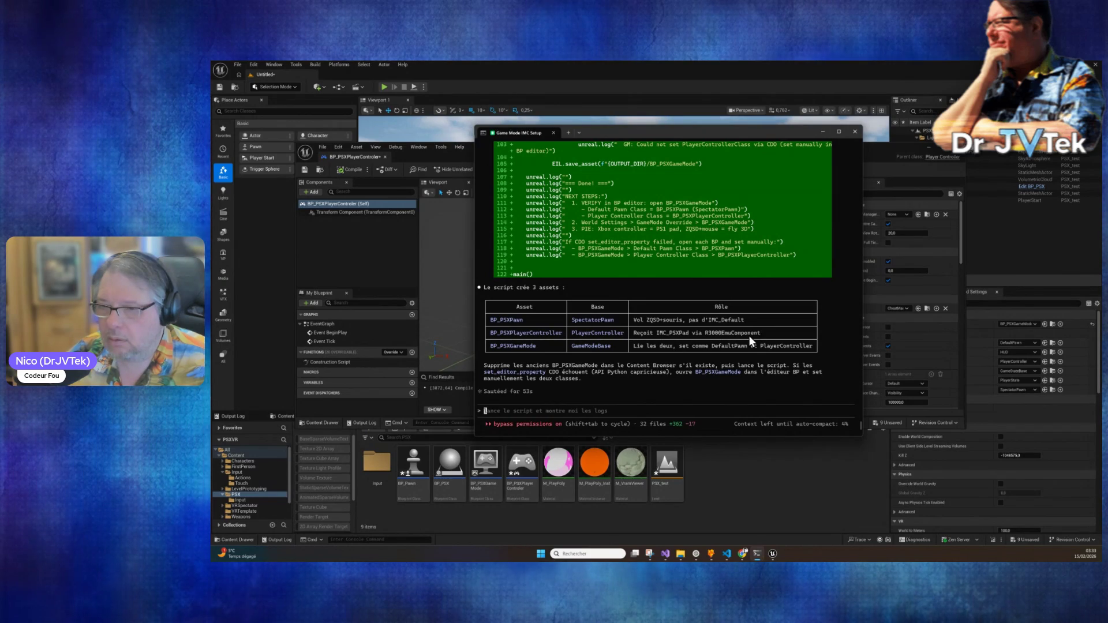
Step: Scroll through the generated game-mode setup script diff, then return to Unreal Editor
scroll(652, 361, "up", 20)
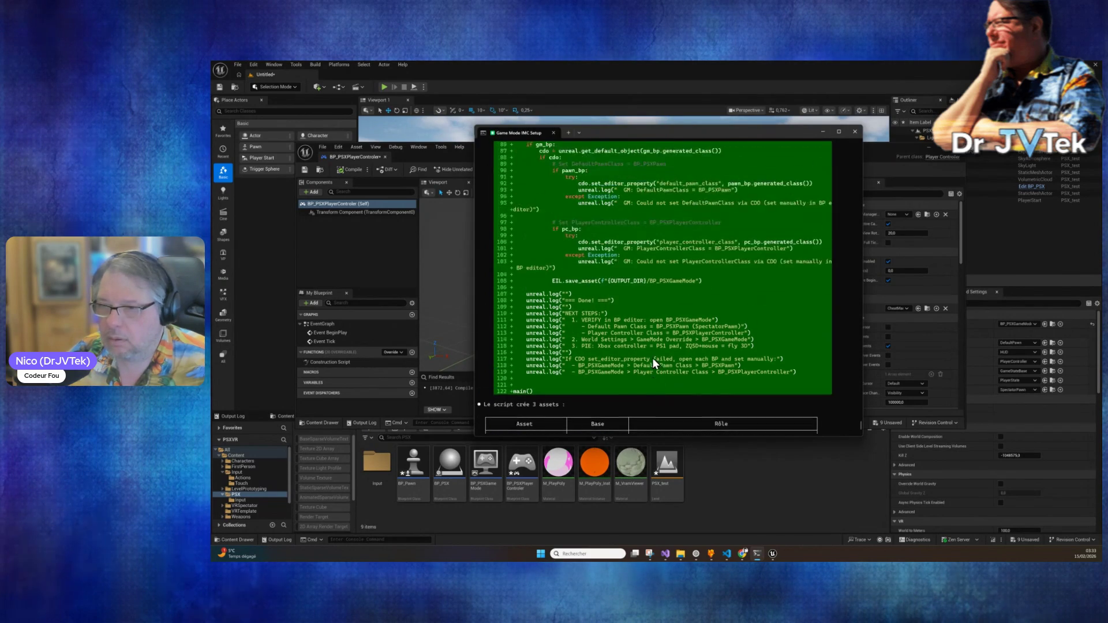
scroll(652, 358, "up", 15)
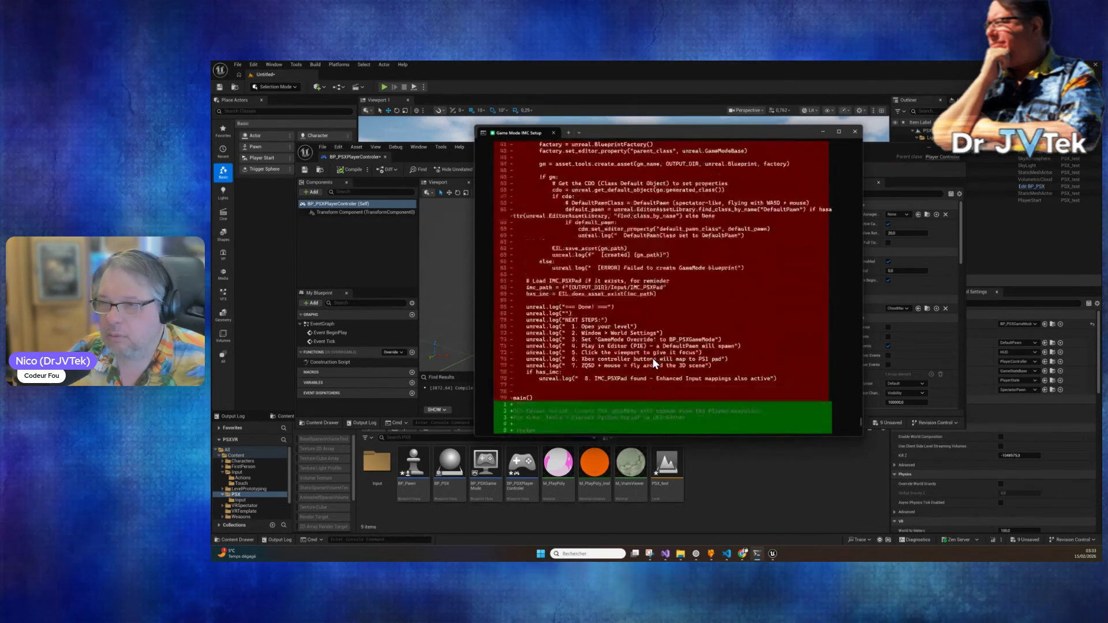
scroll(652, 358, "down", 5)
left_click(910, 196)
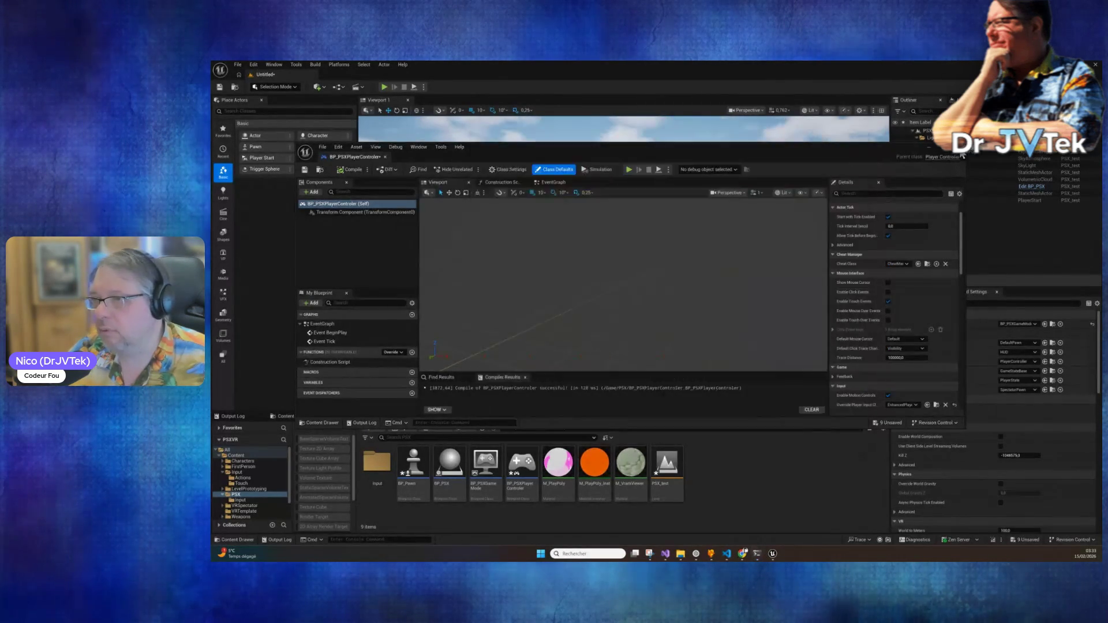
Step: Select BP_PSXGameMode and BP_PSXPlayerController for deletion, then cancel the forced delete
left_click(712, 472)
left_click(485, 470)
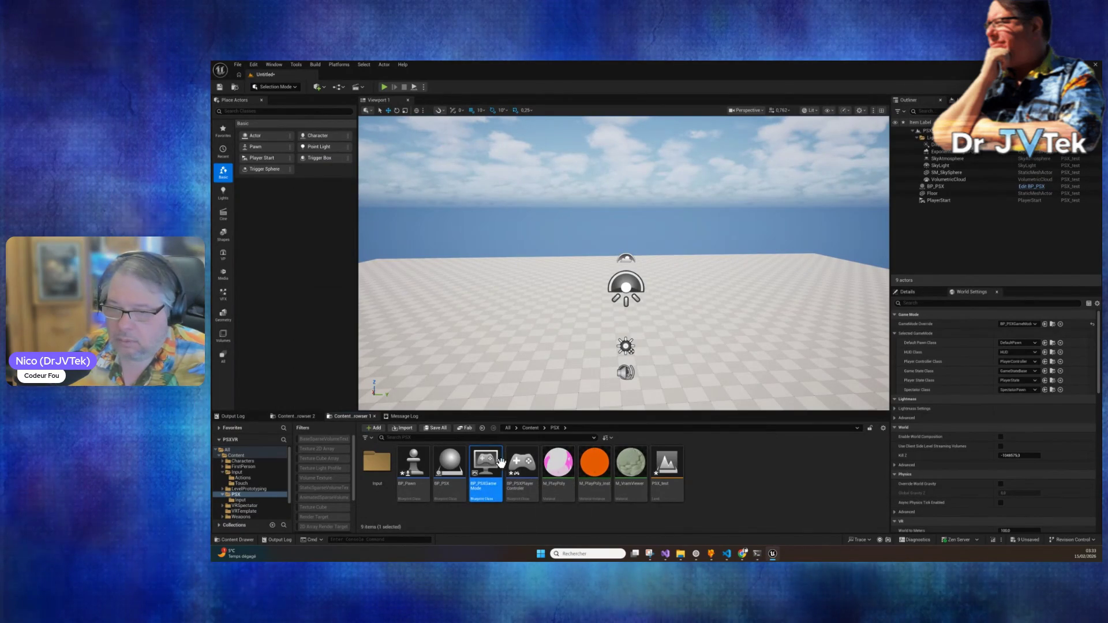
left_click(527, 479, "ctrl")
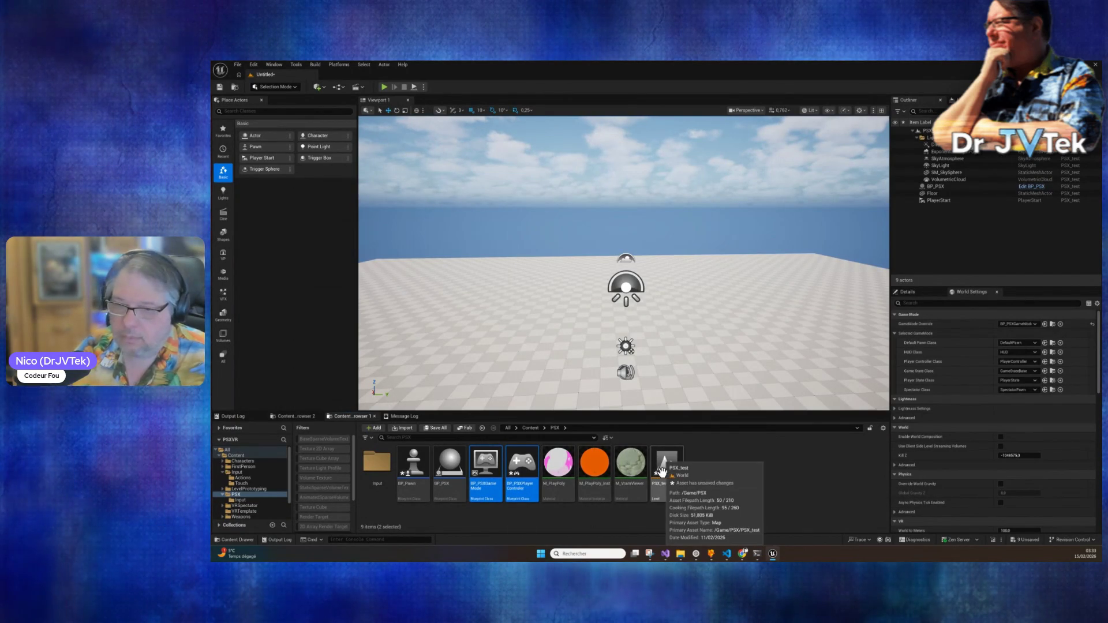
key("Delete")
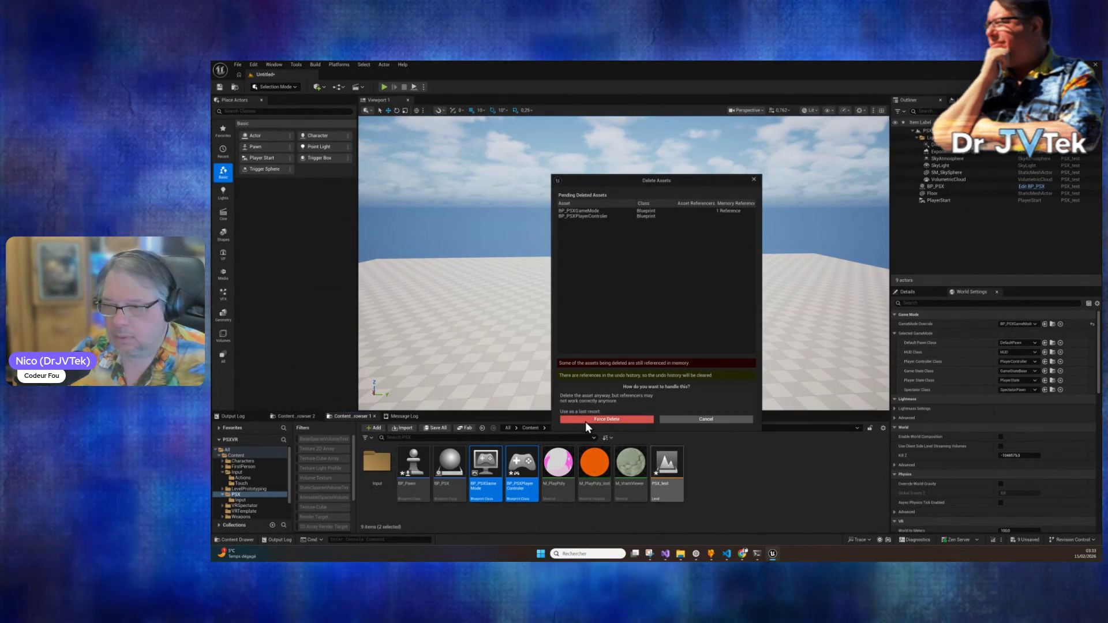
left_click(729, 420)
Step: Delete BP_PSXPlayerController and BP_Pawn, confirming in the Delete Assets dialog
left_click(519, 463)
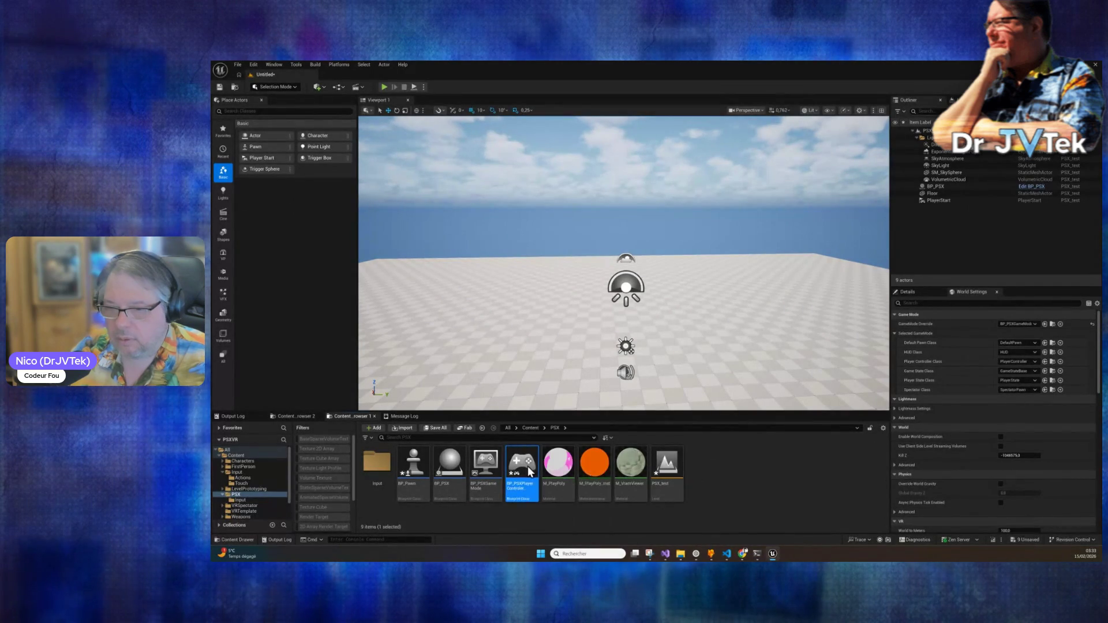
left_click(427, 461, "ctrl")
key("Delete")
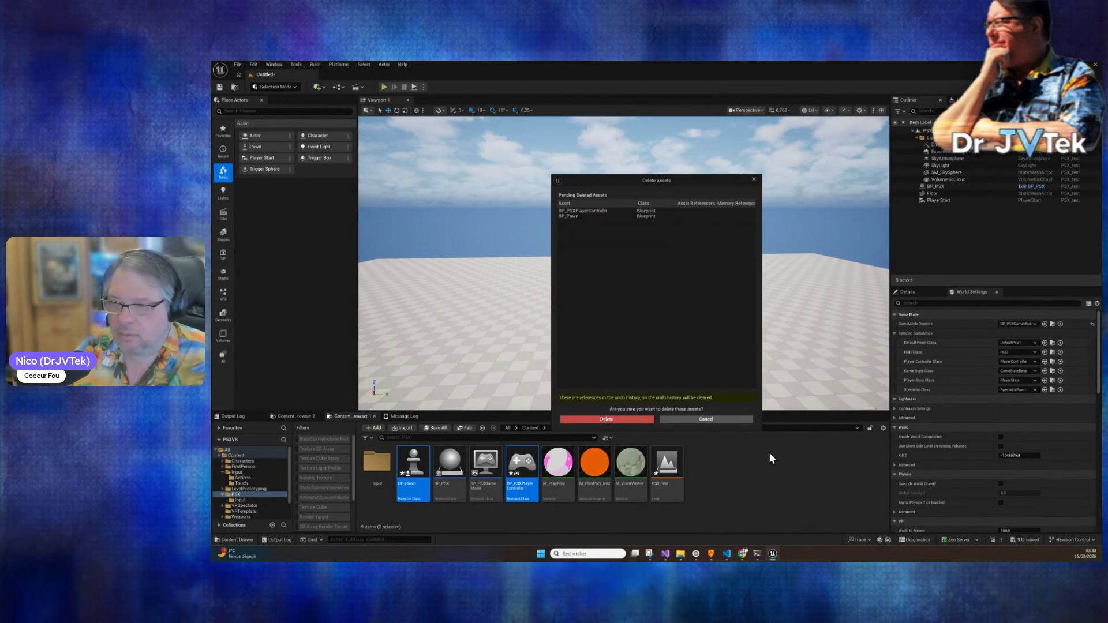
left_click(642, 420)
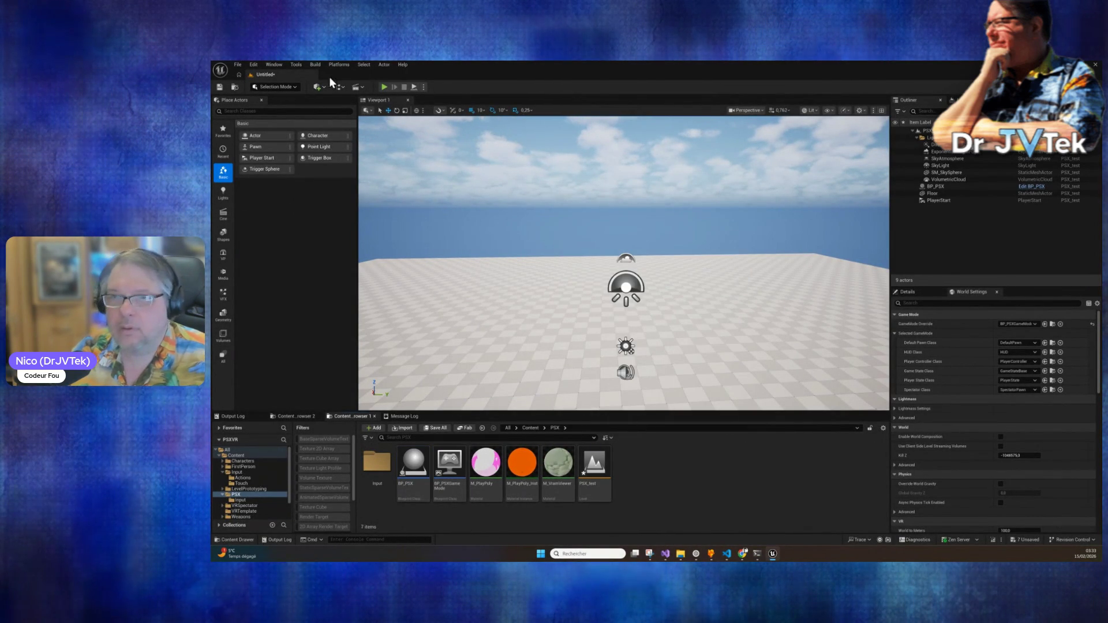
left_click(295, 62)
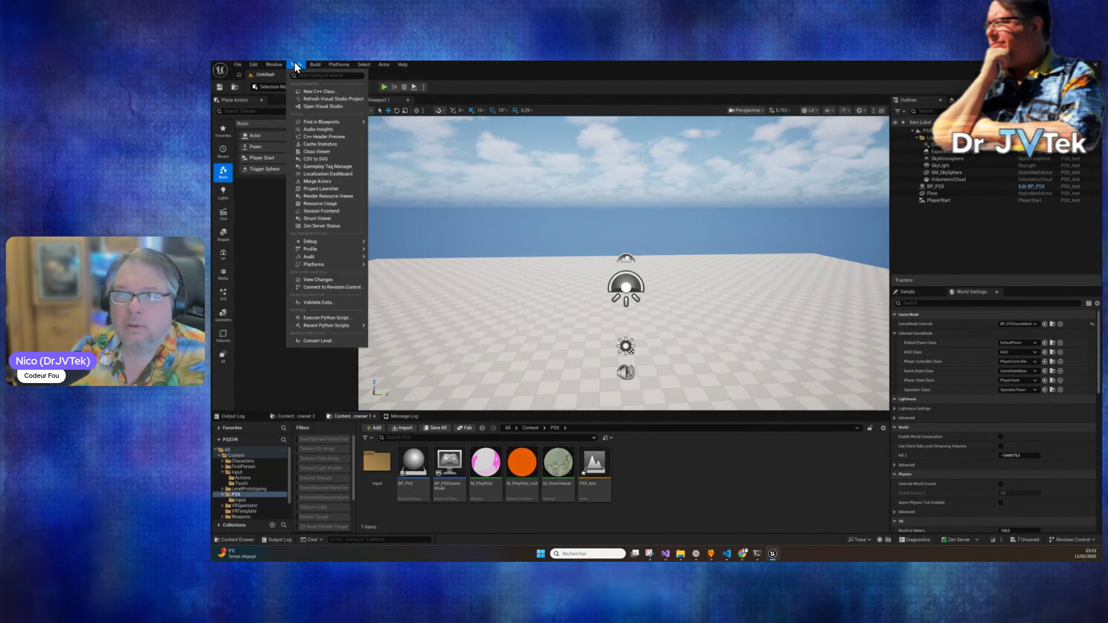
Step: Run ue5_create_psx_gamemode.py and open the regenerated BP_PSXPlayerController
left_click(344, 319)
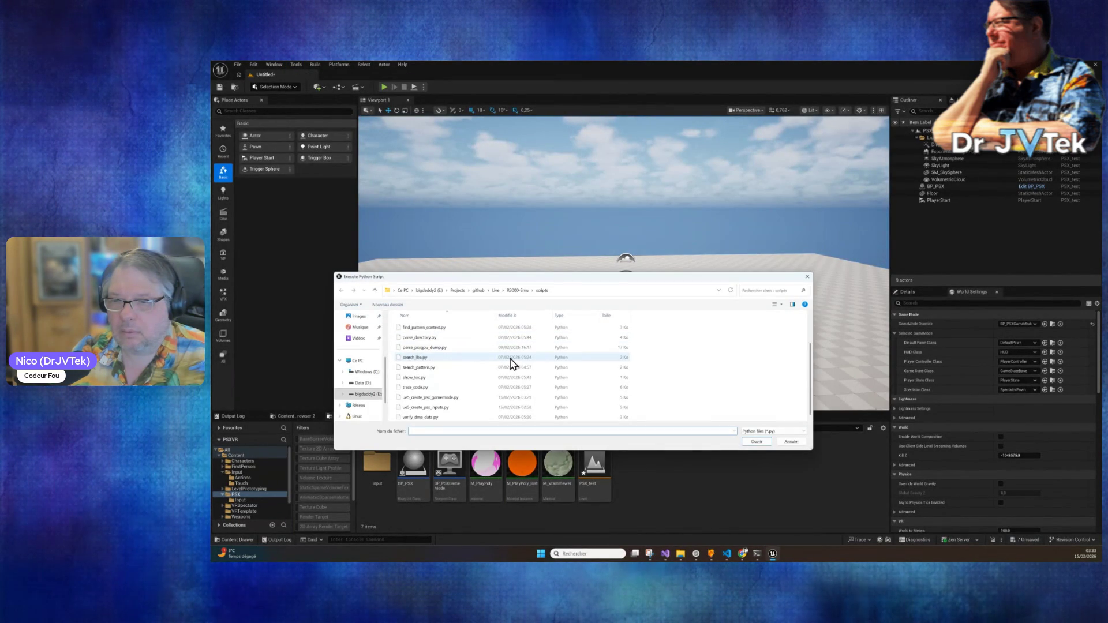
double_click(456, 397)
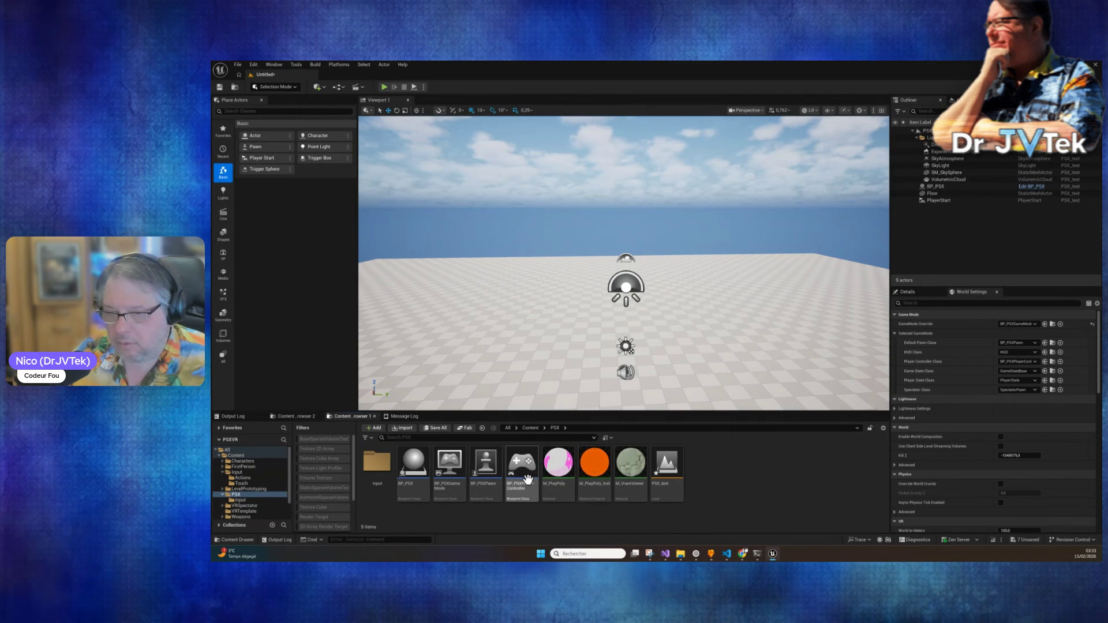
double_click(523, 480)
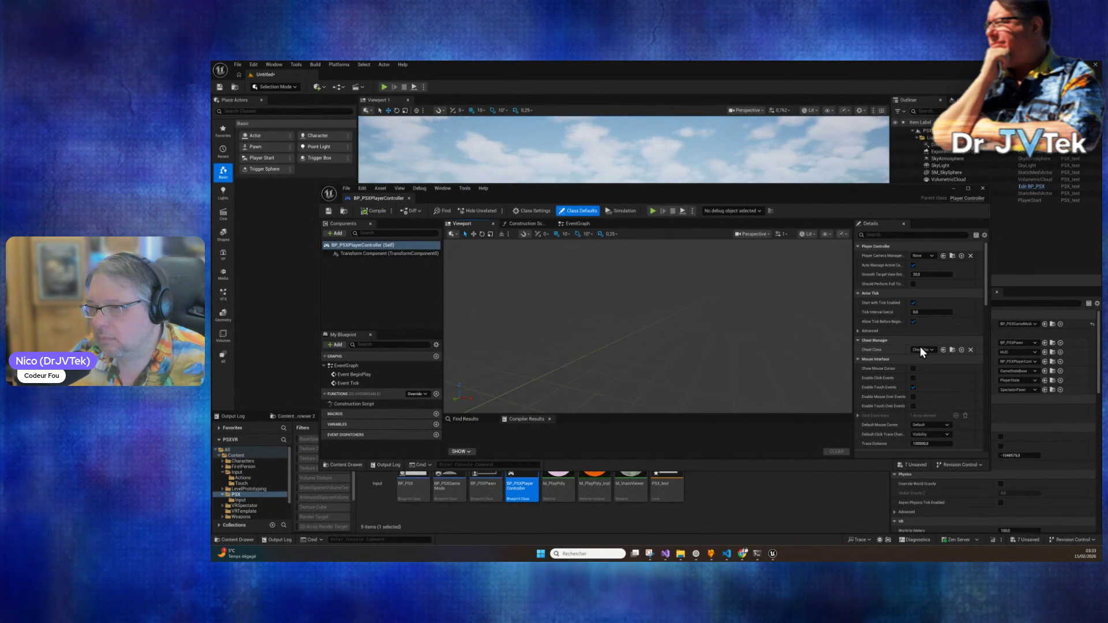
Step: Inspect the regenerated controller's class defaults and event graph, then close its editor
scroll(920, 346, "down", 3)
scroll(920, 351, "down", 5)
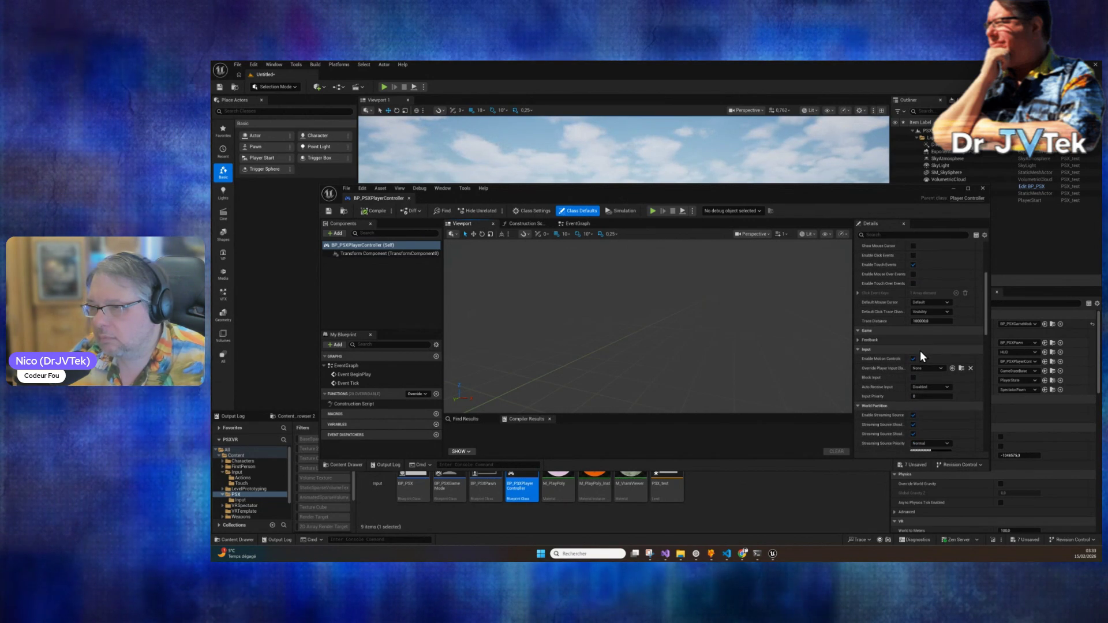
scroll(920, 351, "down", 4)
scroll(920, 351, "down", 10)
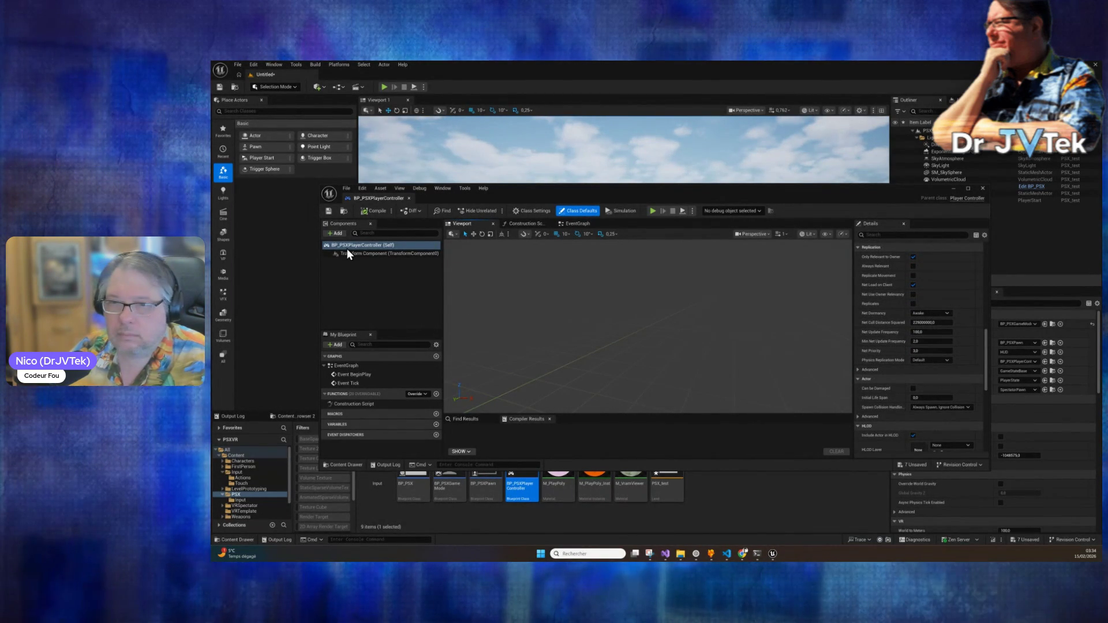
left_click(373, 247)
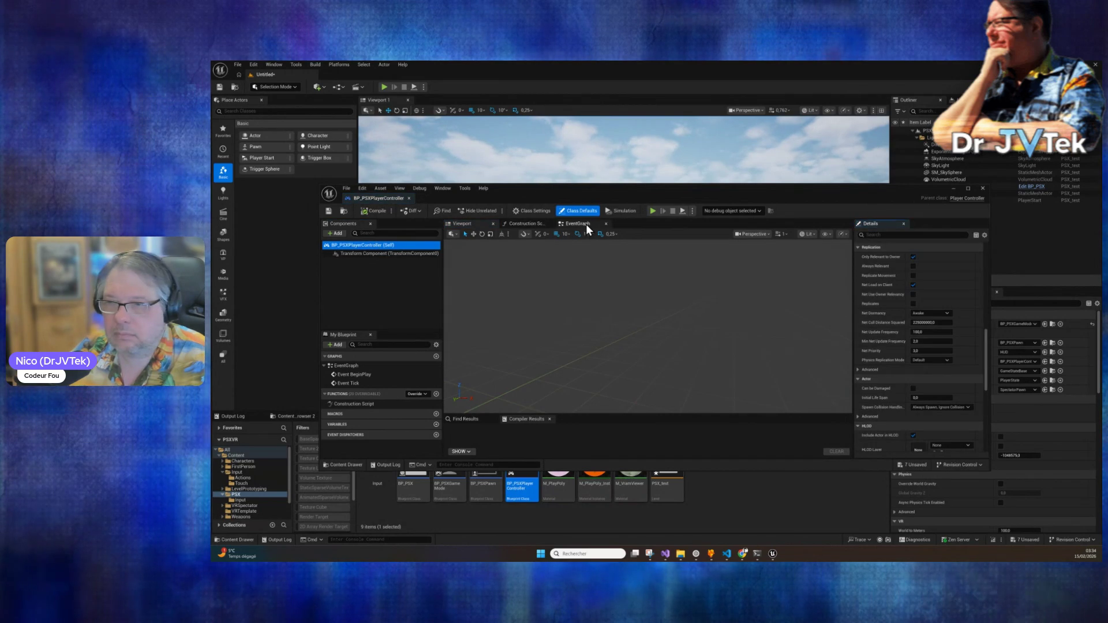
left_click(586, 224)
left_click(982, 189)
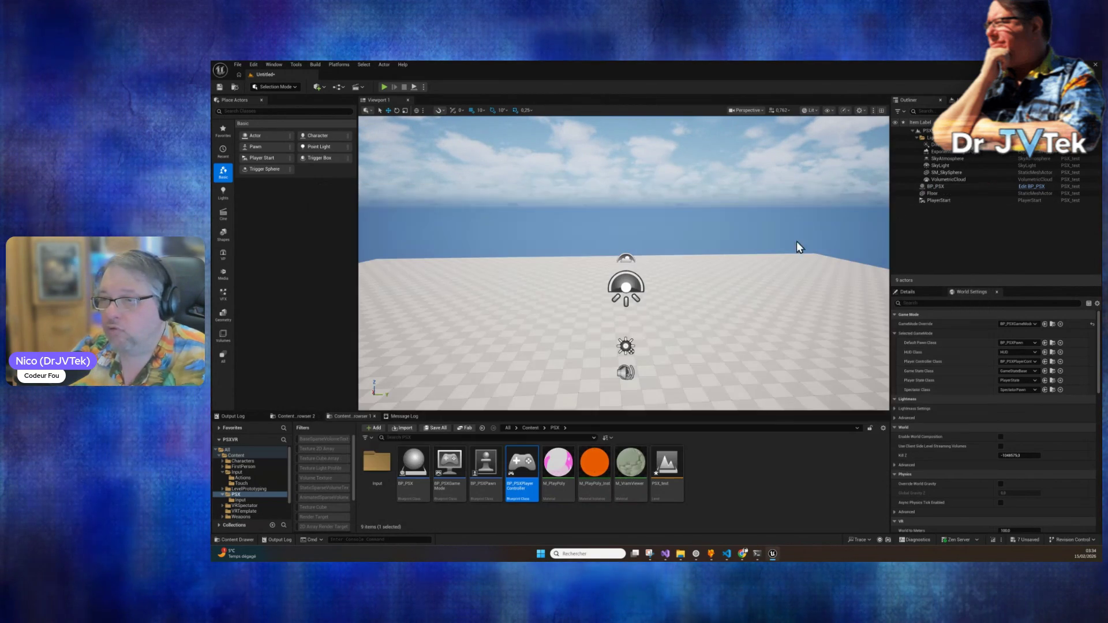
Step: Save all assets and levels, then run and stop a Play-In-Editor test
left_click(237, 64)
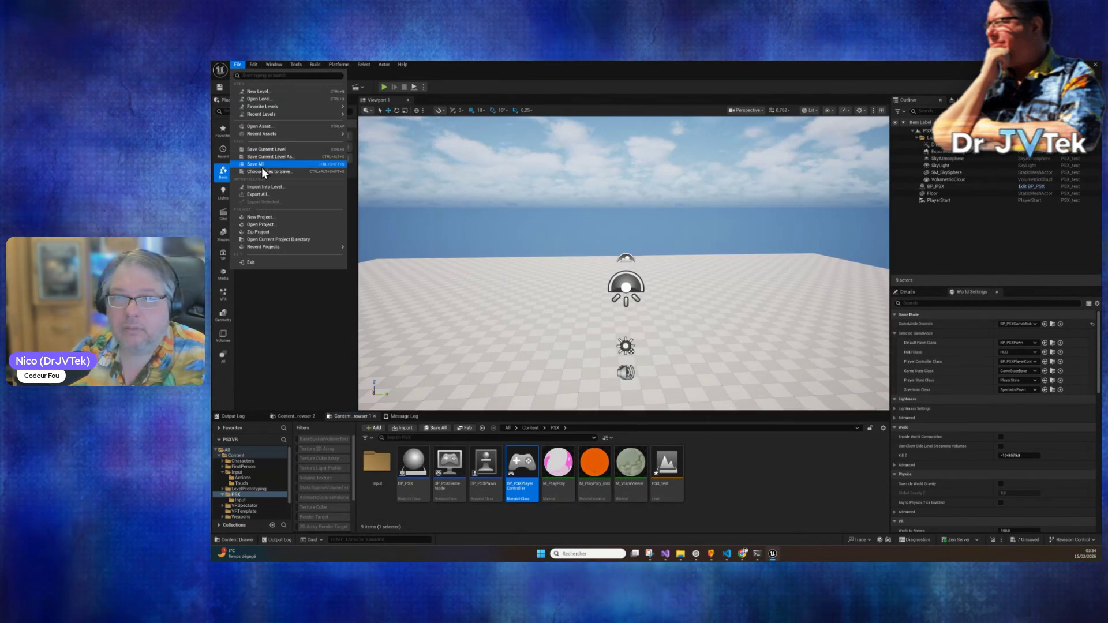
left_click(260, 165)
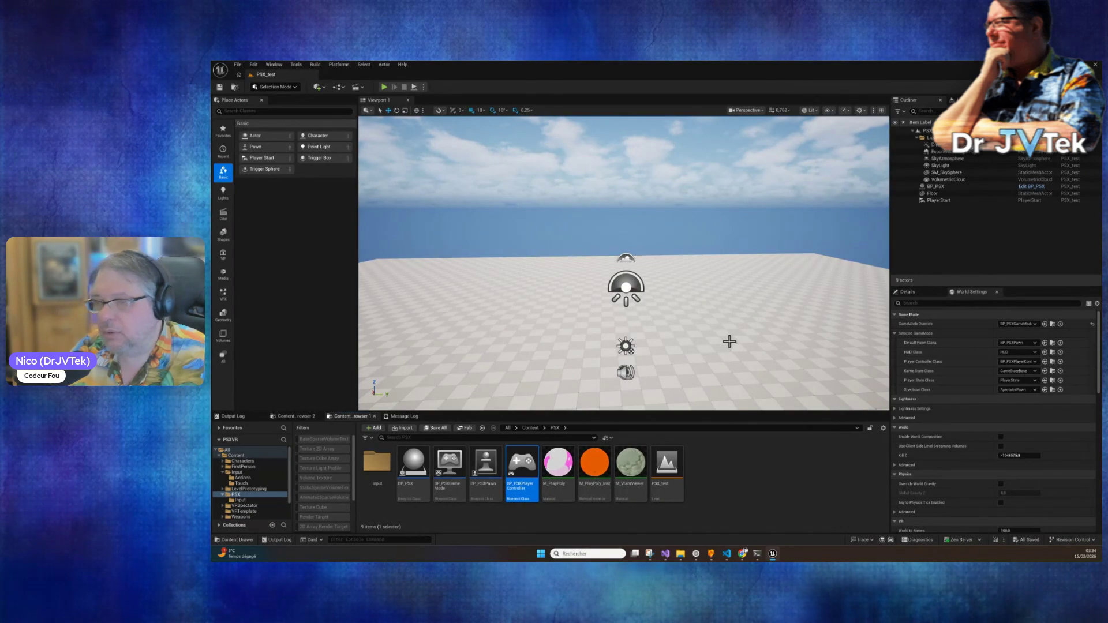
left_click(383, 87)
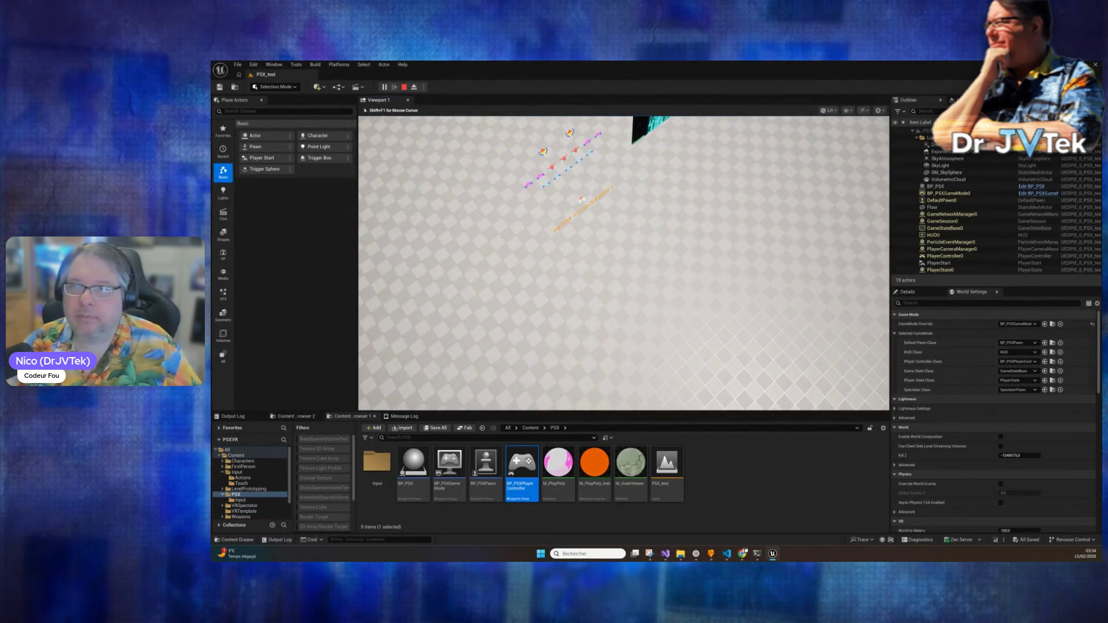
key("Escape")
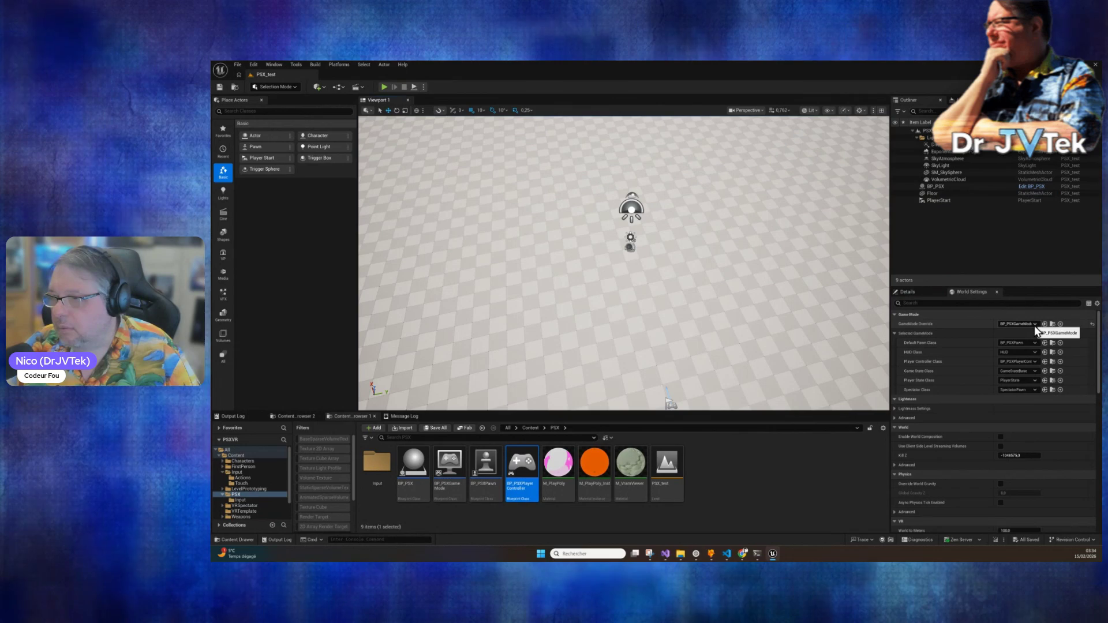
Step: Check the World Settings default pawn class choices, then switch to the Game Mode IMC Setup terminal
left_click(1031, 342)
left_click(1031, 342)
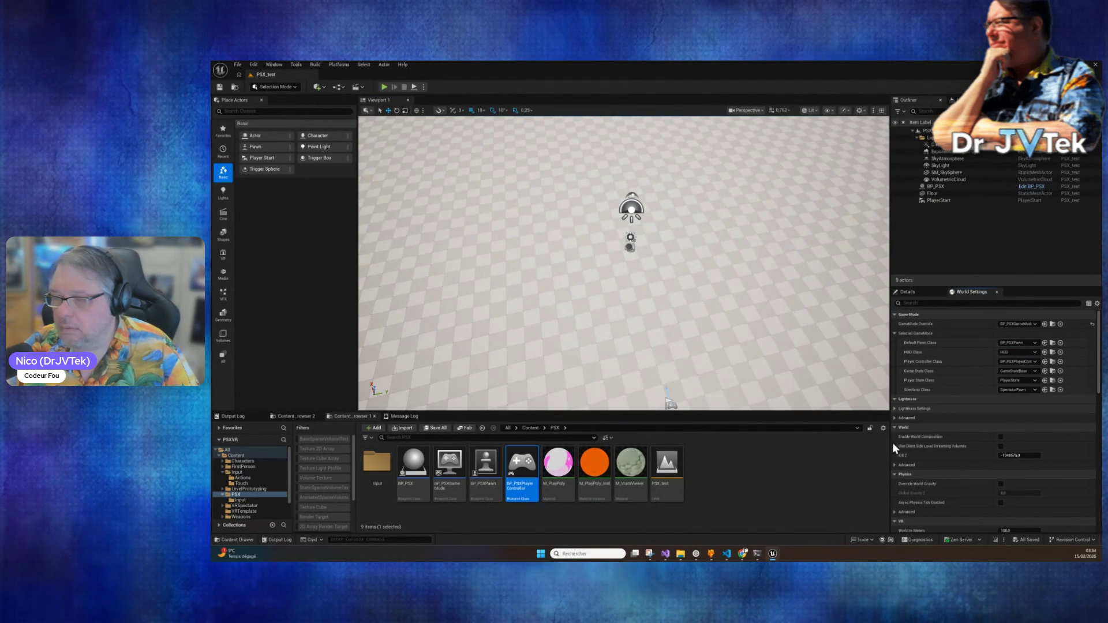
mouse_move(517, 471)
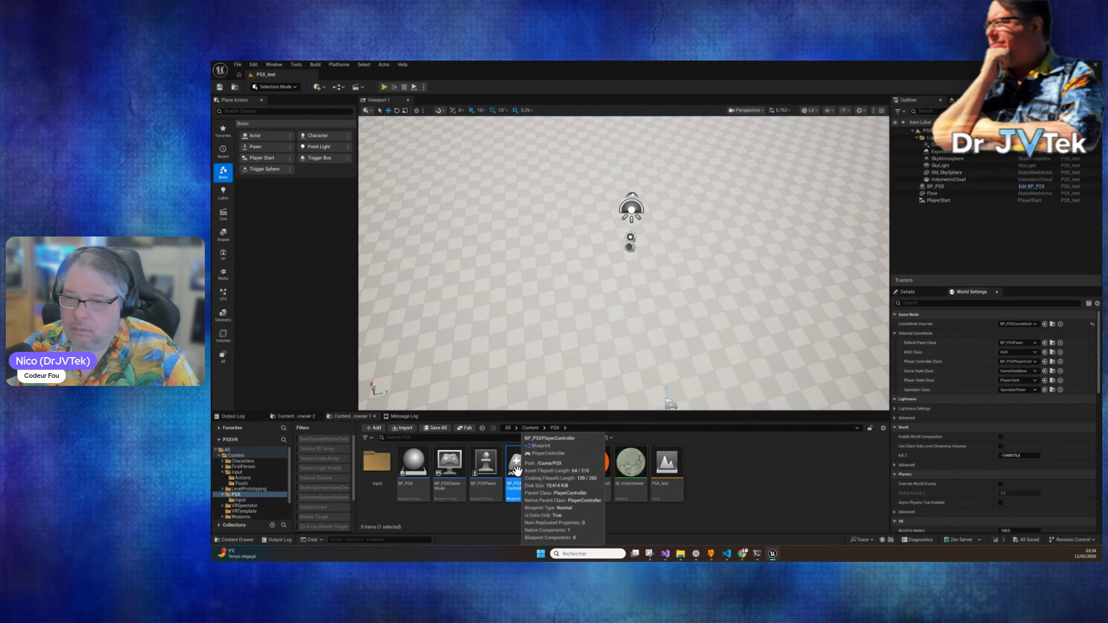
left_click(757, 554)
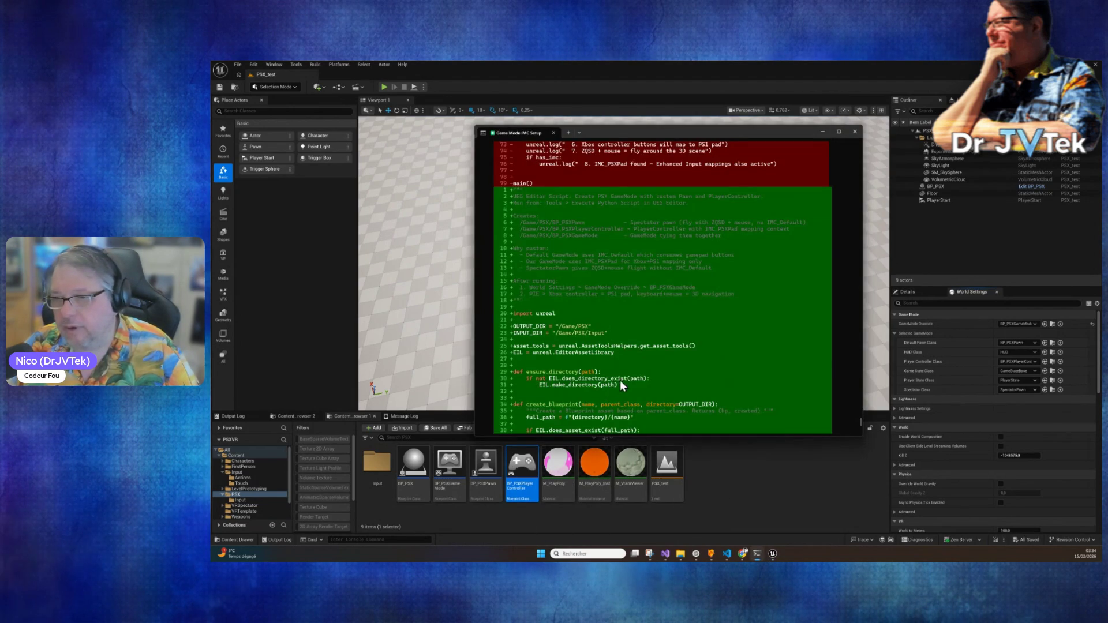
Step: Send Claude Code the complaint that inputs are still wrong, then close the terminal
scroll(614, 383, "down", 15)
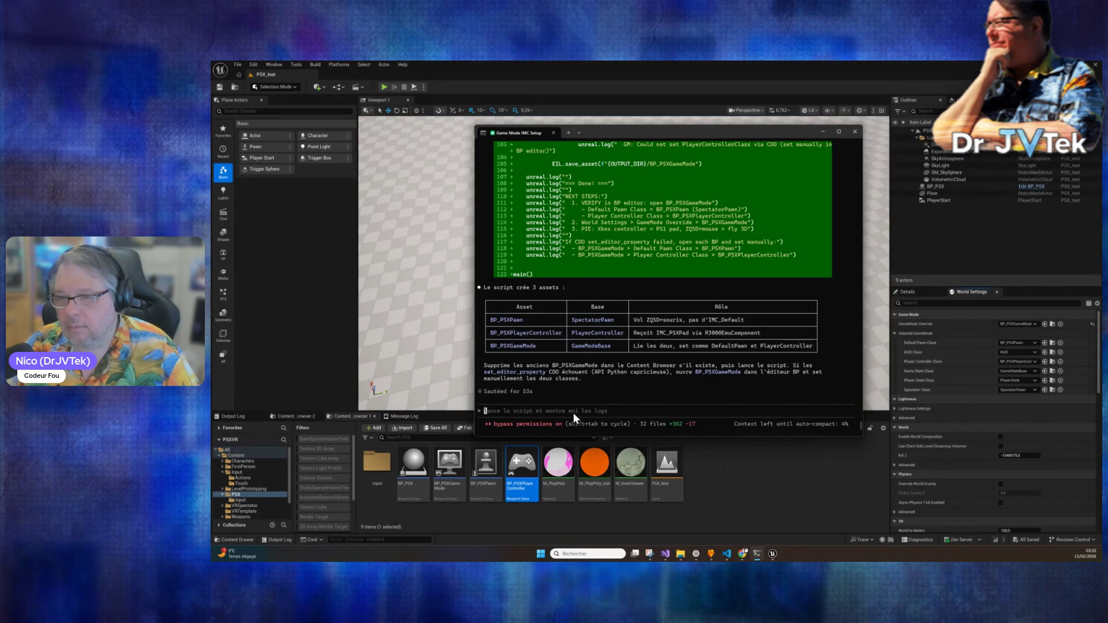
type("c'est encore pas les bon inputs")
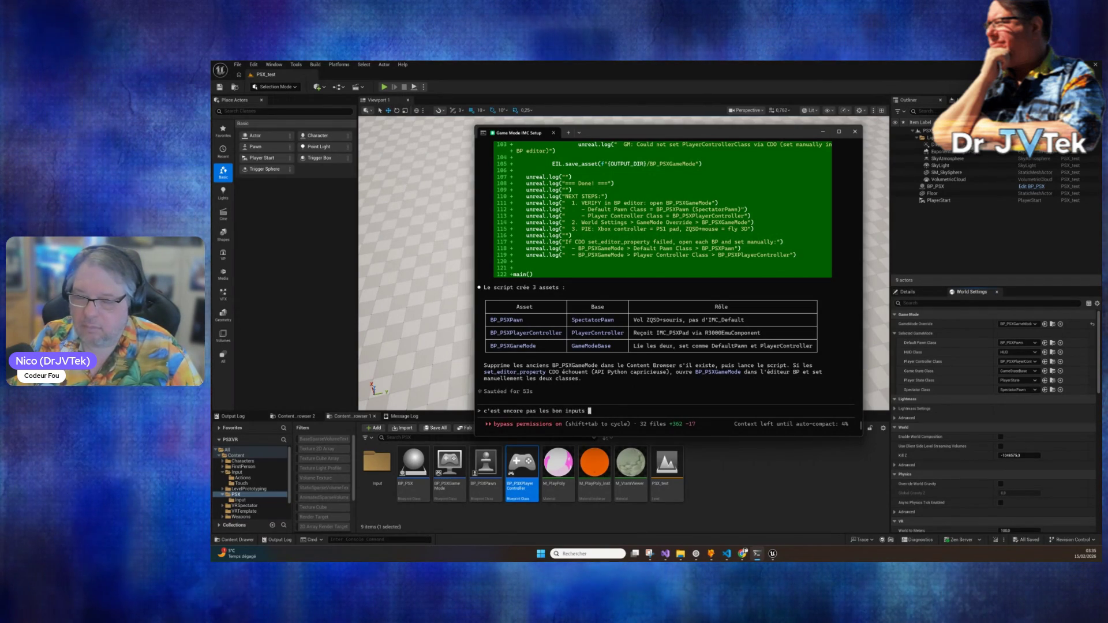
key("Return")
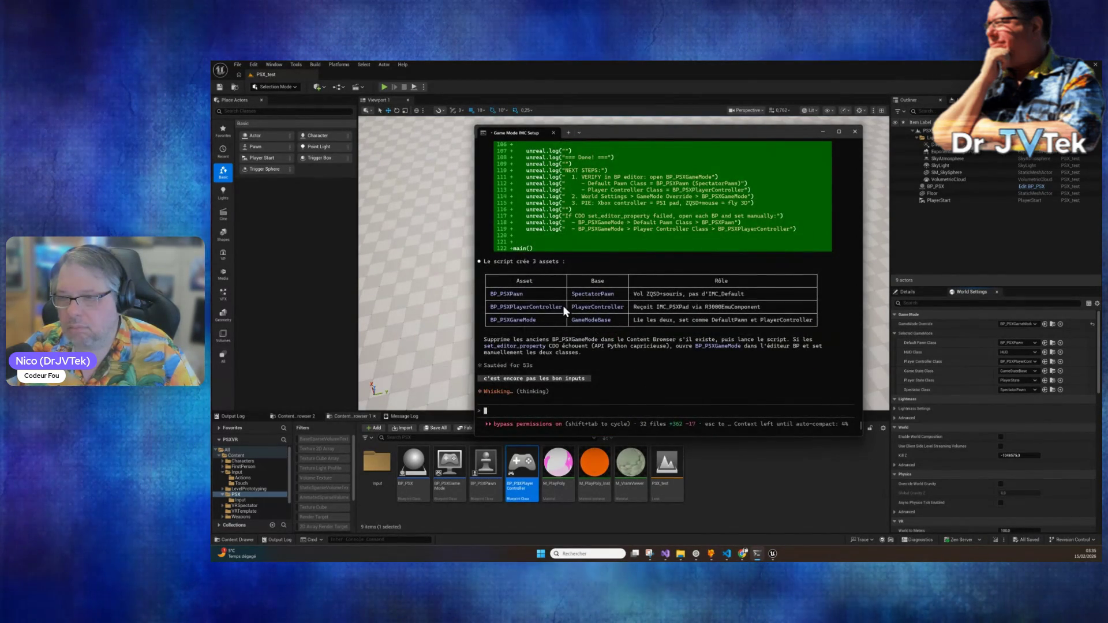
left_click(234, 419)
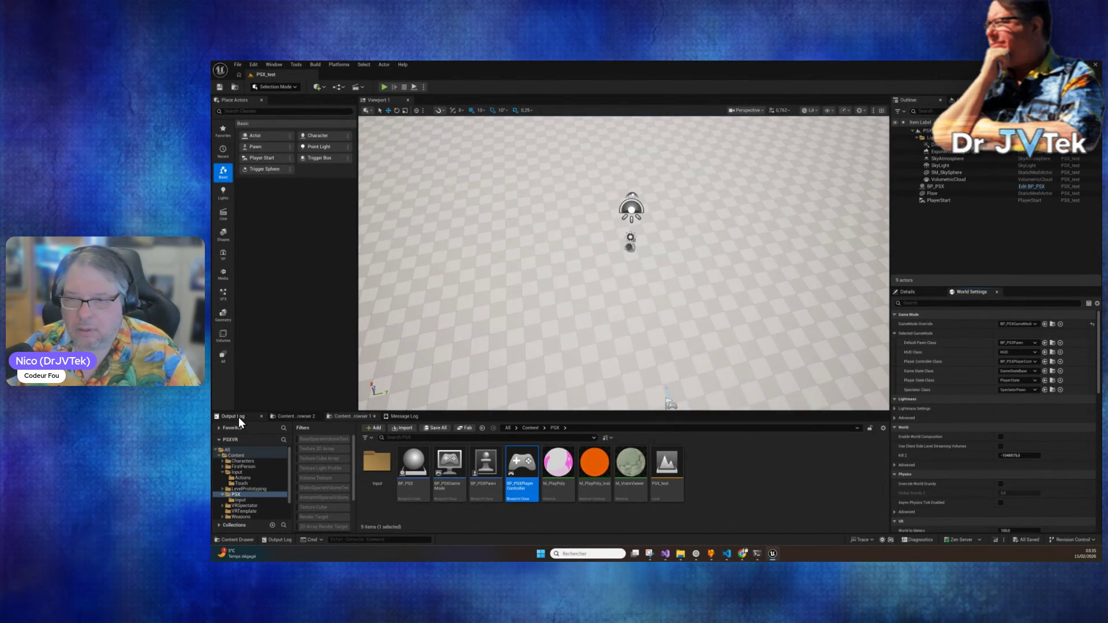
Step: Open the Output Log and clear it
left_click(238, 417)
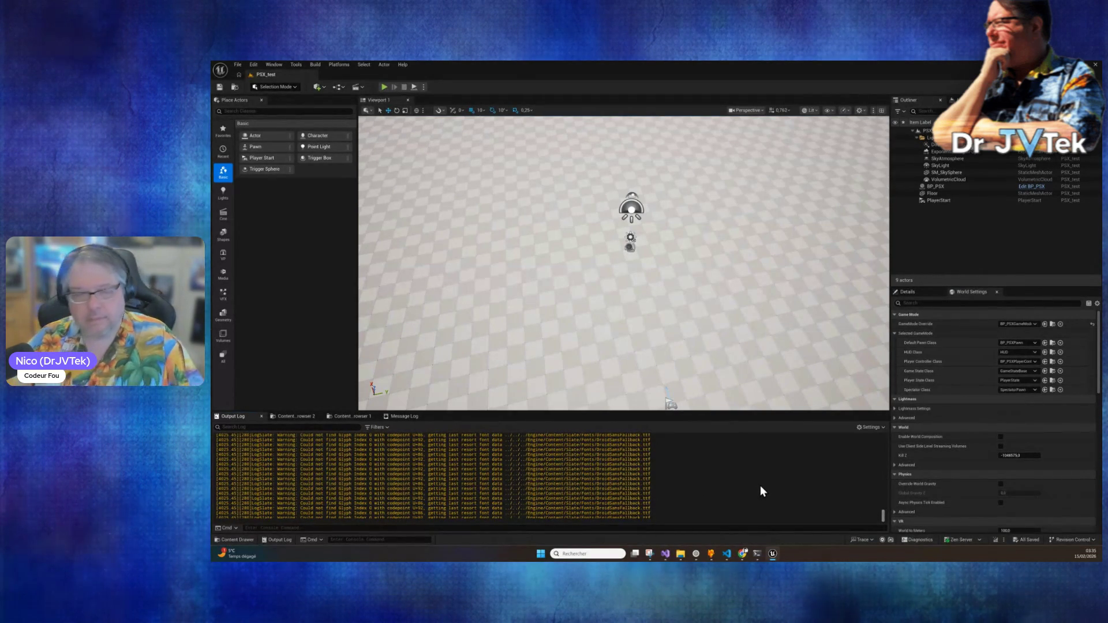
scroll(760, 486, "up", 10)
scroll(760, 485, "up", 5)
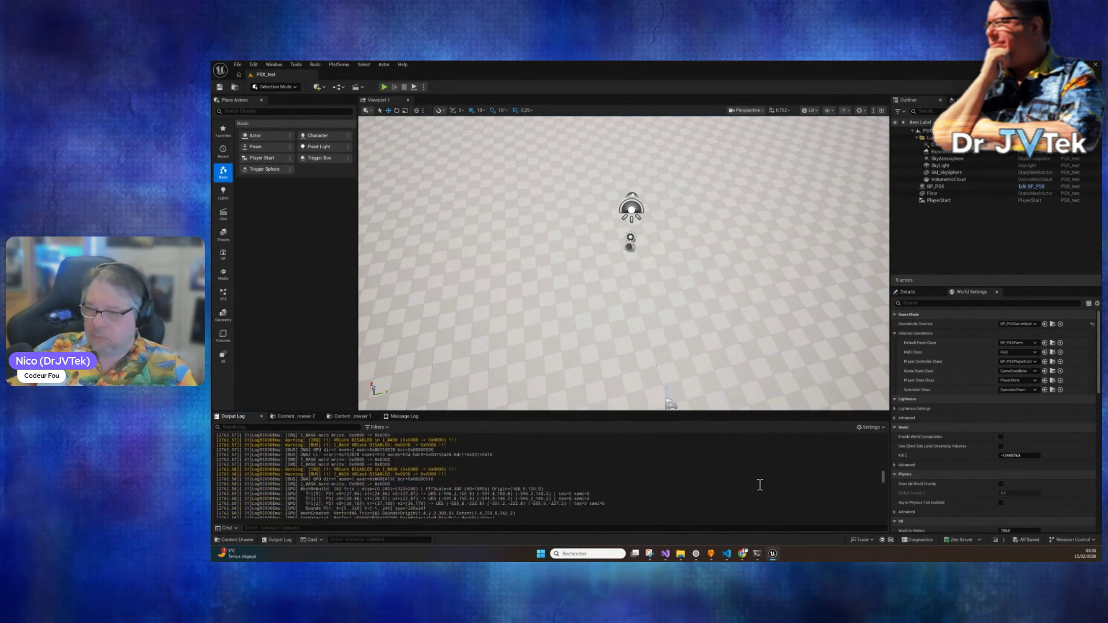
right_click(760, 485)
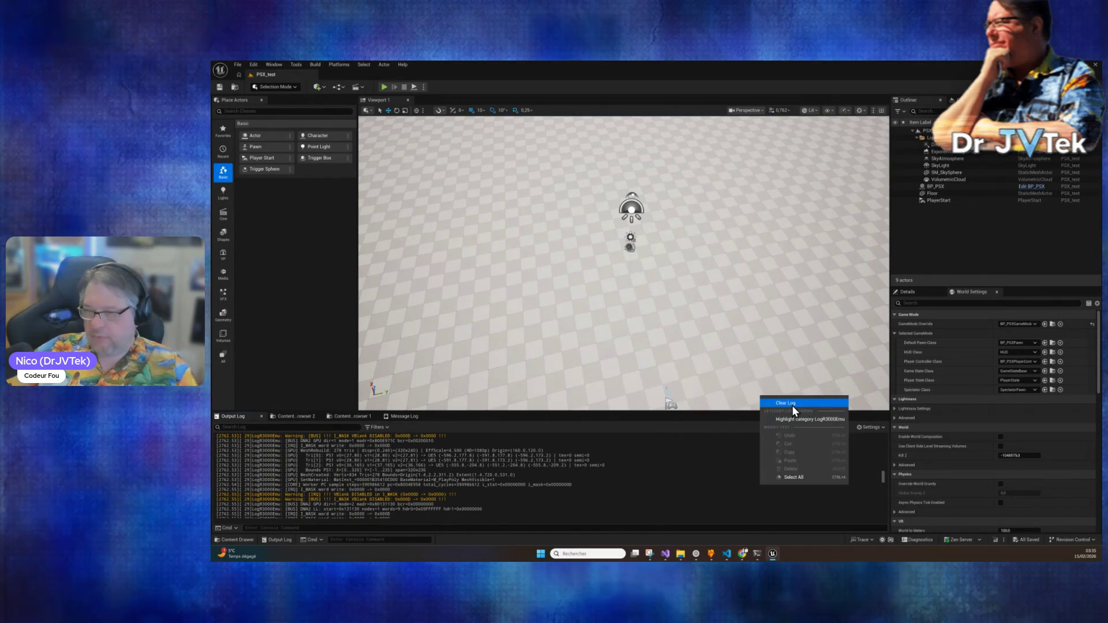
key("Escape")
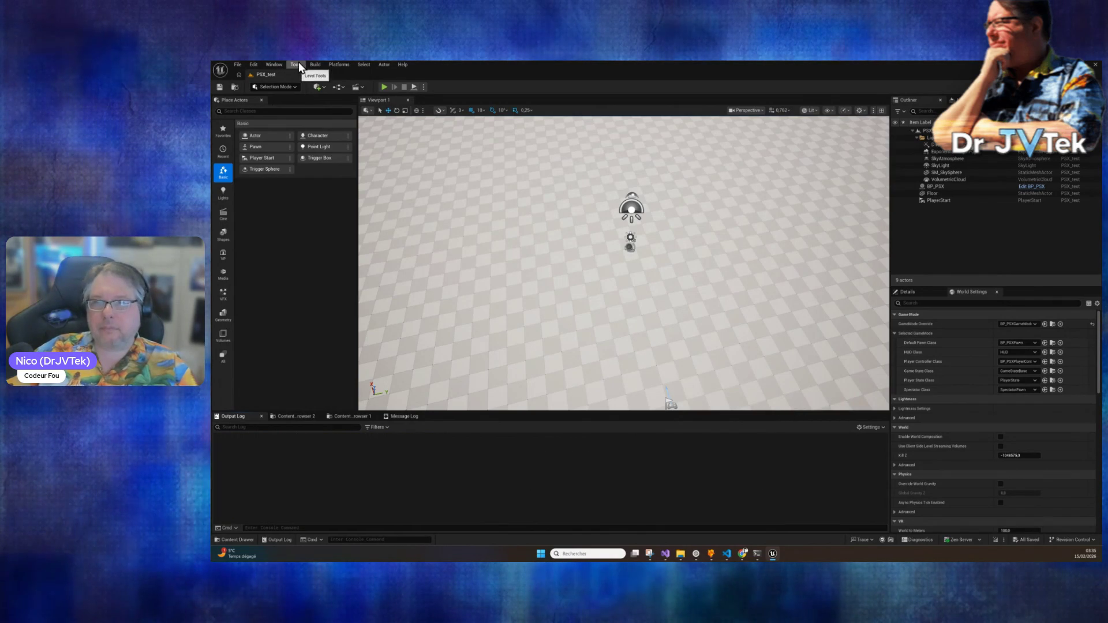
Step: Rerun ue5_create_psx_gamemode.py from Recent Python Scripts and select BP_PSXPawn in the PSX folder
left_click(298, 63)
mouse_move(326, 327)
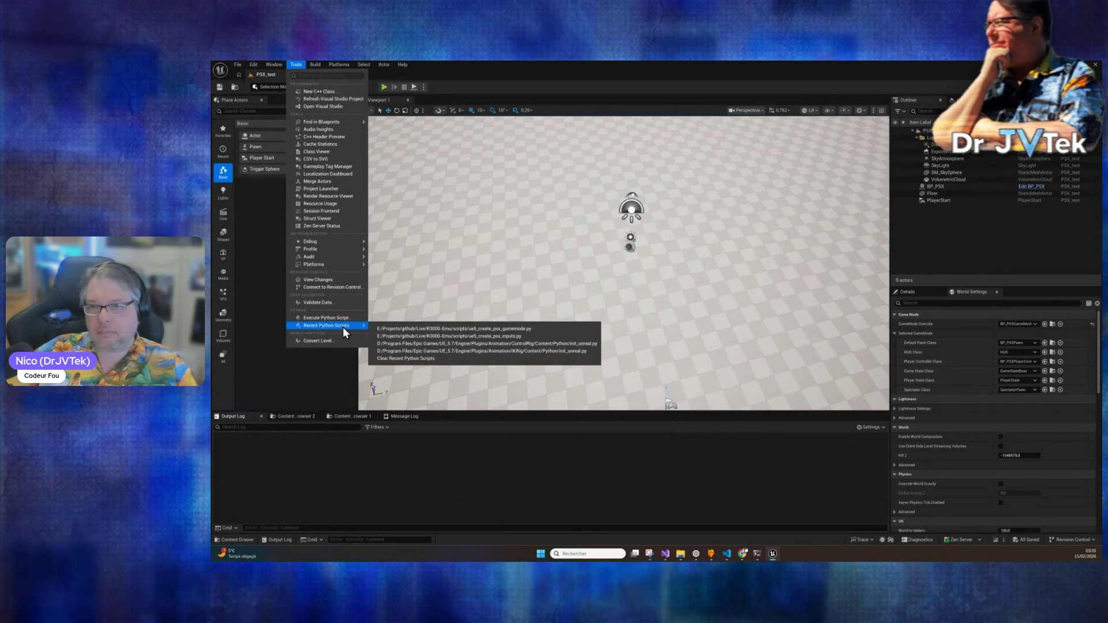
left_click(502, 328)
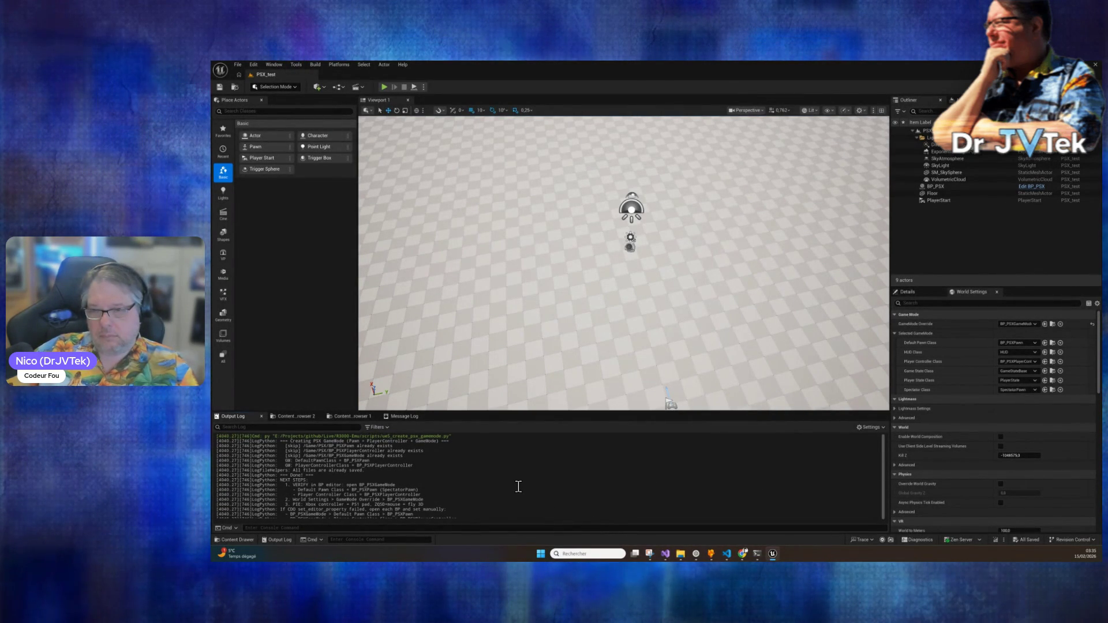
scroll(518, 487, "down", 1)
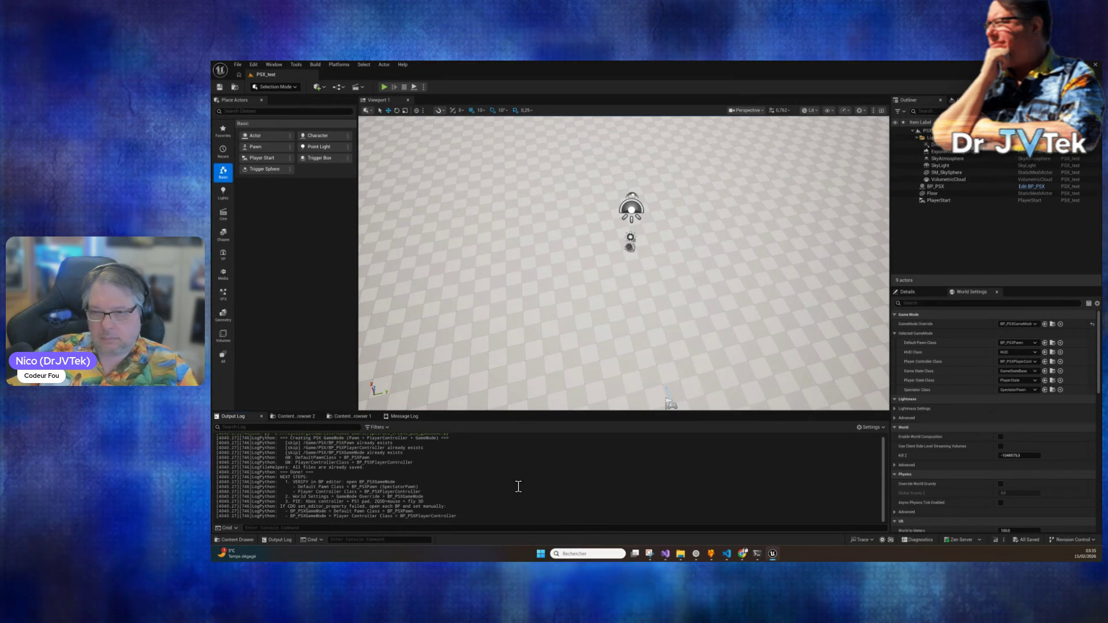
left_click(301, 417)
left_click(486, 465)
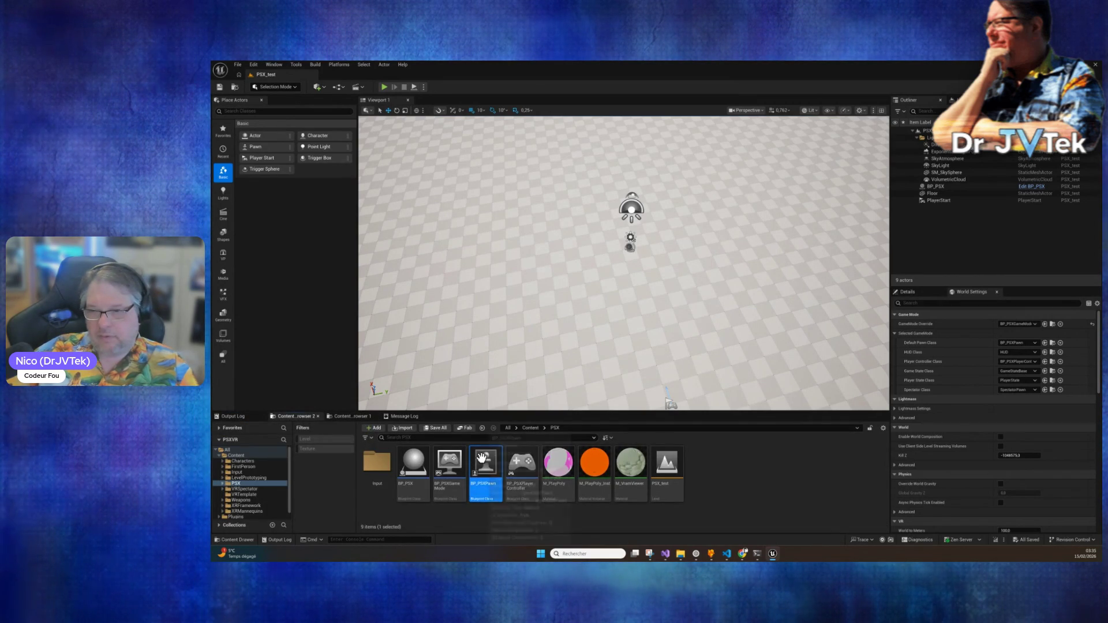
Step: Force-delete BP_PSXGameMode, BP_PSXPawn and BP_PSXPlayerController
left_click(451, 468, "ctrl")
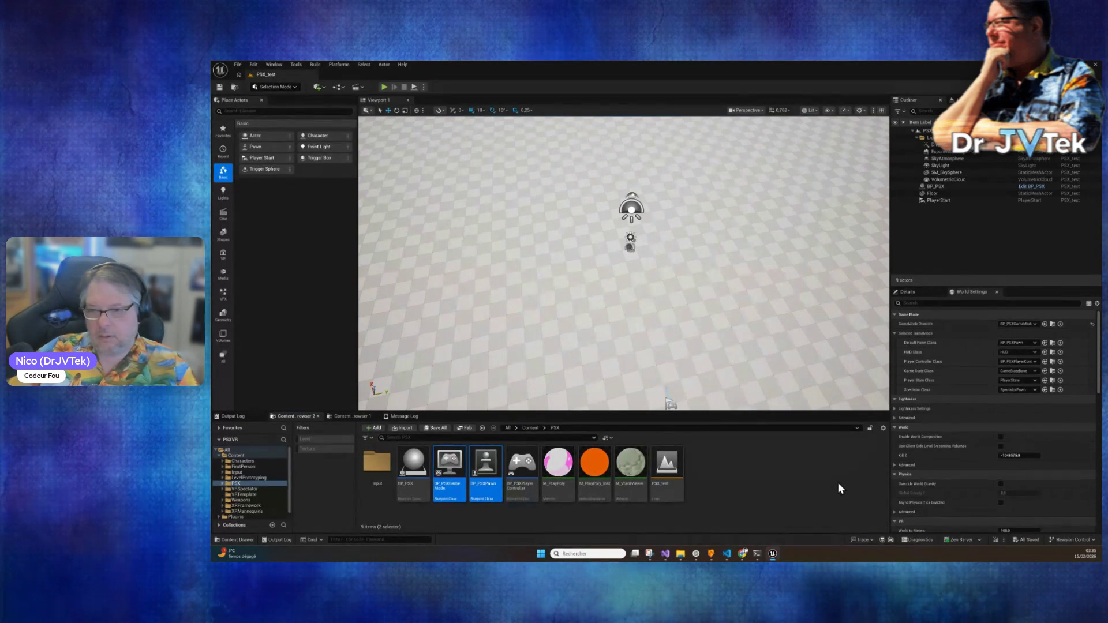
key("Right")
key("Left")
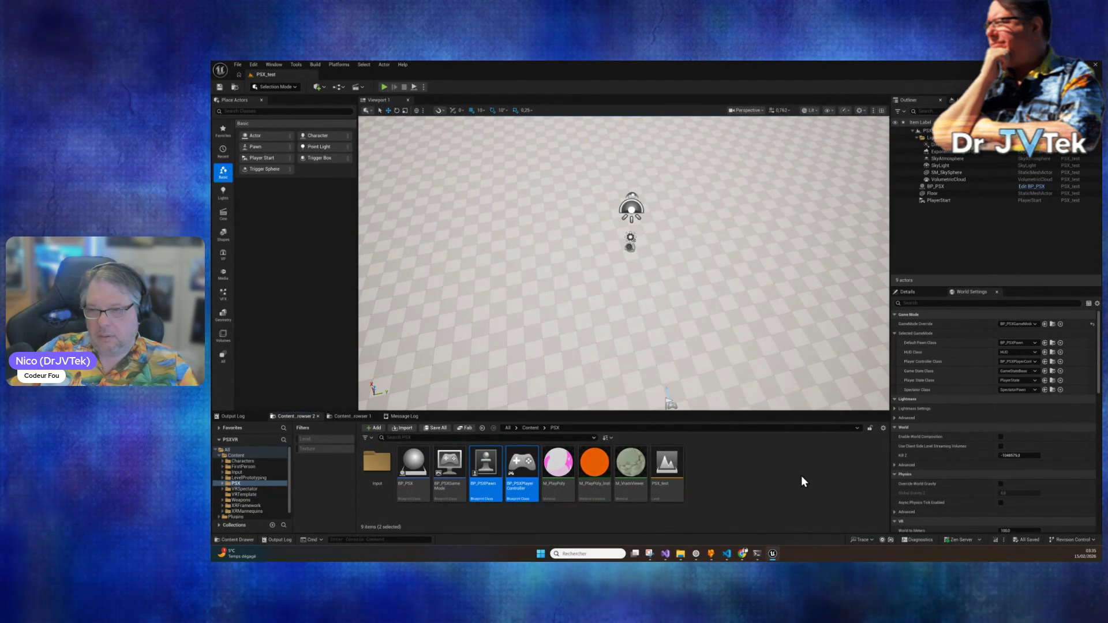
key("Left")
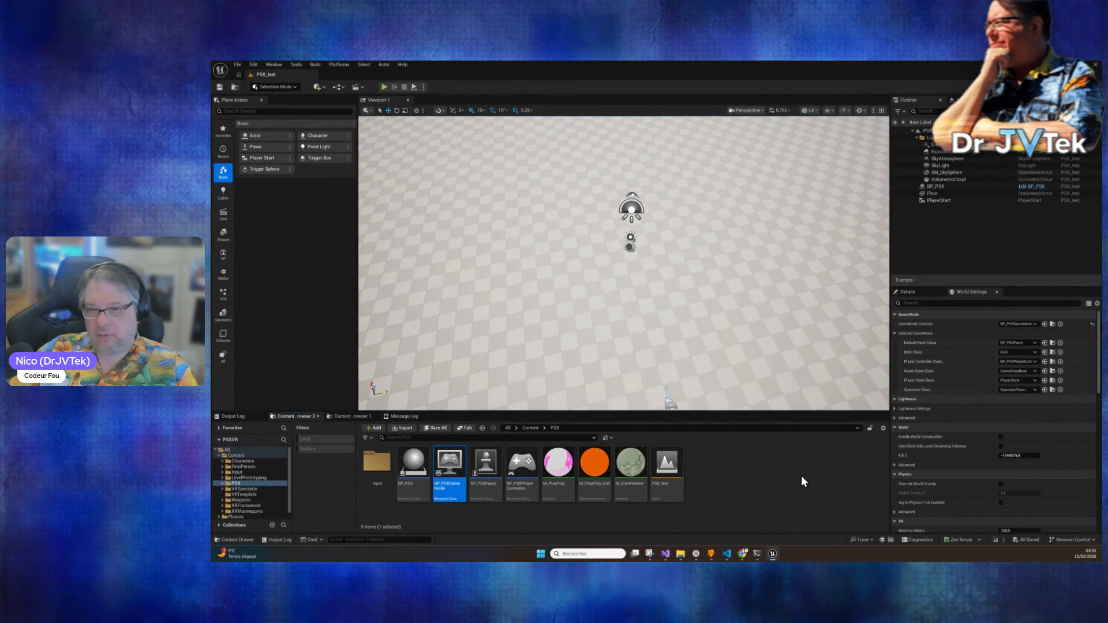
left_click(520, 470, "shift")
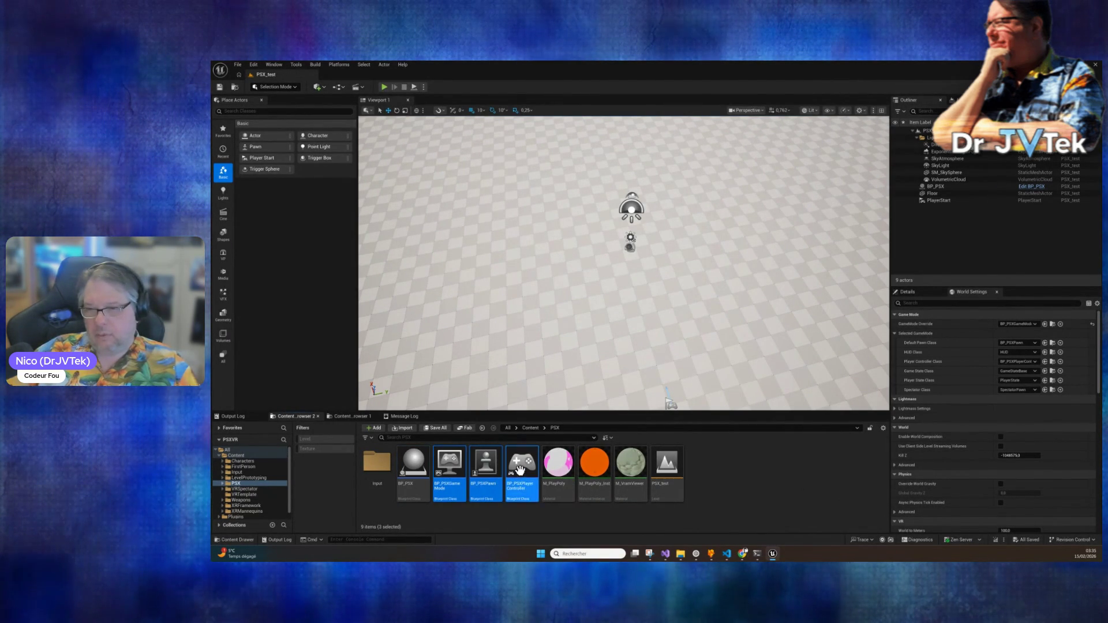
key("Delete")
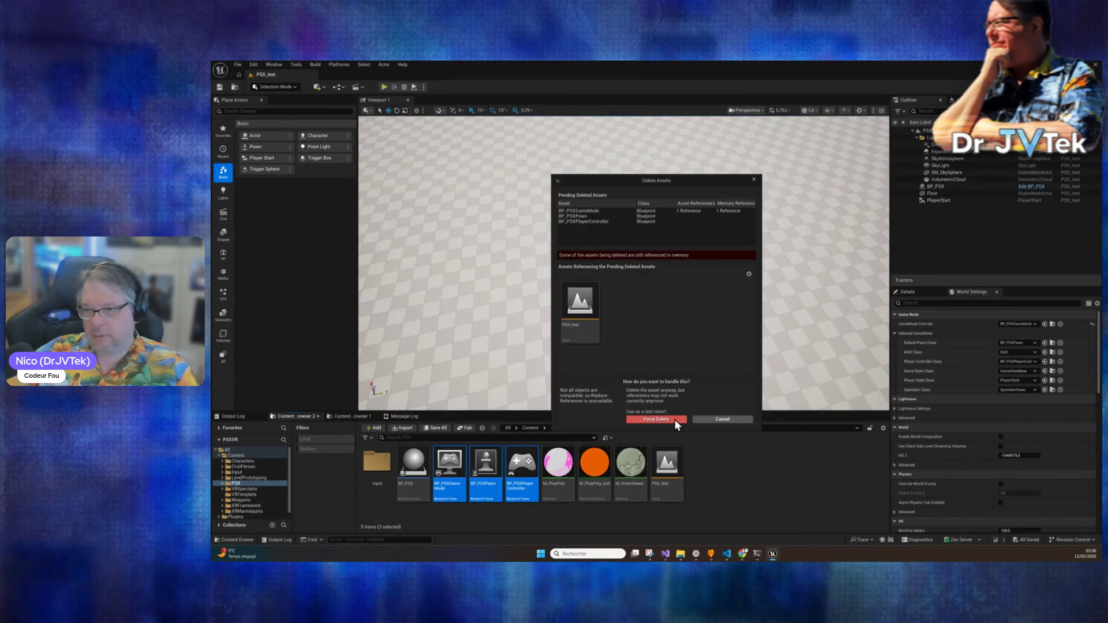
left_click(676, 421)
Step: Show the Output Log and clear it
left_click(241, 416)
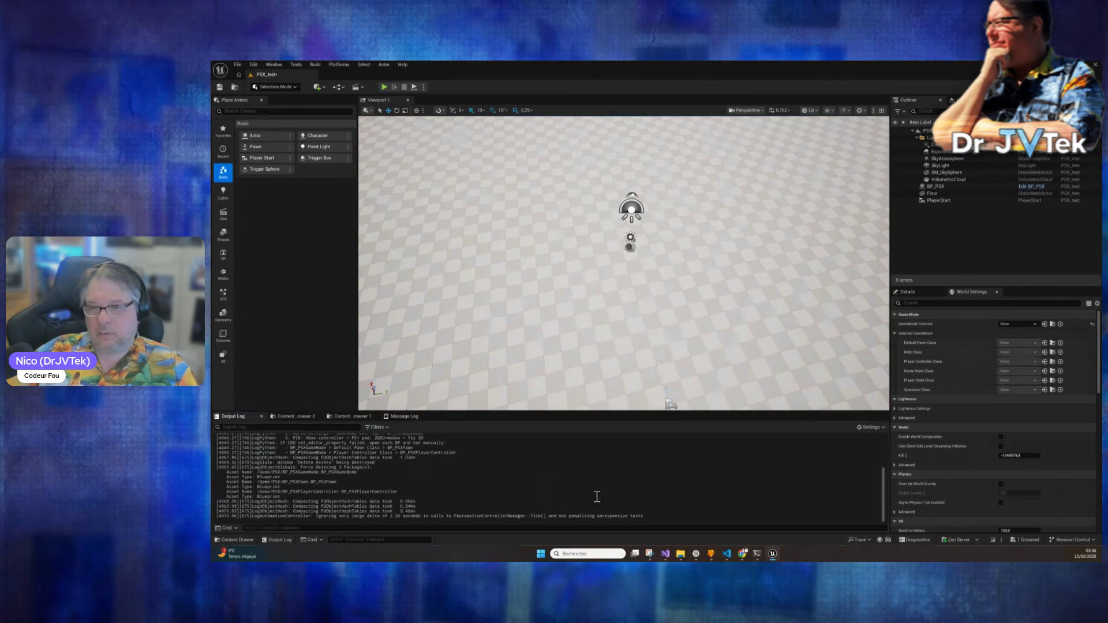
right_click(597, 463)
left_click(638, 416)
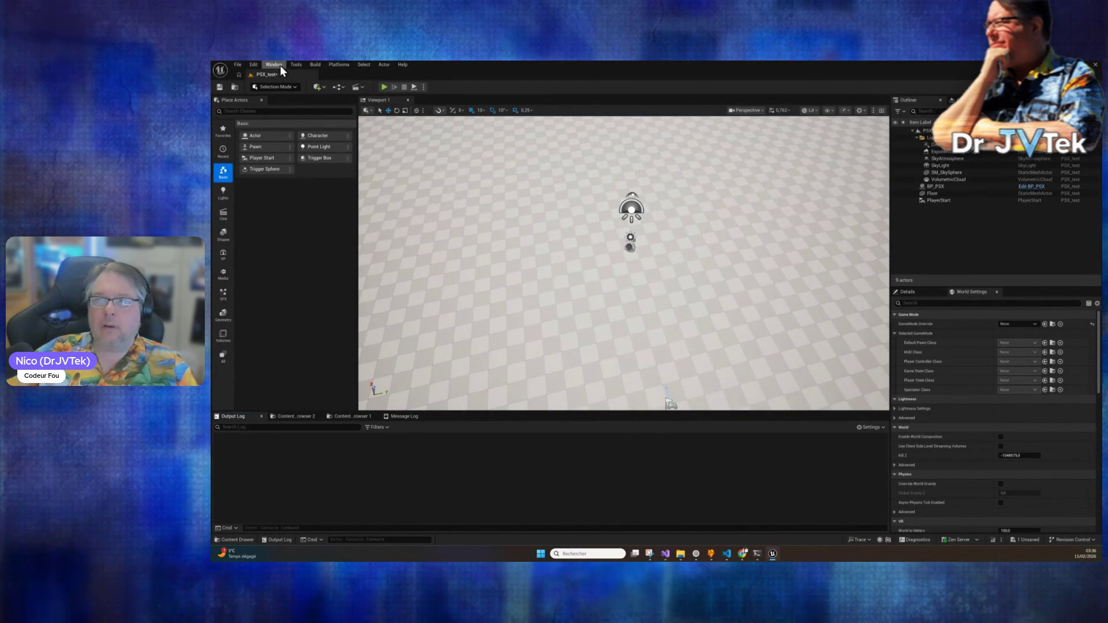
Step: Rerun ue5_create_psx_gamemode.py from Recent Python Scripts to regenerate the BP_PSX GameMode, Pawn and PlayerController
left_click(296, 65)
mouse_move(338, 325)
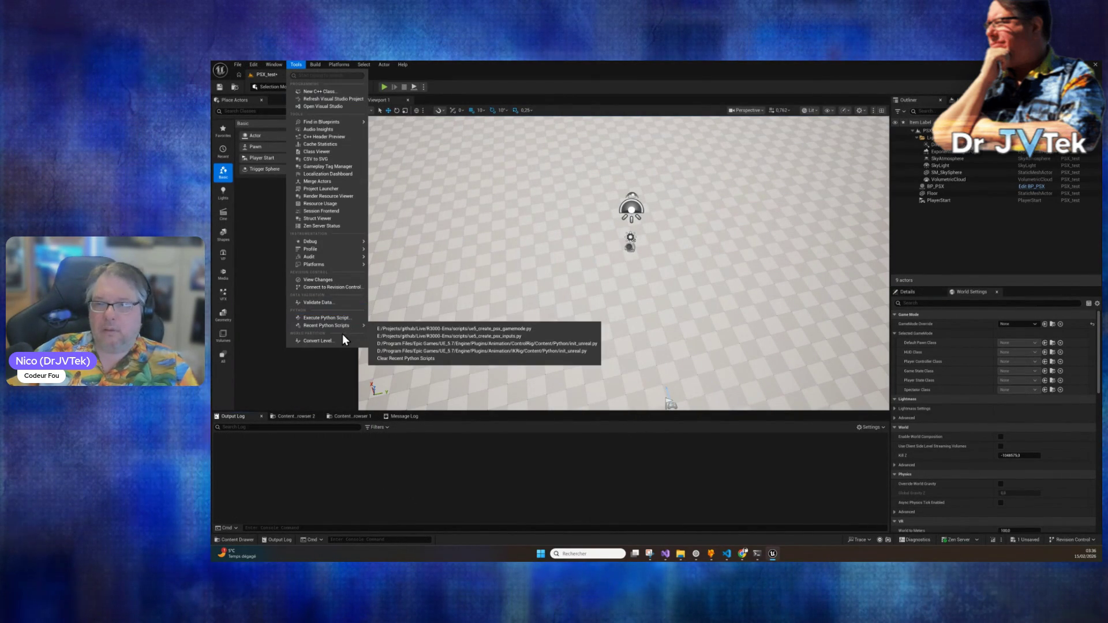
left_click(550, 328)
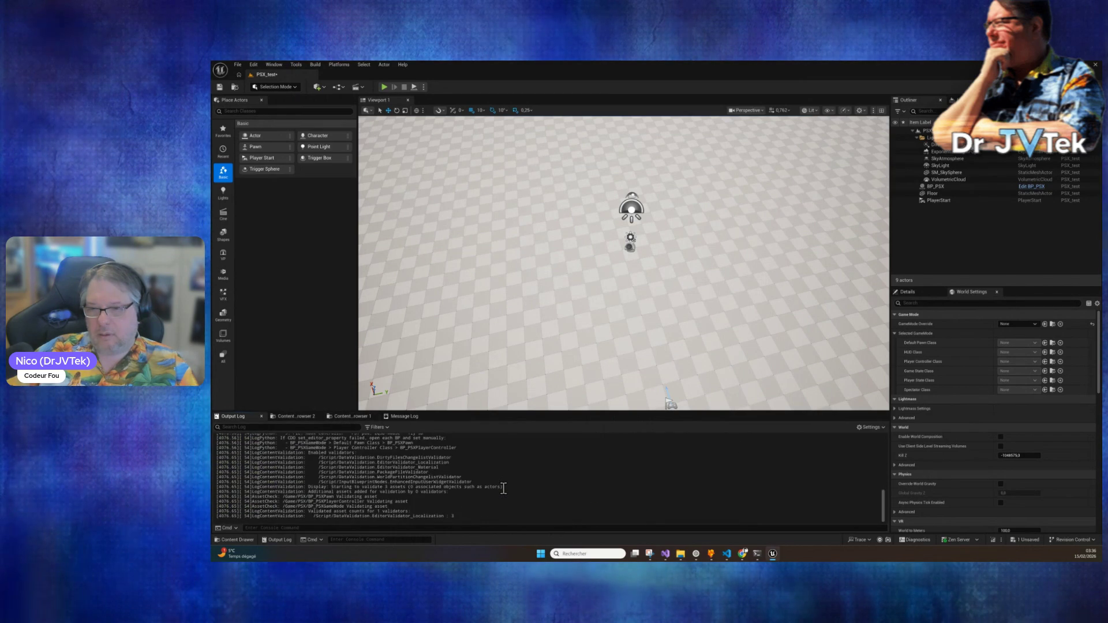
scroll(503, 488, "up", 10)
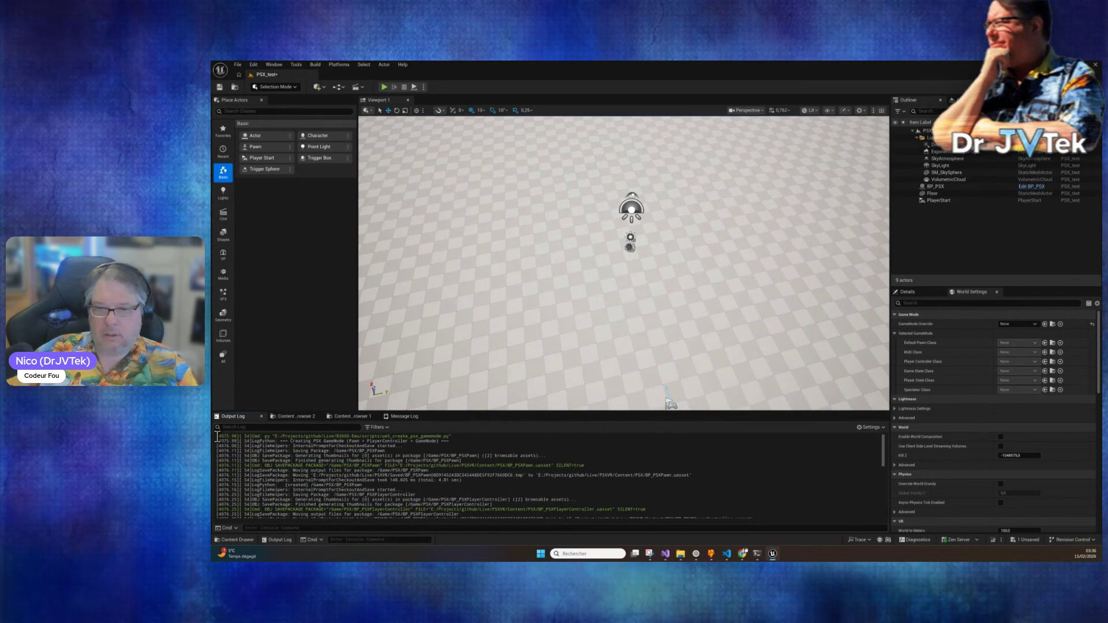
key("ctrl+a")
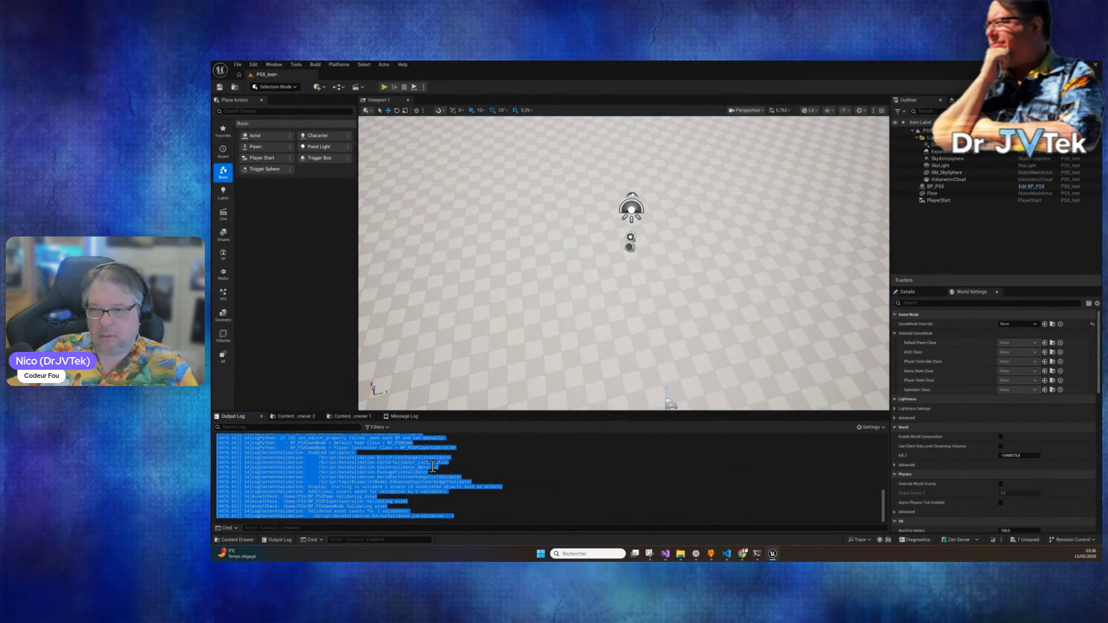
left_click(352, 415)
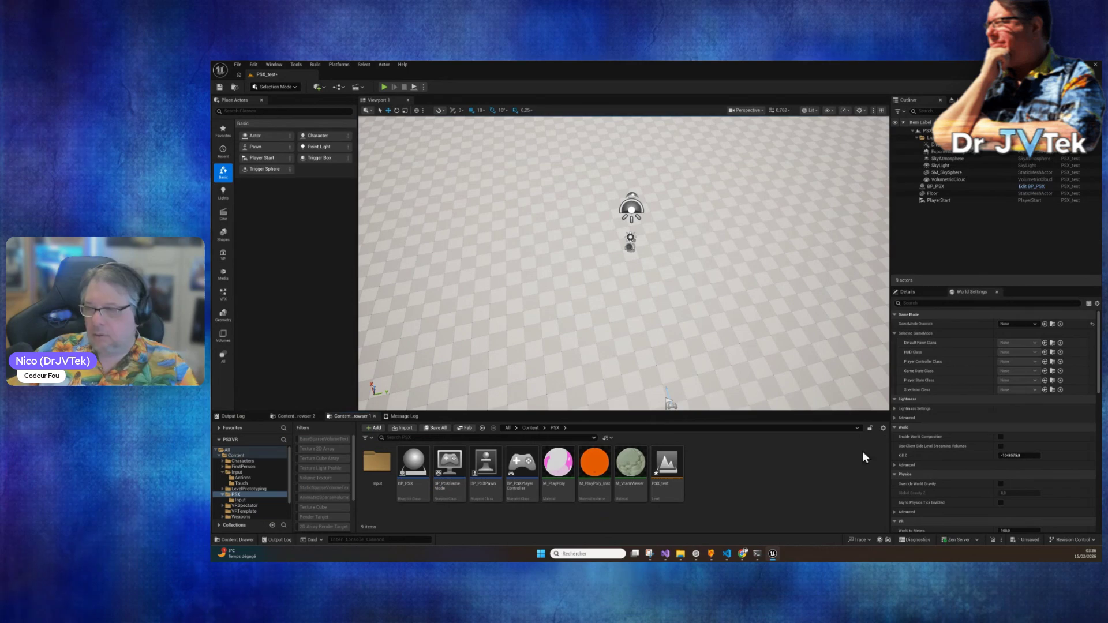
Step: Set the level's World Settings GameMode Override to BP_PSXGameMode
left_click(1031, 325)
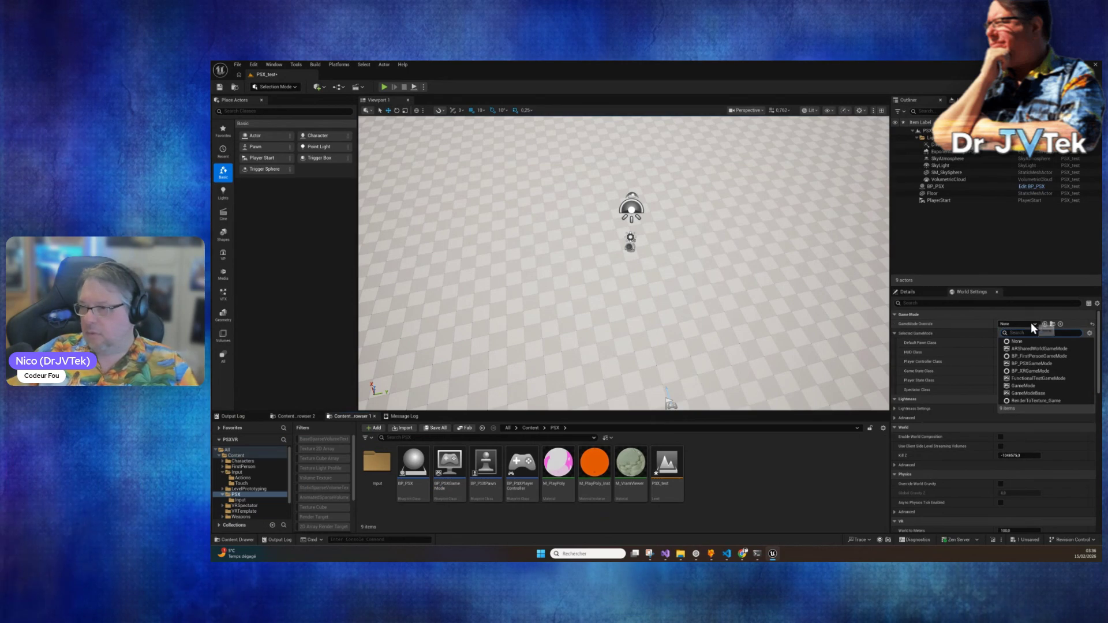
left_click(1045, 364)
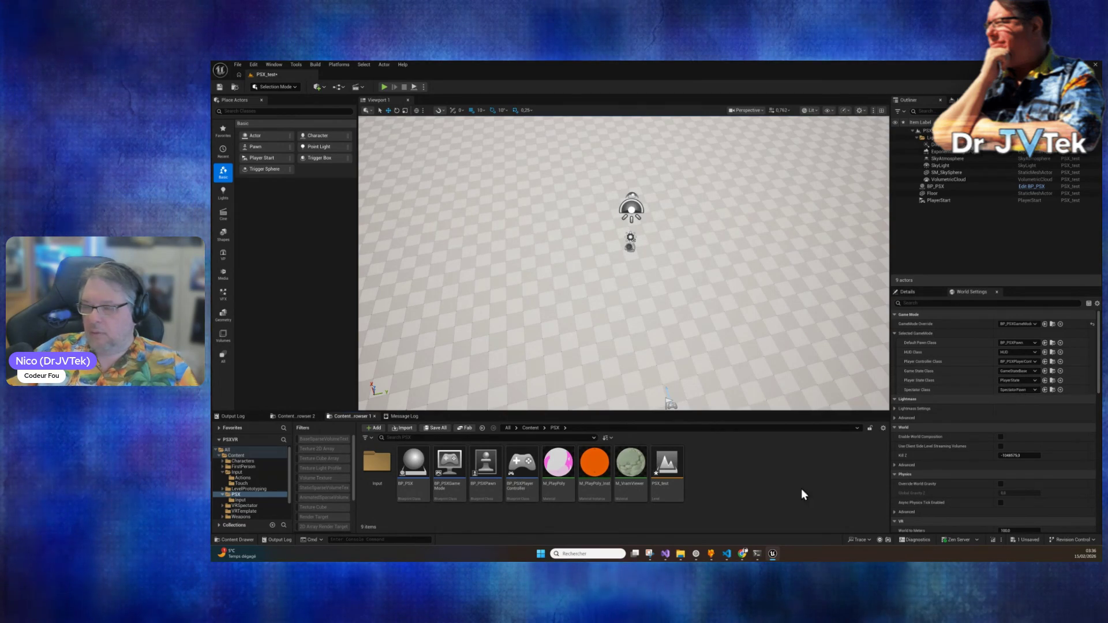
left_click(521, 466)
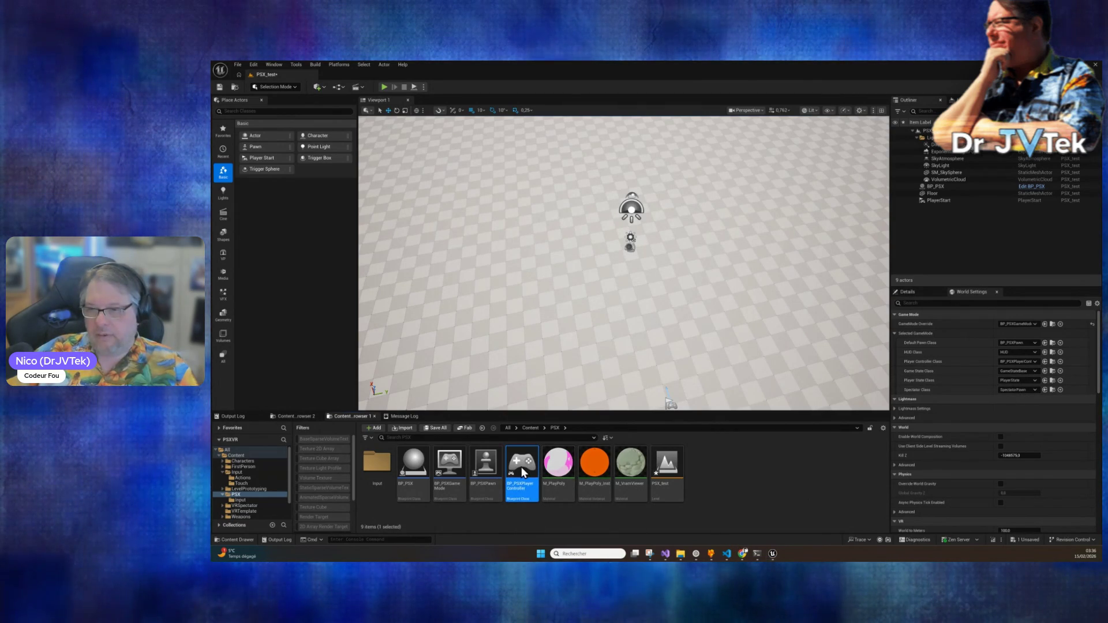
Step: Open BP_PSXPlayerController and review its input defaults in Class Defaults
double_click(521, 466)
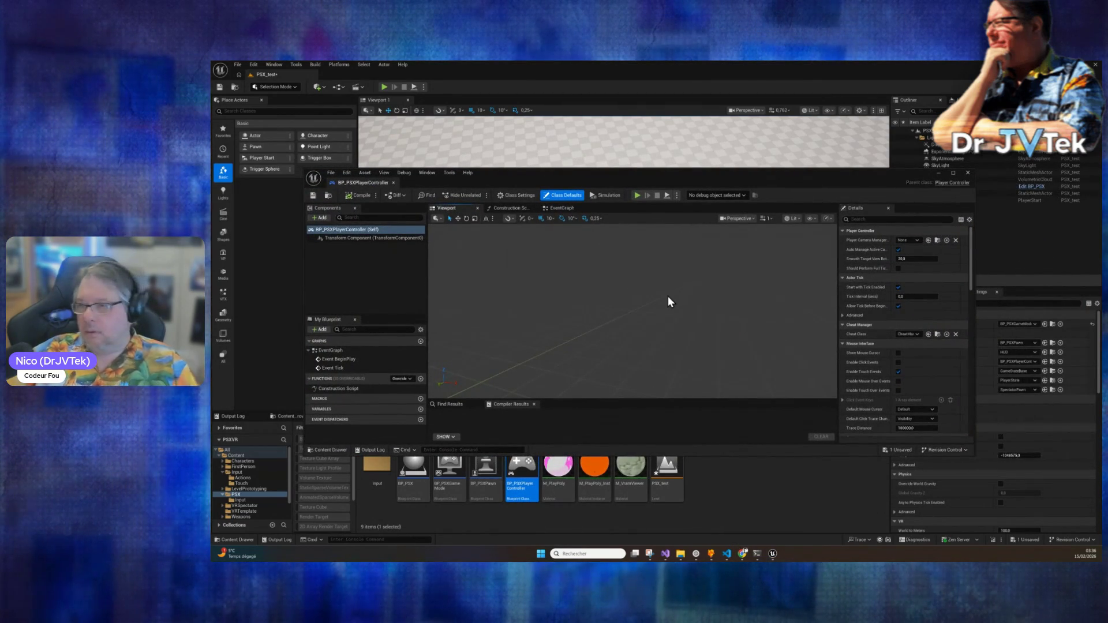
scroll(934, 306, "down", 5)
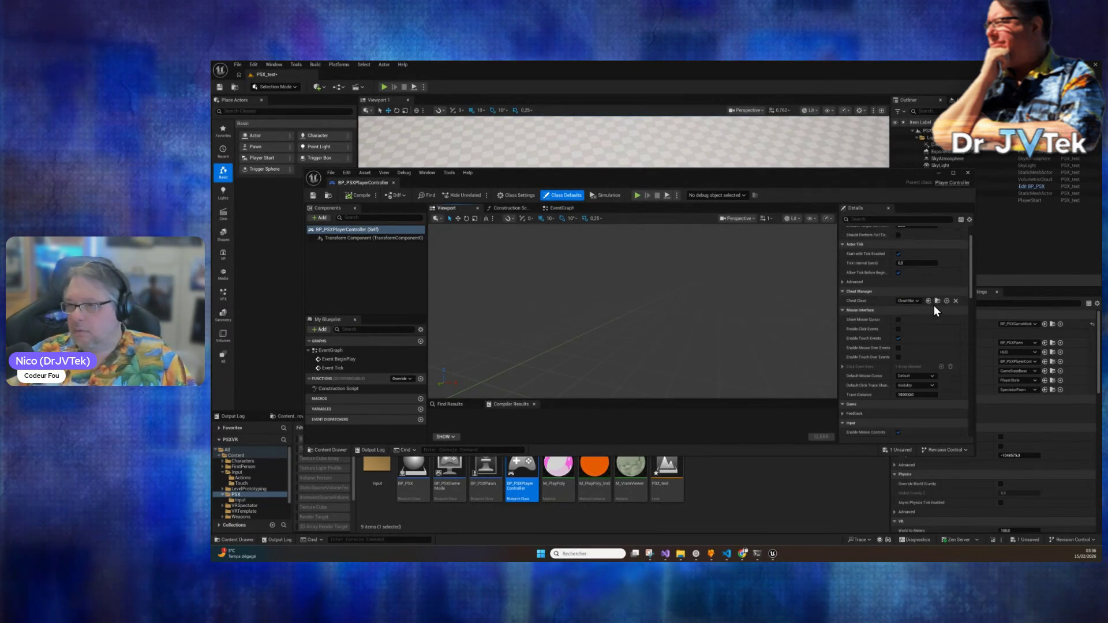
scroll(934, 306, "down", 5)
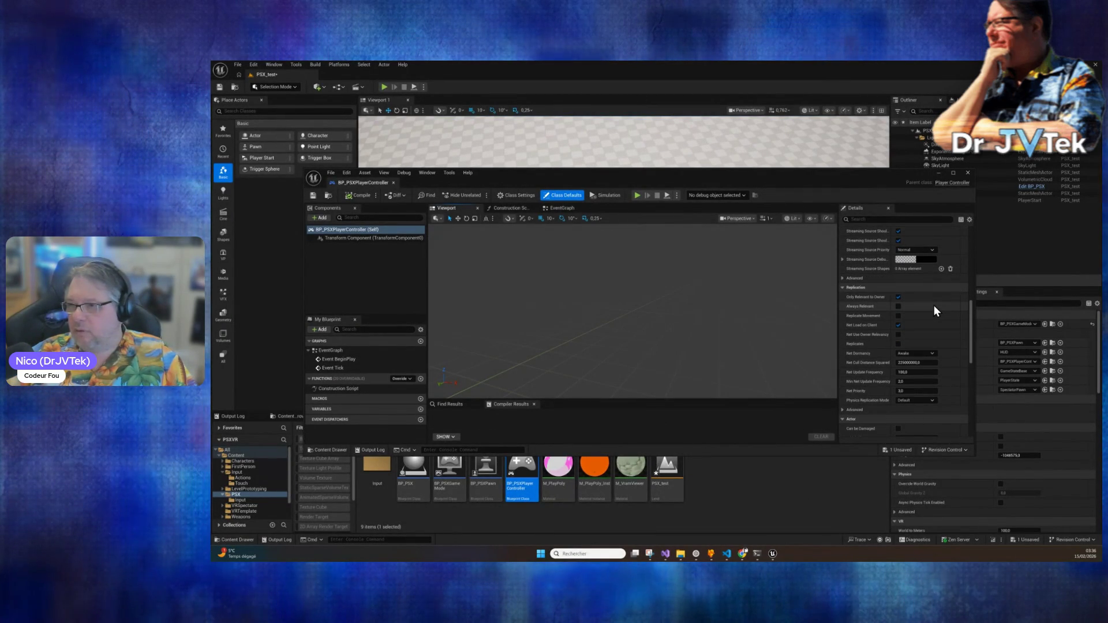
scroll(934, 306, "down", 5)
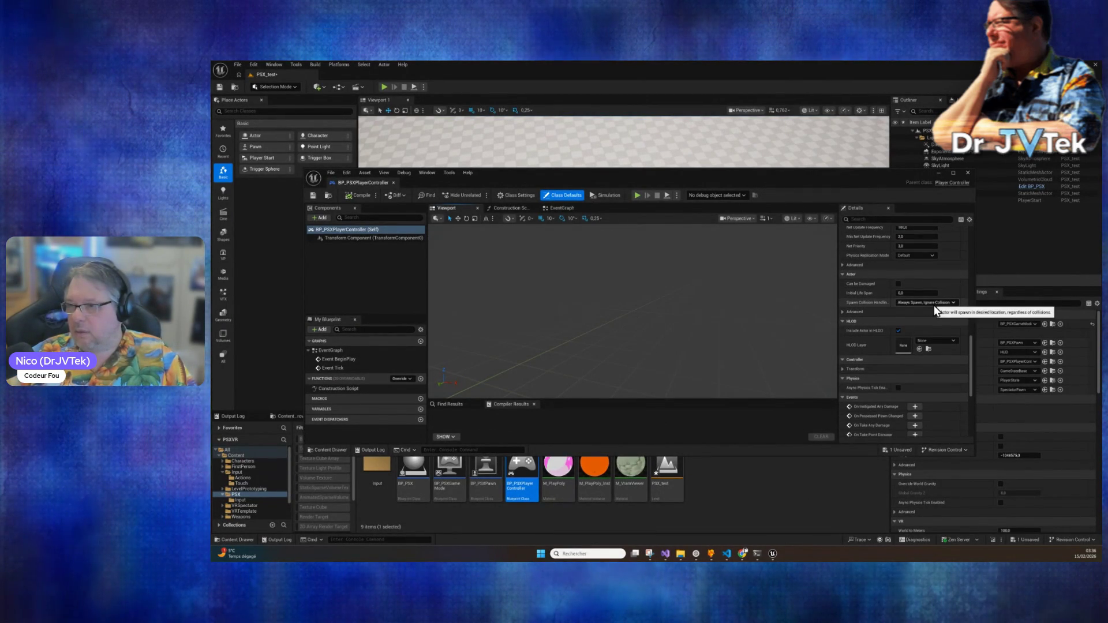
scroll(934, 306, "down", 5)
scroll(934, 307, "down", 1)
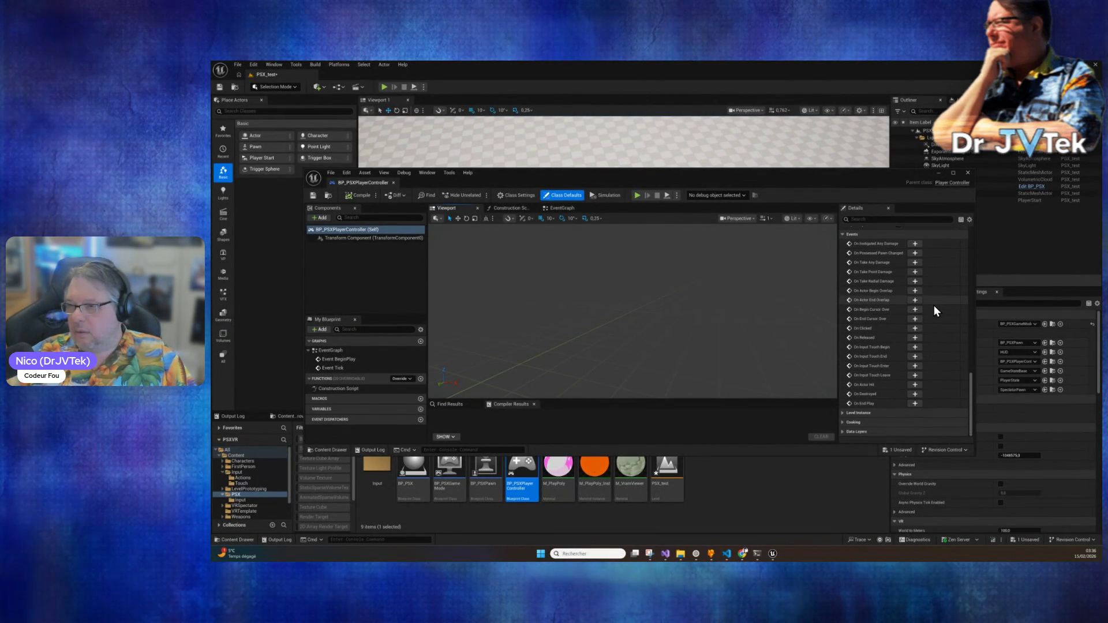
scroll(934, 306, "up", 15)
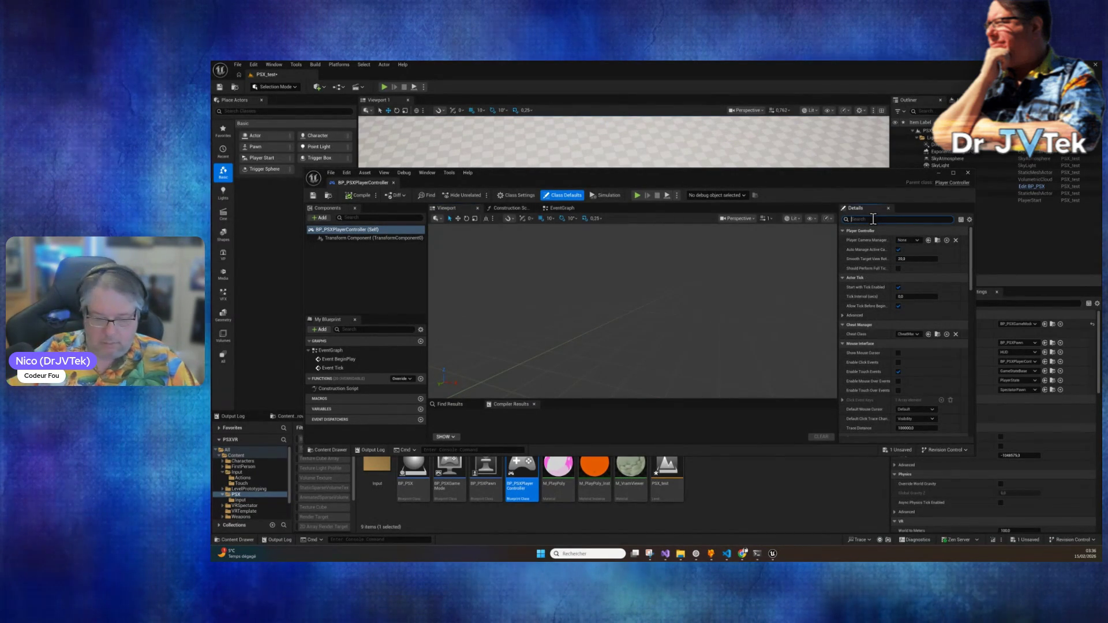
type("input")
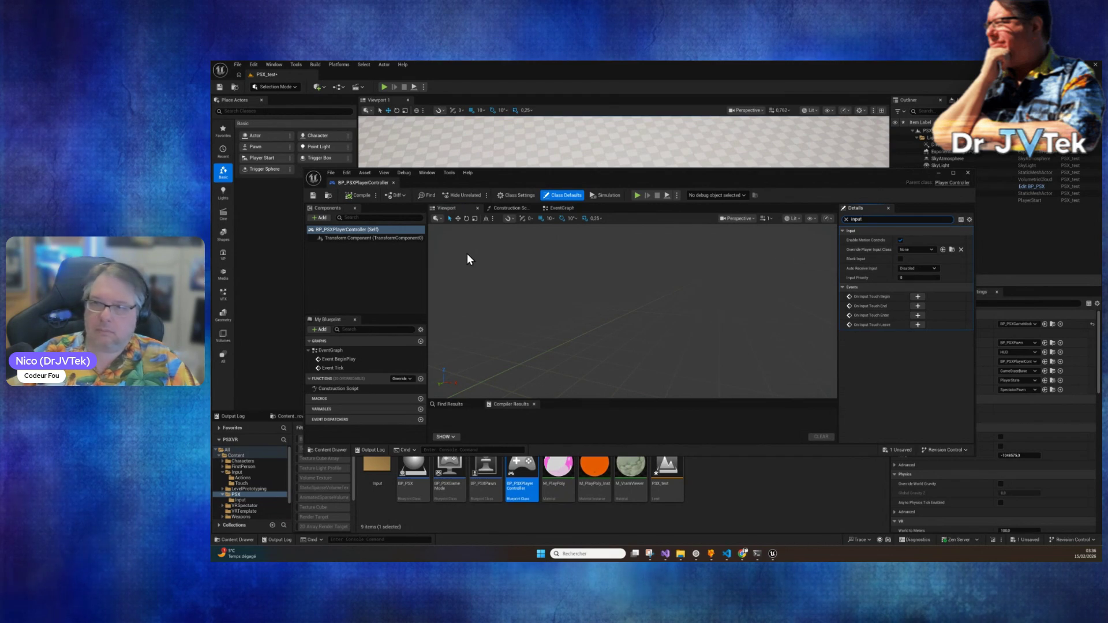
left_click(370, 238)
left_click(376, 230)
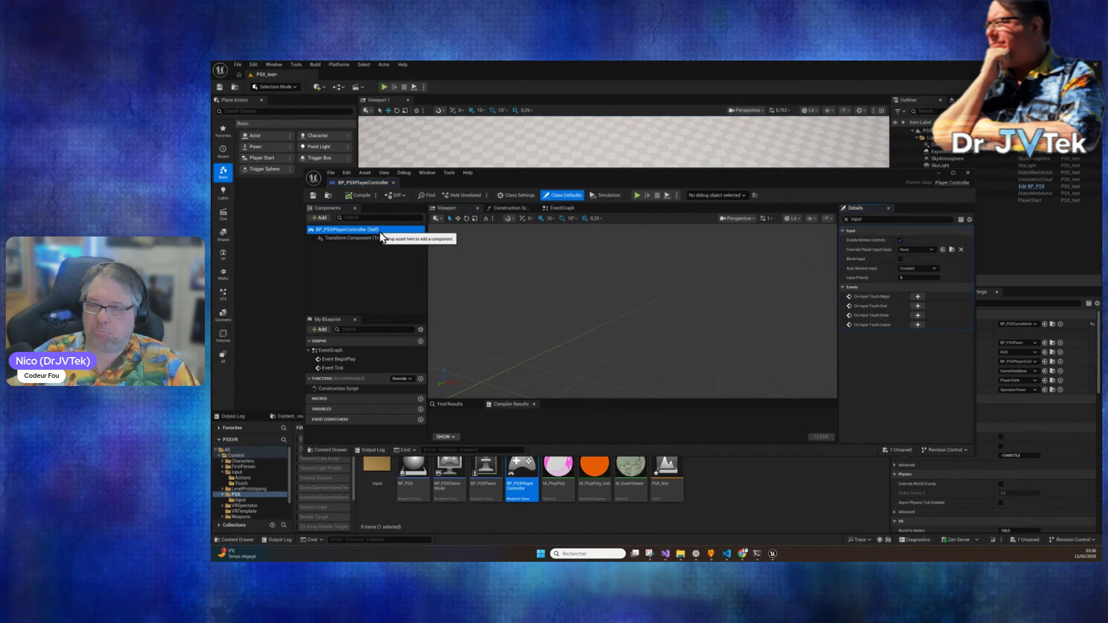
Step: Inspect Class Settings with the search cleared and Class Options expanded, then close the blueprint
left_click(520, 195)
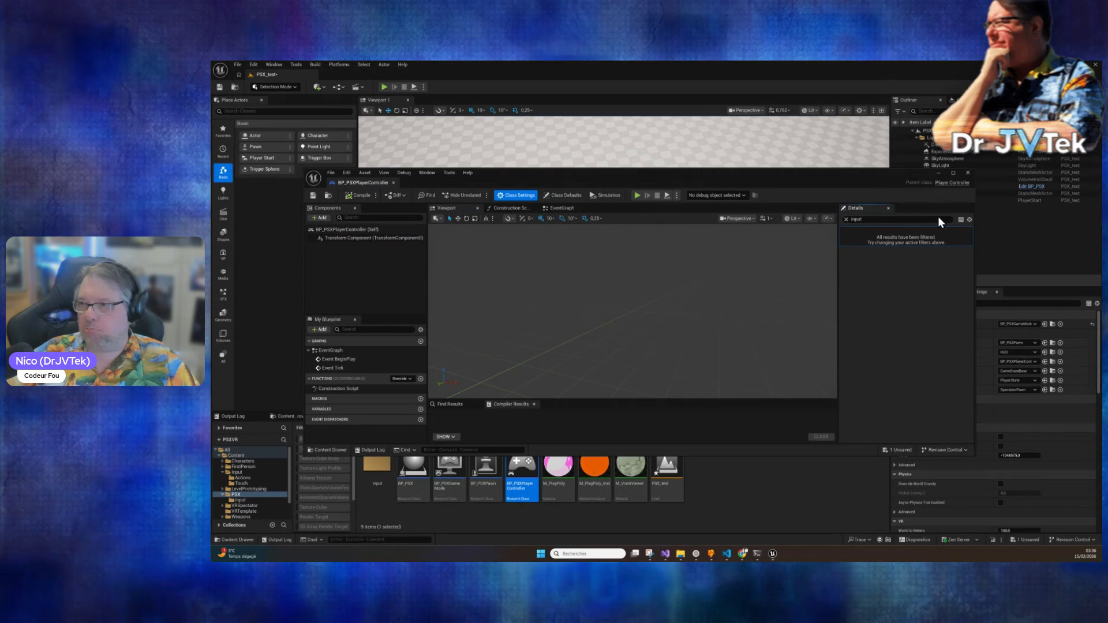
left_click(846, 219)
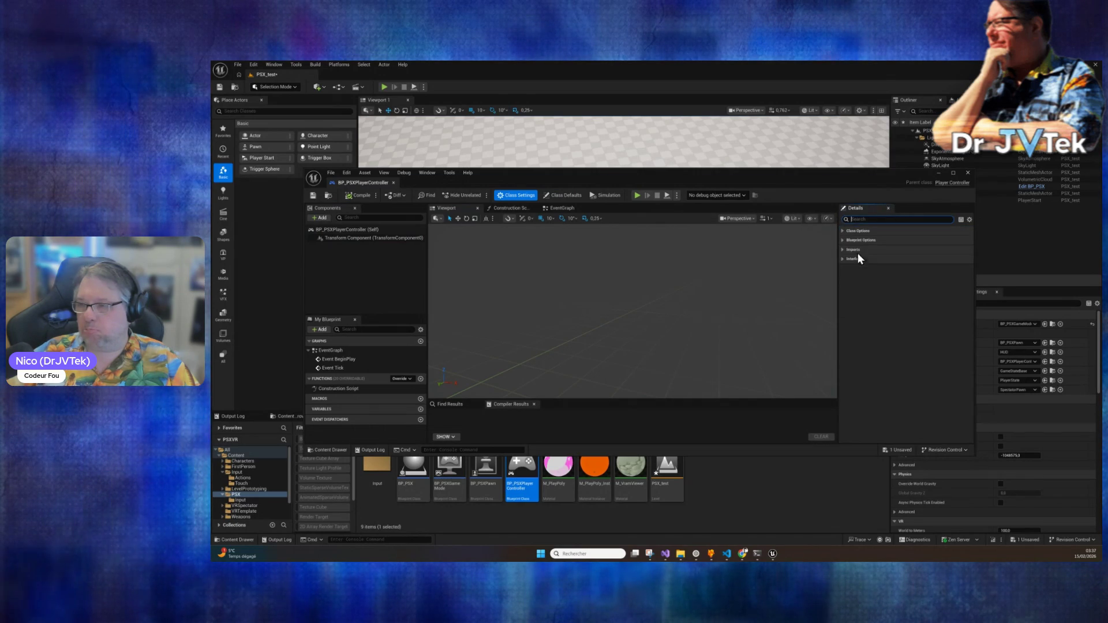
left_click(843, 231)
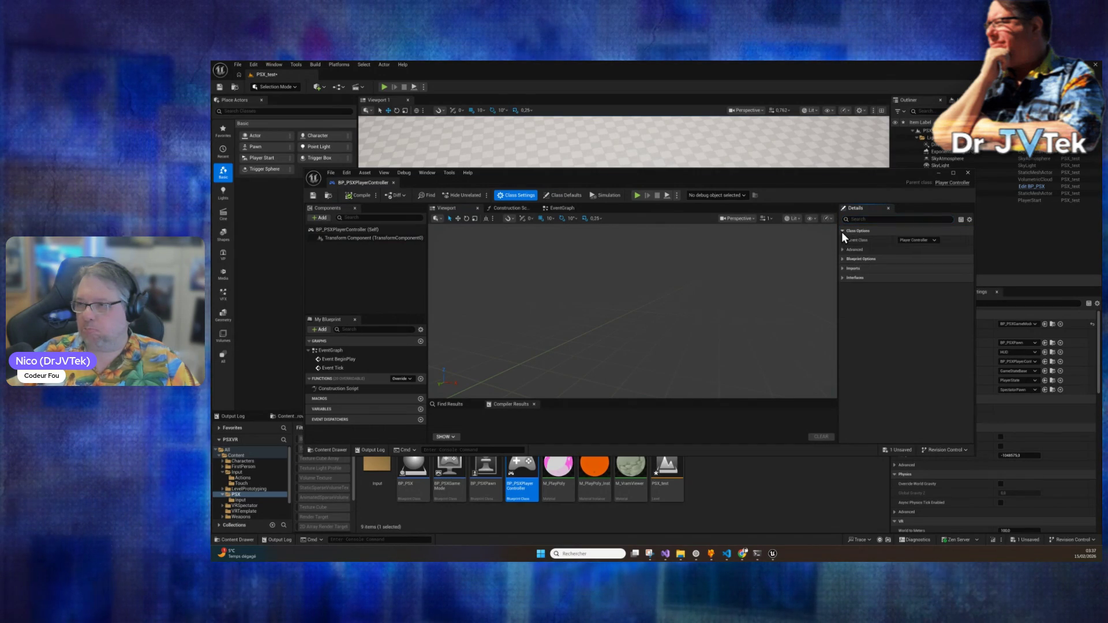
left_click(844, 249)
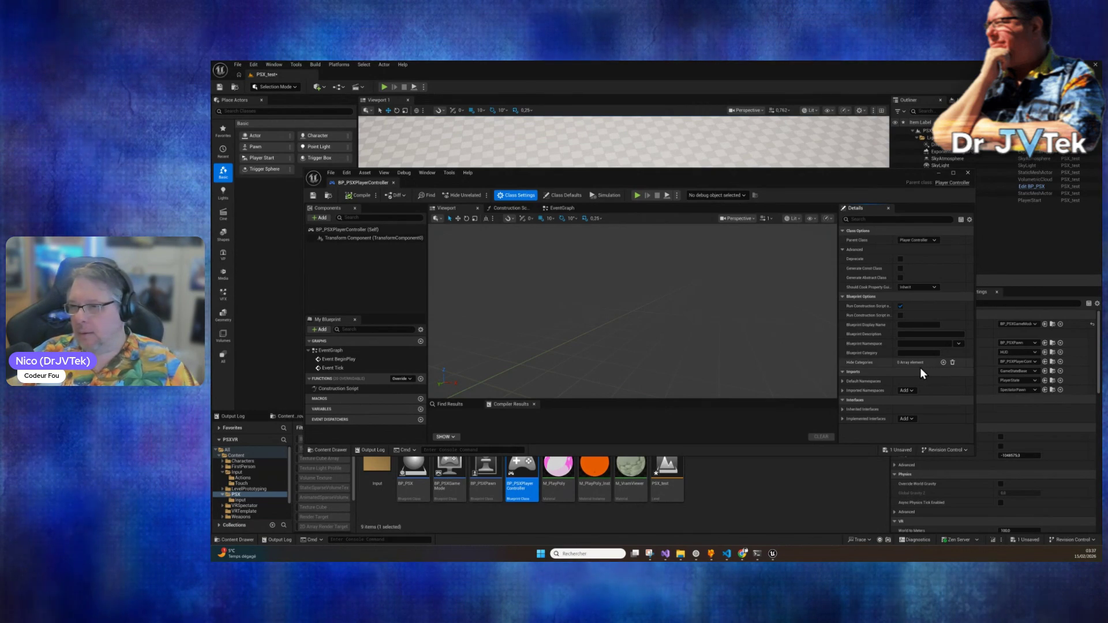
left_click(968, 173)
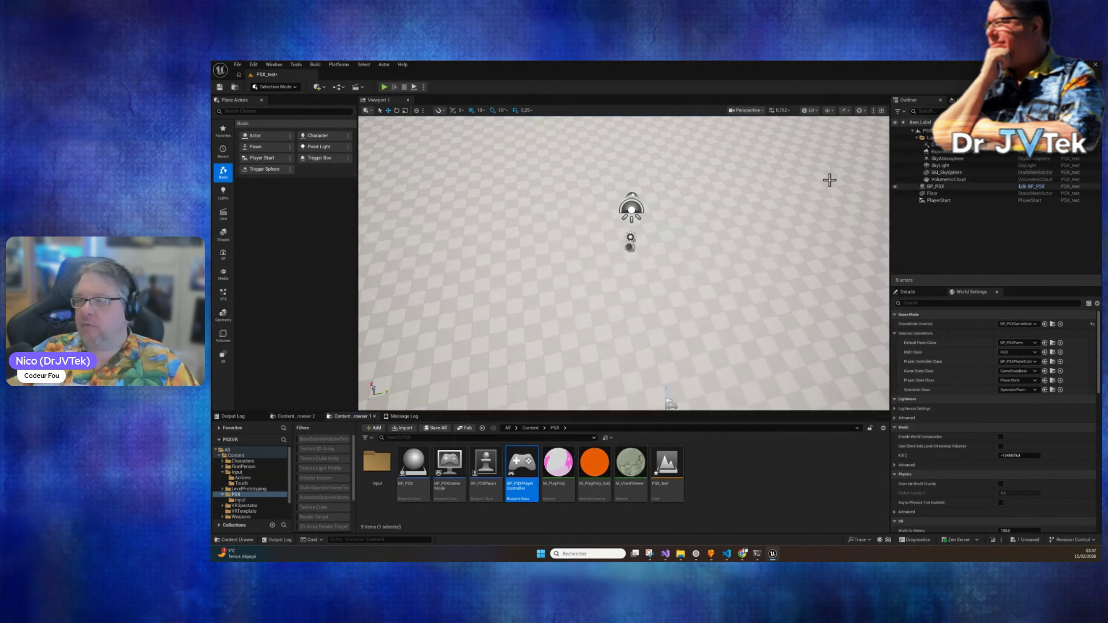
Step: Play the level until the PlayStation logo boots, stop it, and show the Output Log
left_click(384, 88)
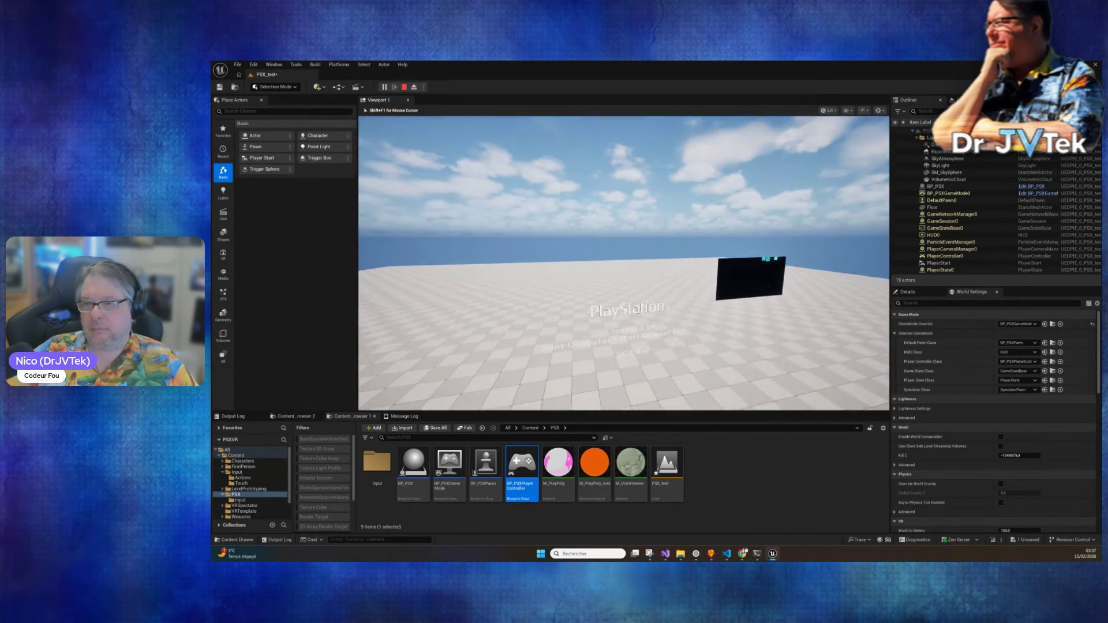
key("Escape")
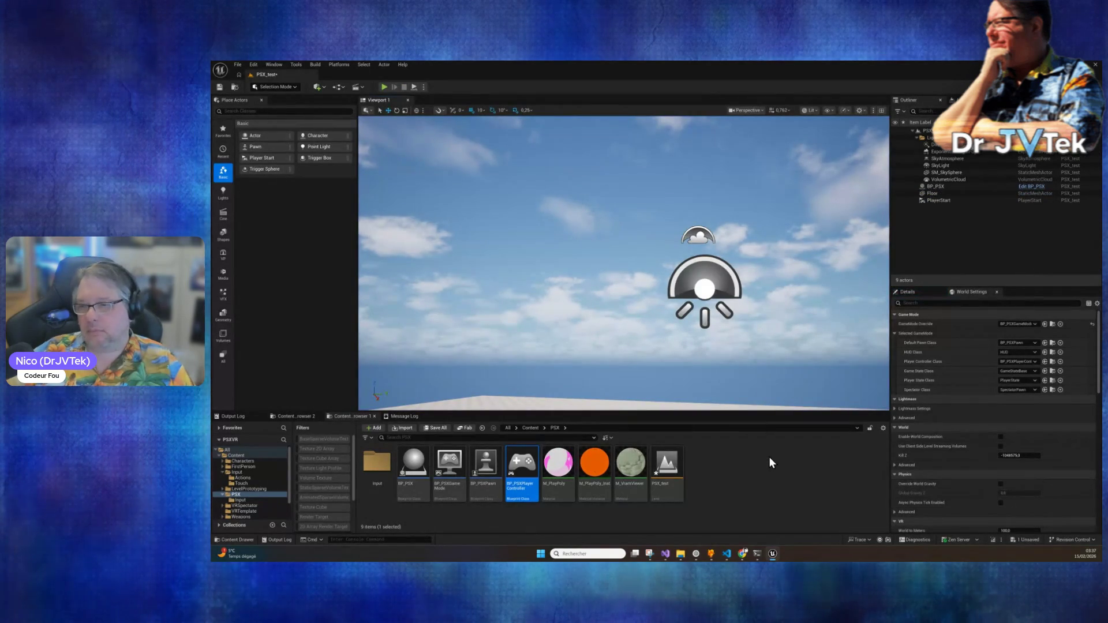
mouse_move(519, 459)
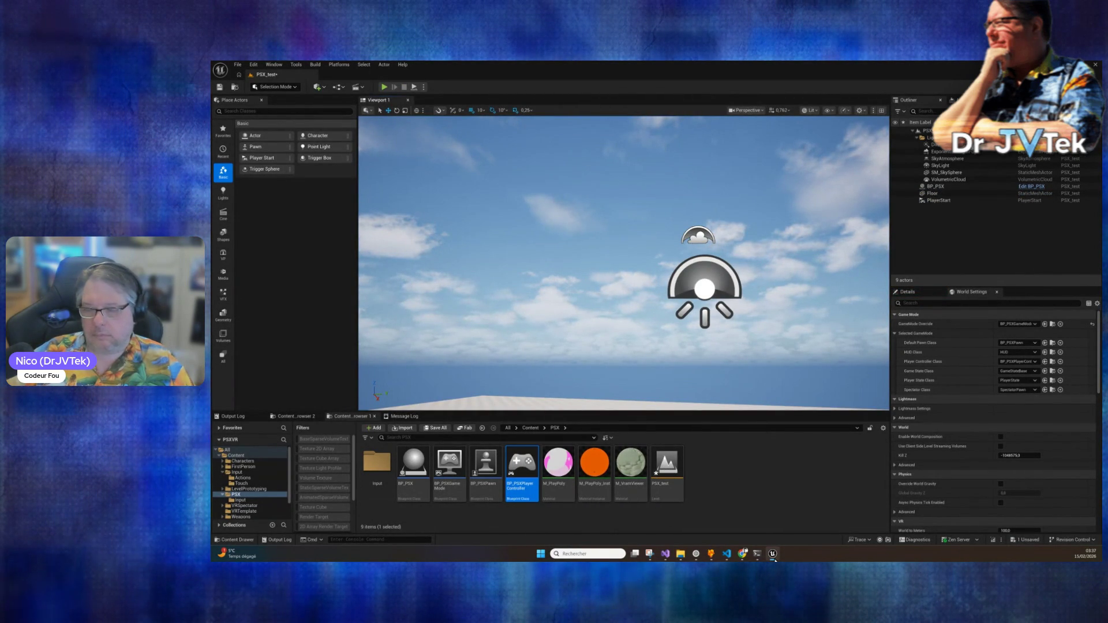
left_click(241, 415)
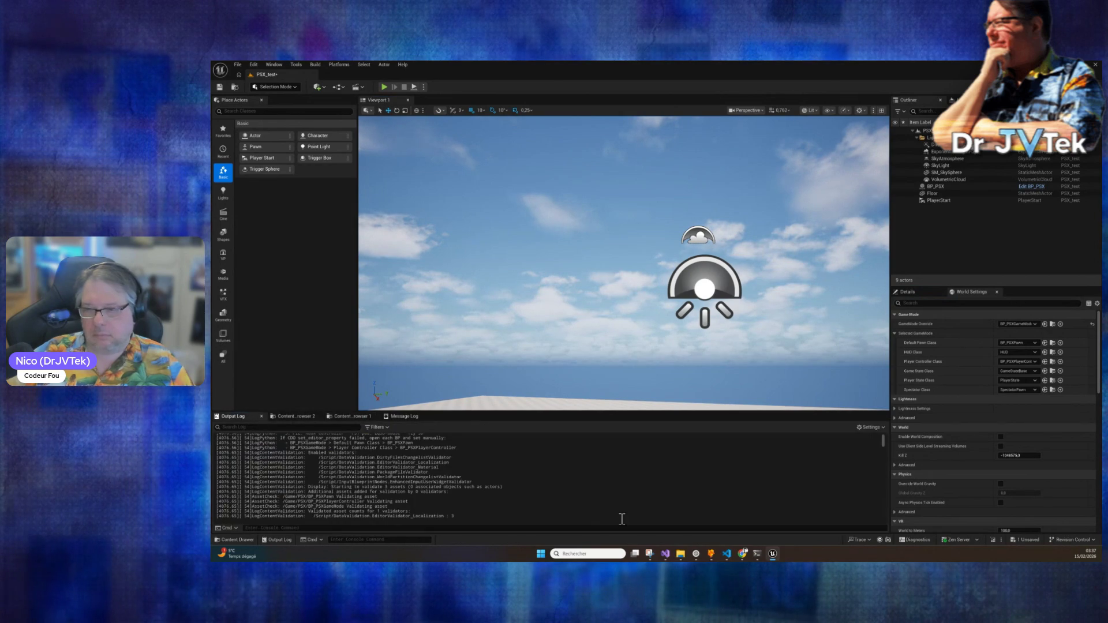
Step: Copy the play-session Output Log lines, end the Ridge Racer test run, and switch to the PSX Test Issue terminal
left_click(759, 555)
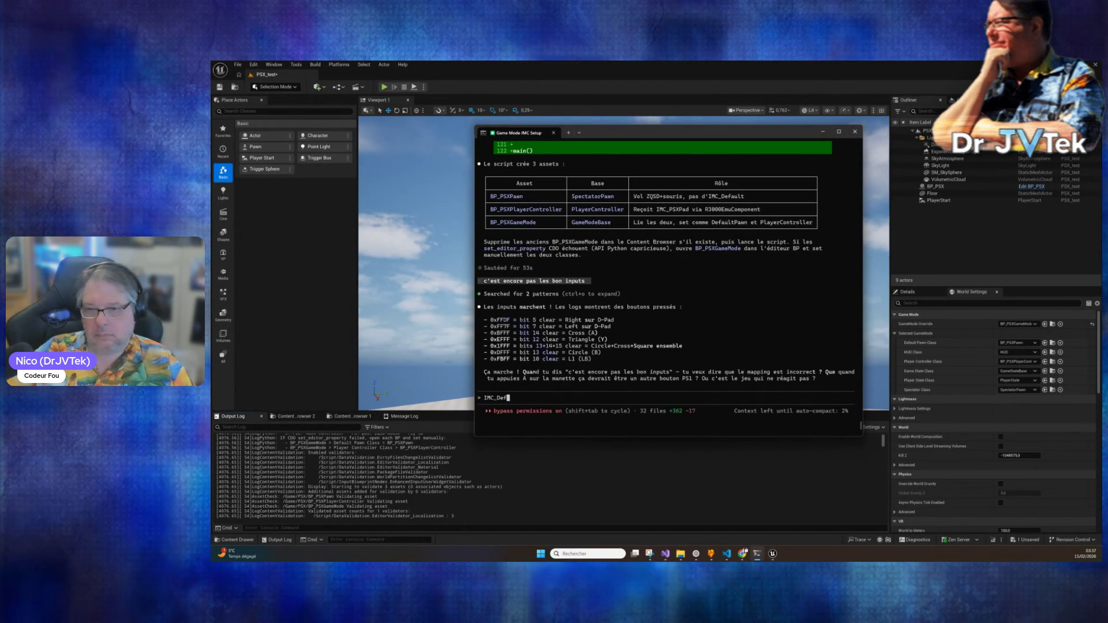
left_click(377, 500)
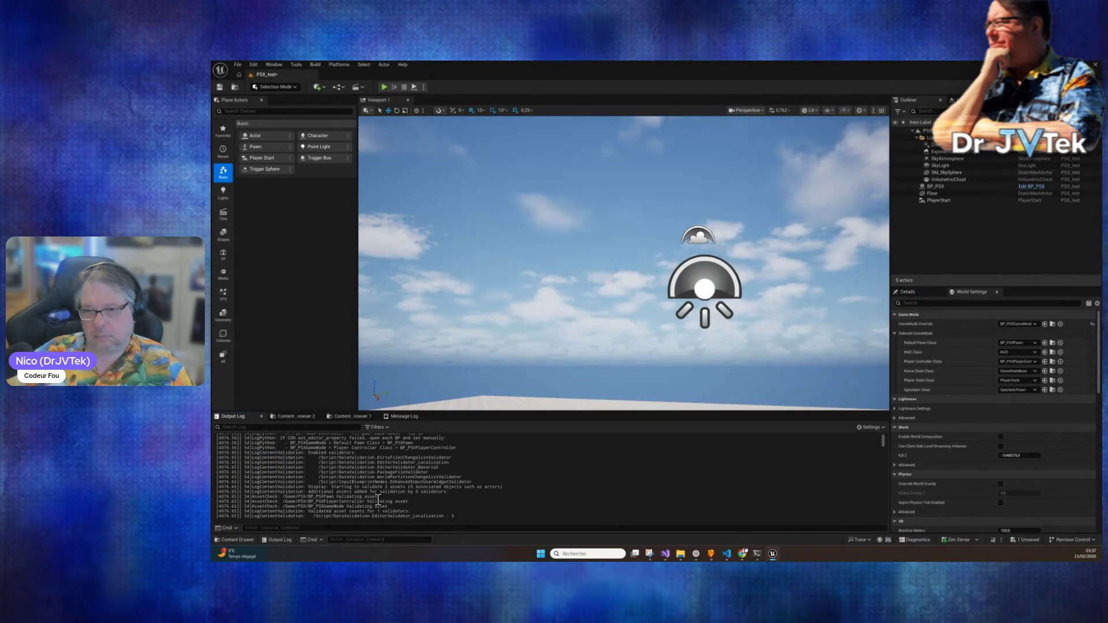
scroll(378, 500, "up", 6)
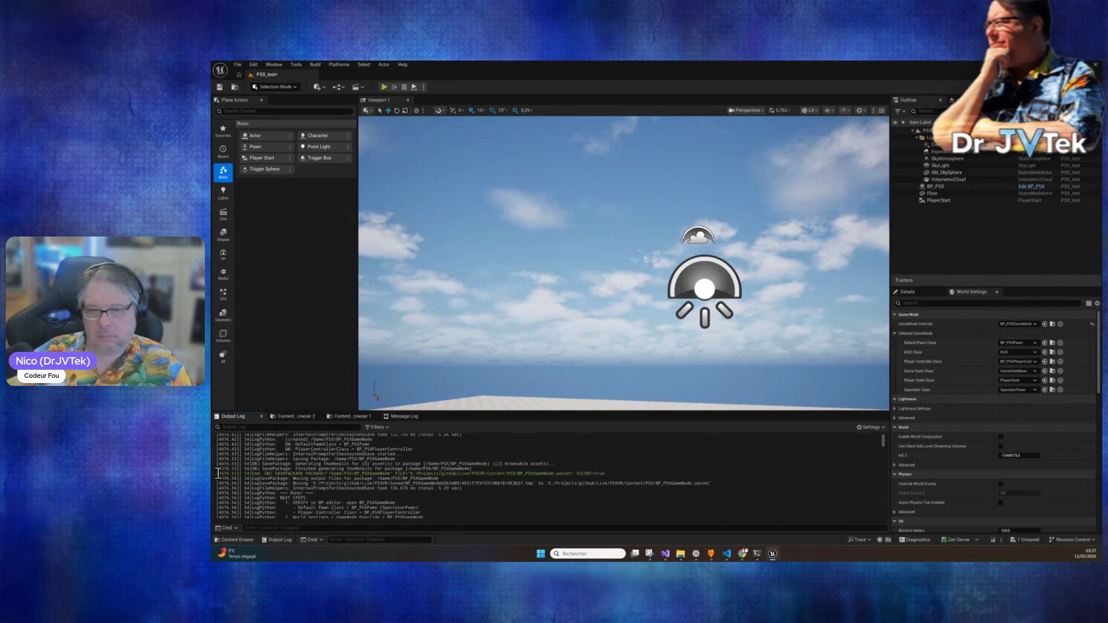
left_click_drag(218, 473, 355, 494)
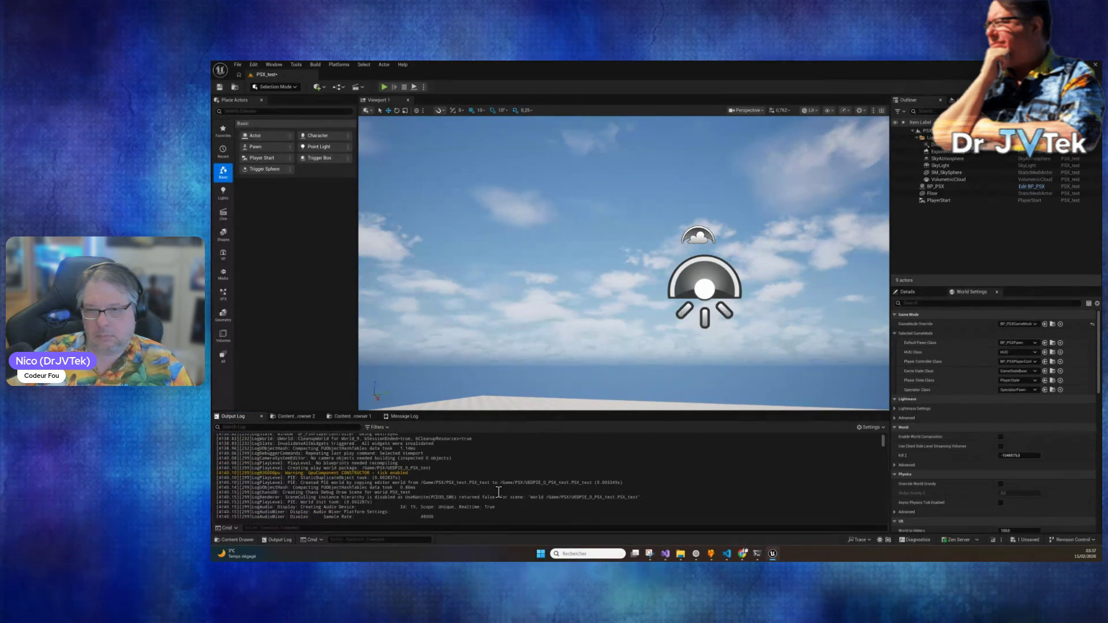
left_click(440, 467, "shift")
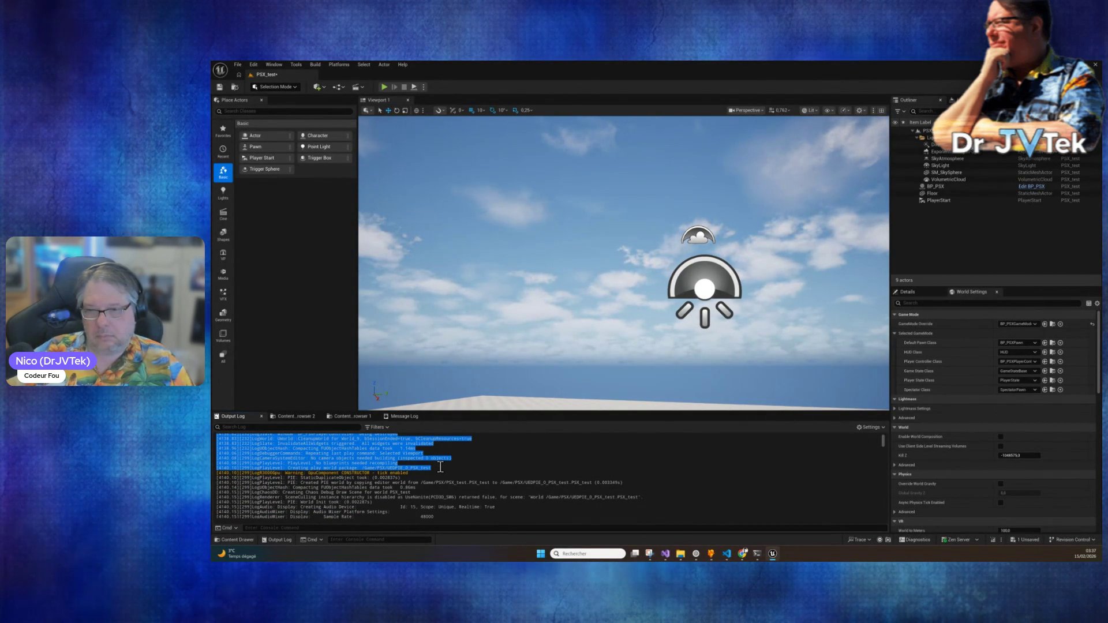
right_click(374, 451)
left_click(414, 510)
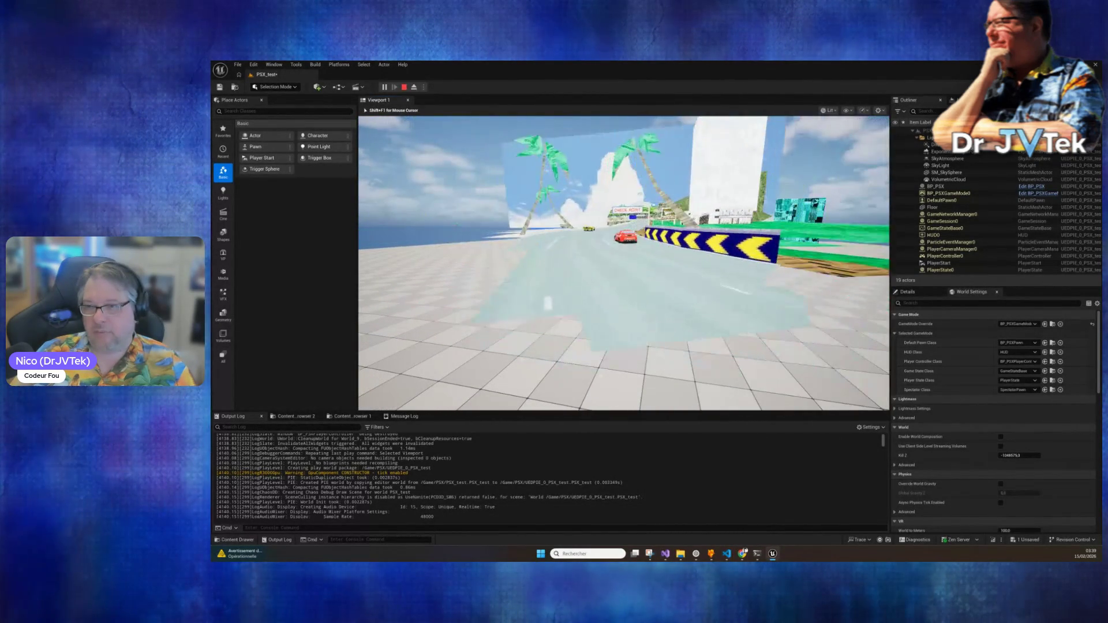
key("Escape")
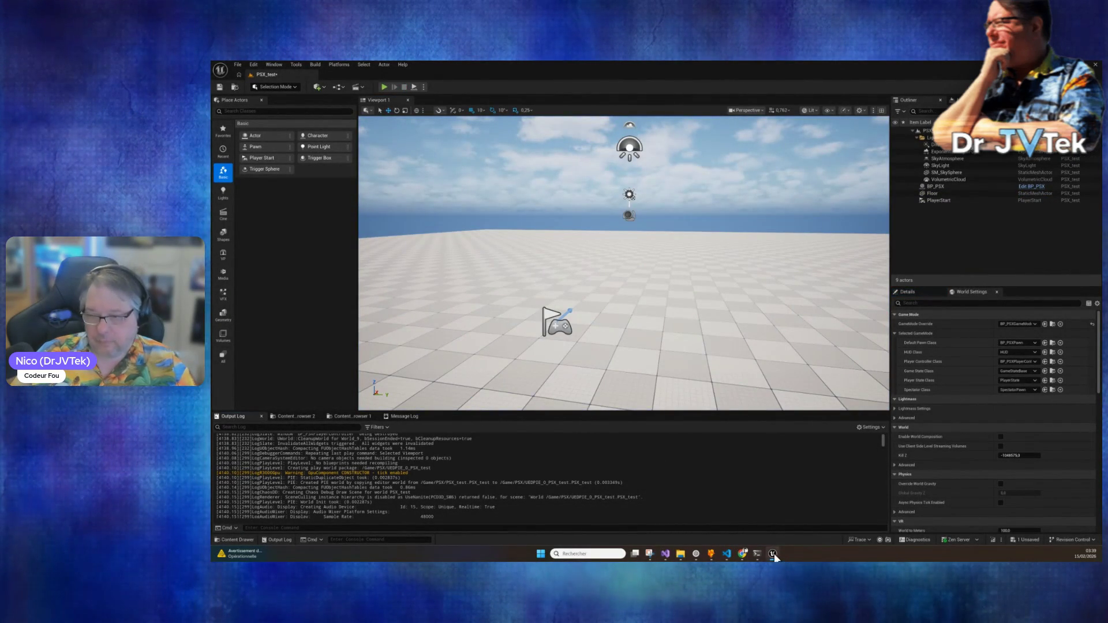
left_click(757, 554)
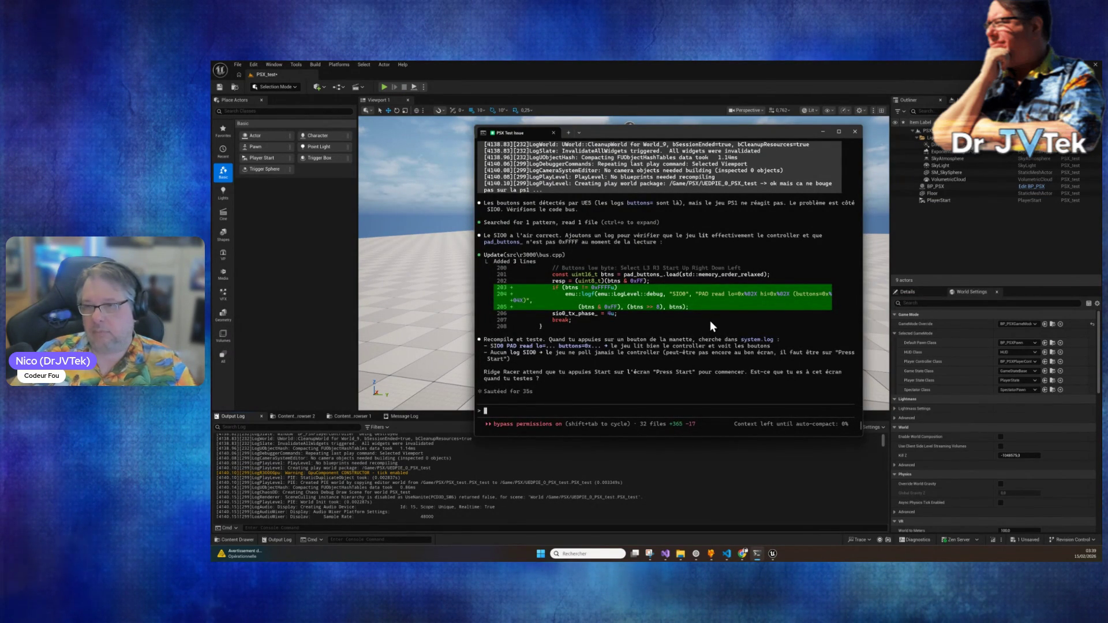
Step: Bring Unreal Editor forward and show the Details panel instead of World Settings
left_click(995, 543)
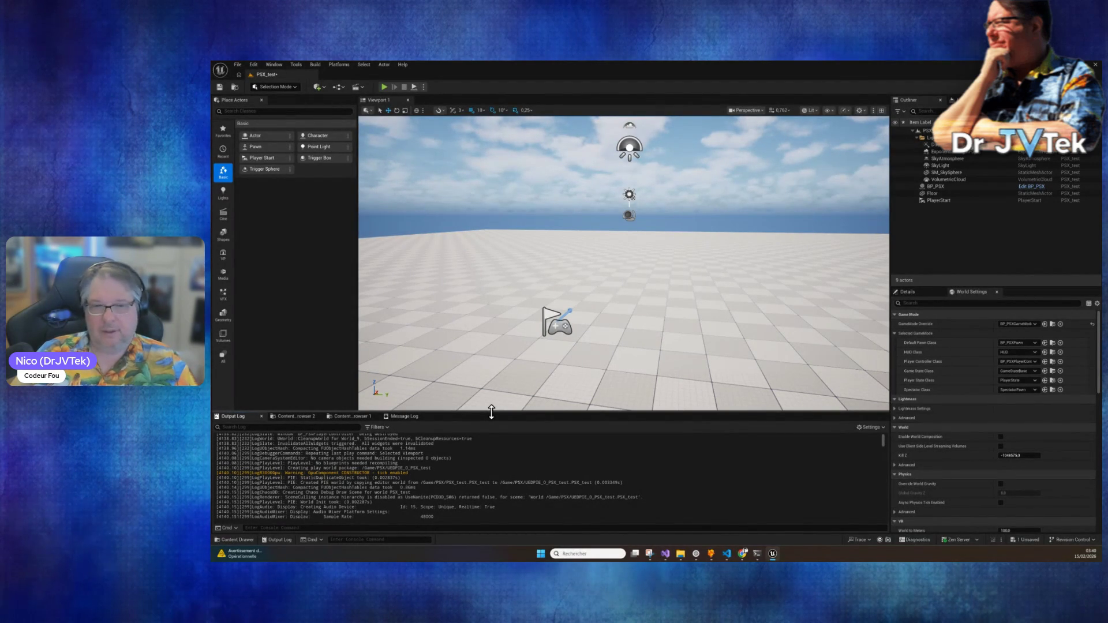
left_click(920, 301)
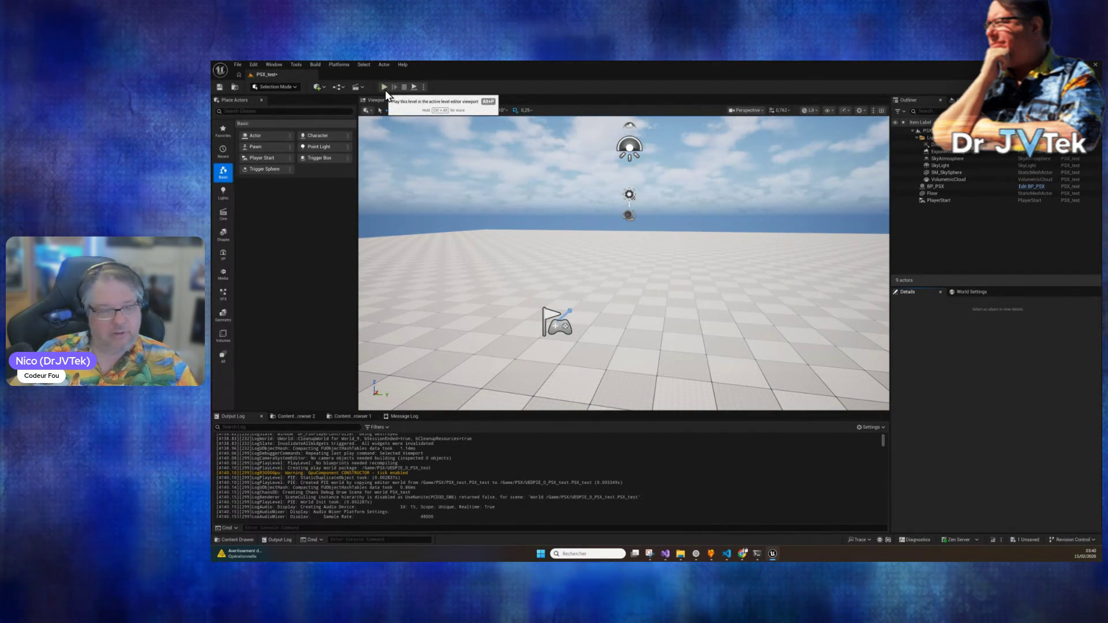
Step: Play the level with viewport focus until Ridge Racer's PUSH START BUTTON screen, then stop
left_click(385, 88)
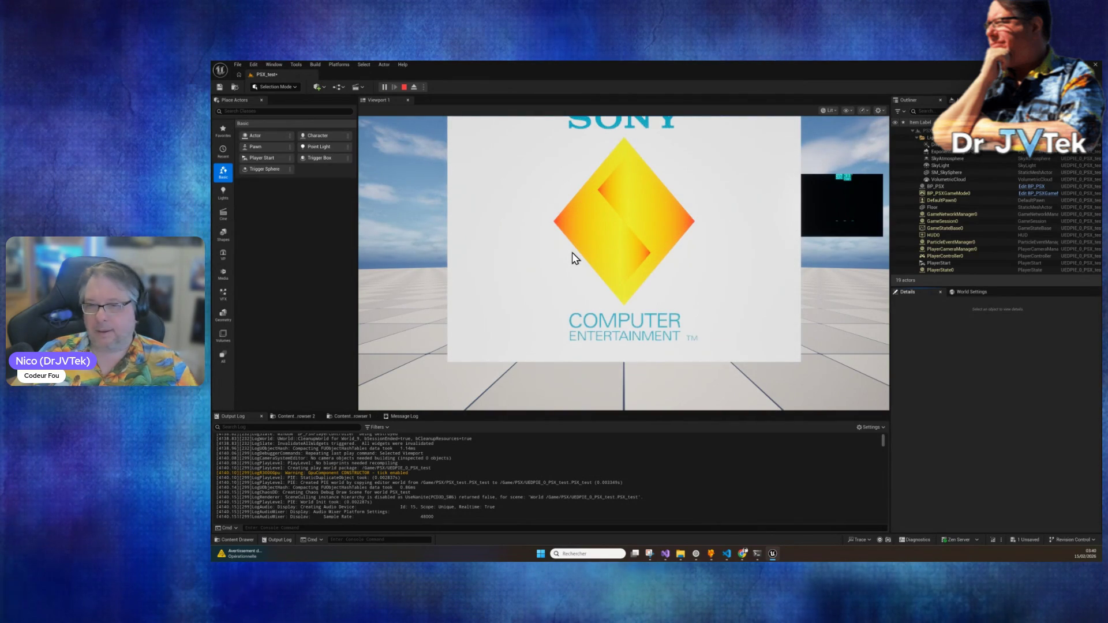
left_click(573, 253)
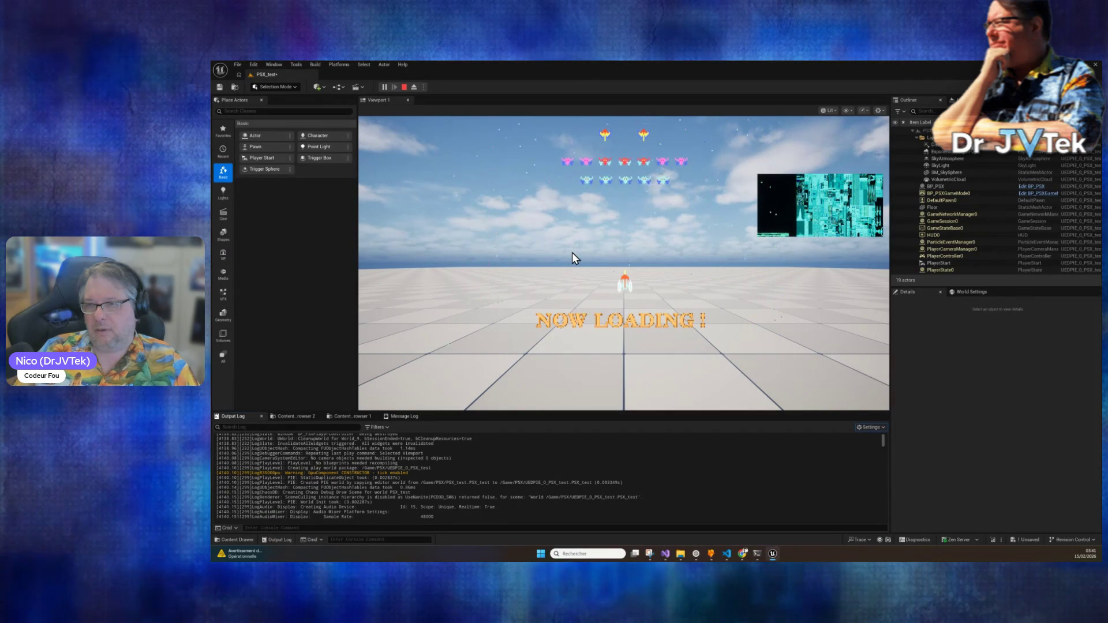
left_click(573, 253)
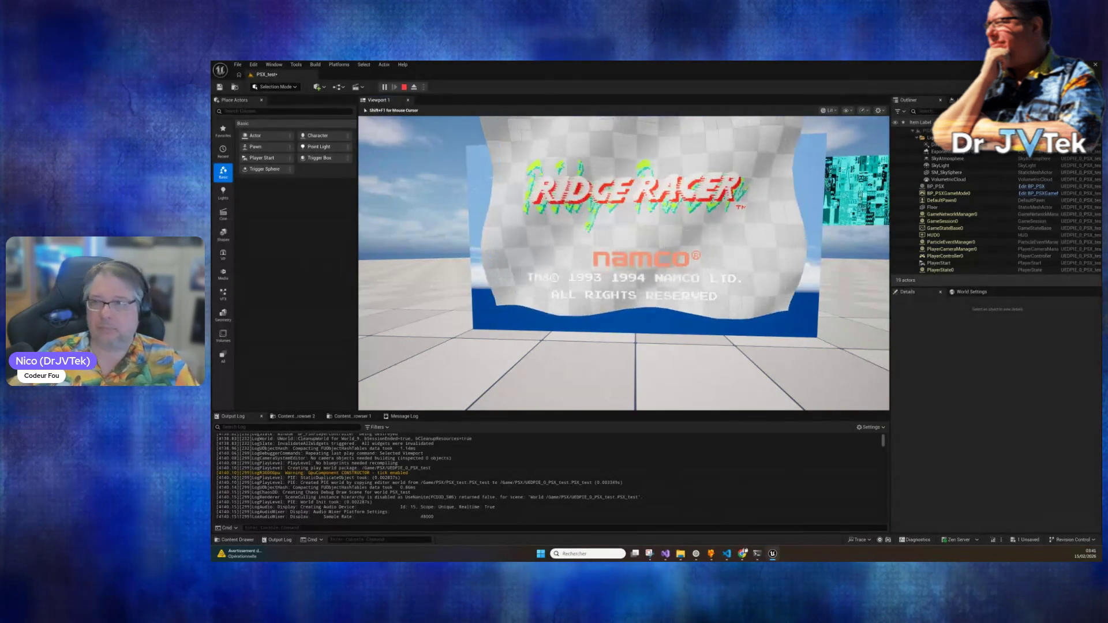
key("Escape")
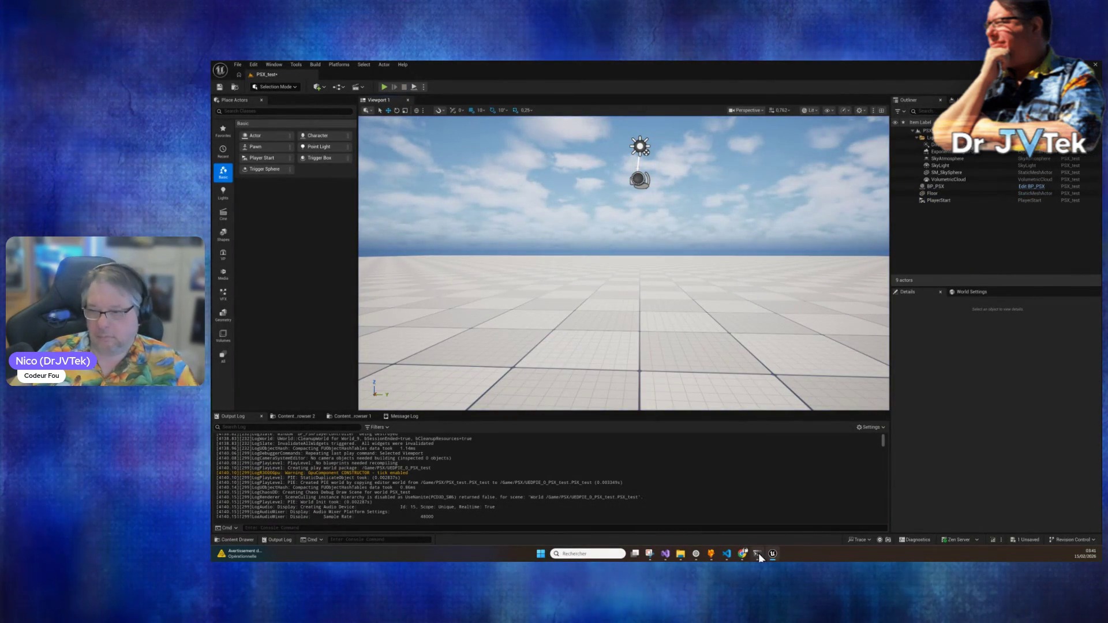
left_click(758, 554)
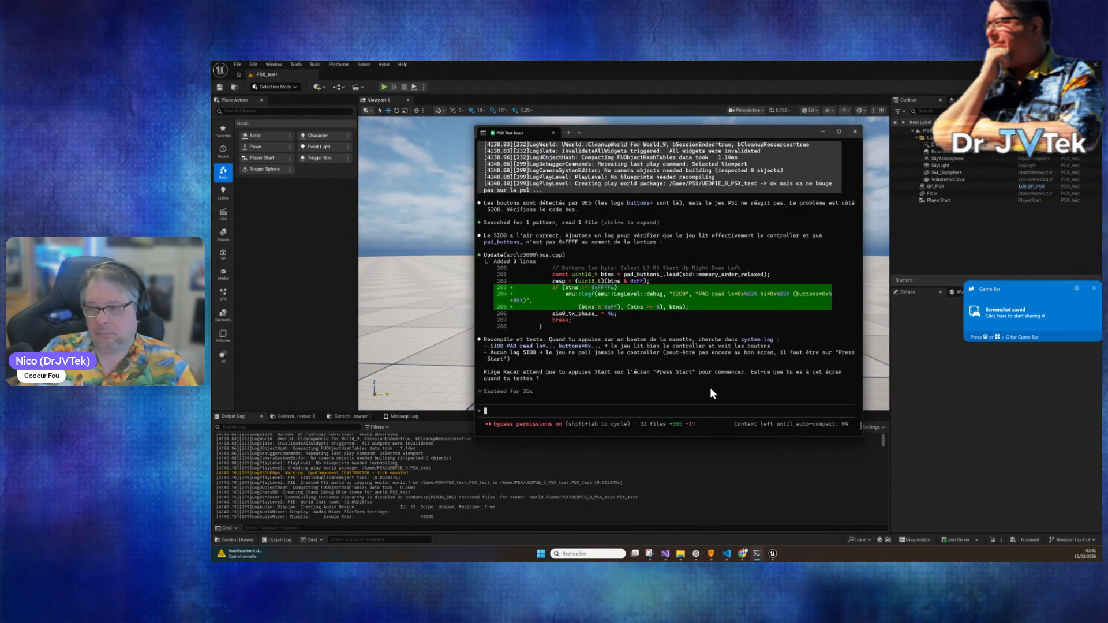
Step: Send Claude Code the reply 'j'ai fait tout les touches'
type("j'ai f")
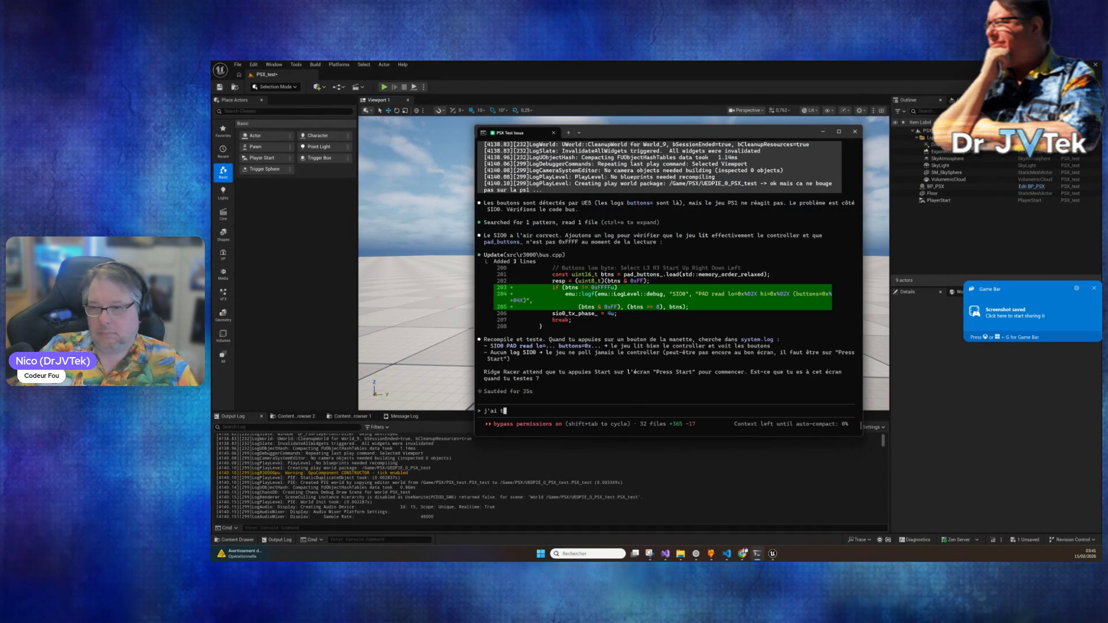
type("ait otut l")
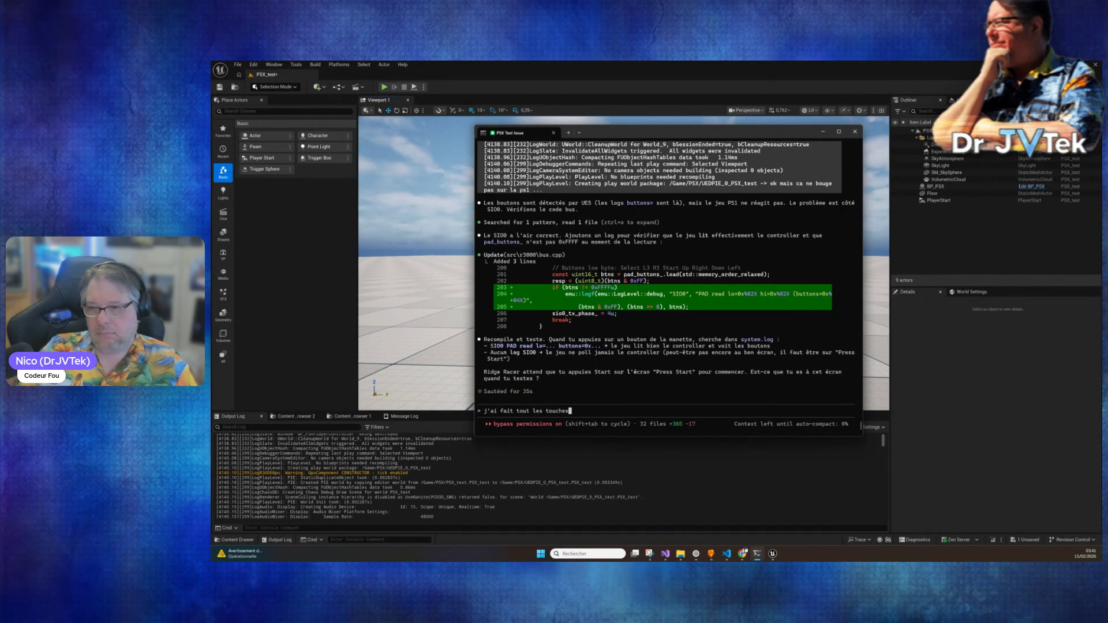
key("Return")
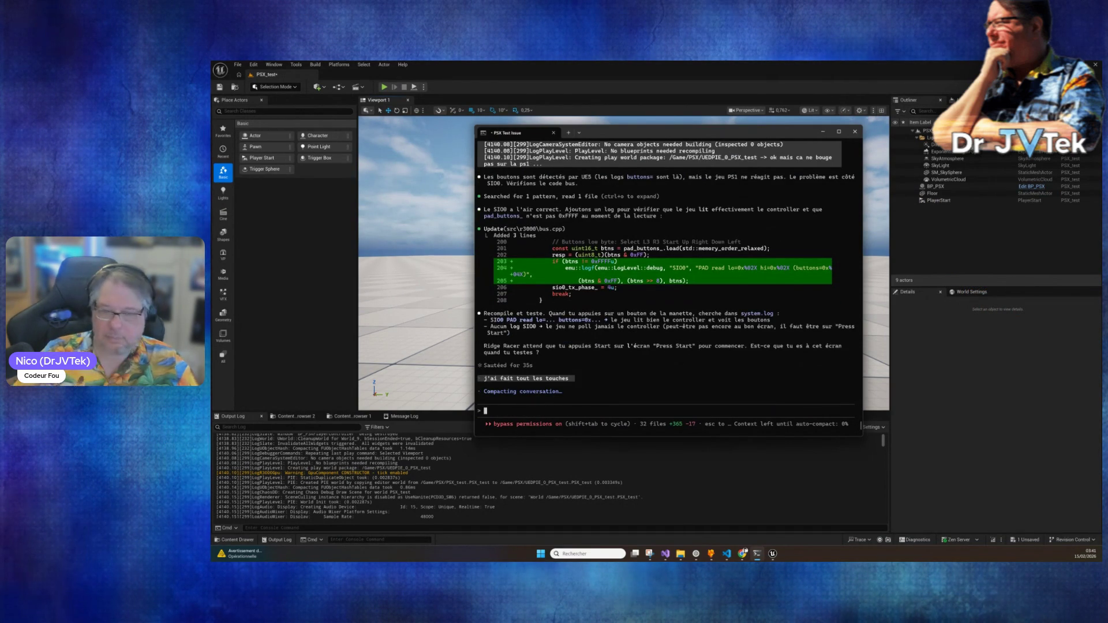
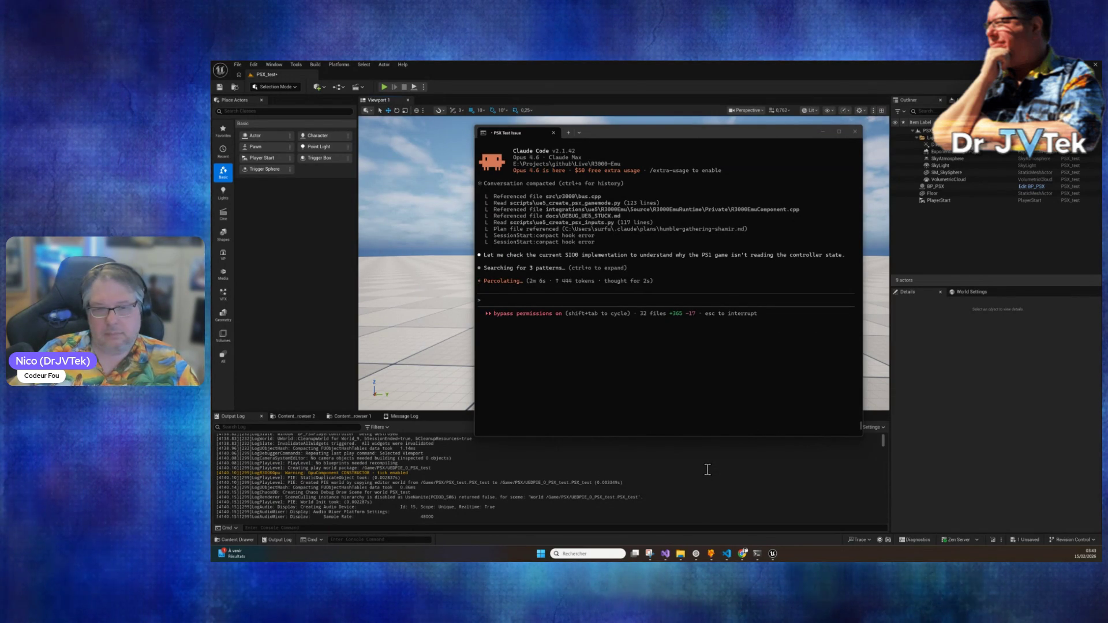
Step: Minimize the Claude Code terminal and bring the Chrome Gamepad Tester window forward
left_click(708, 469)
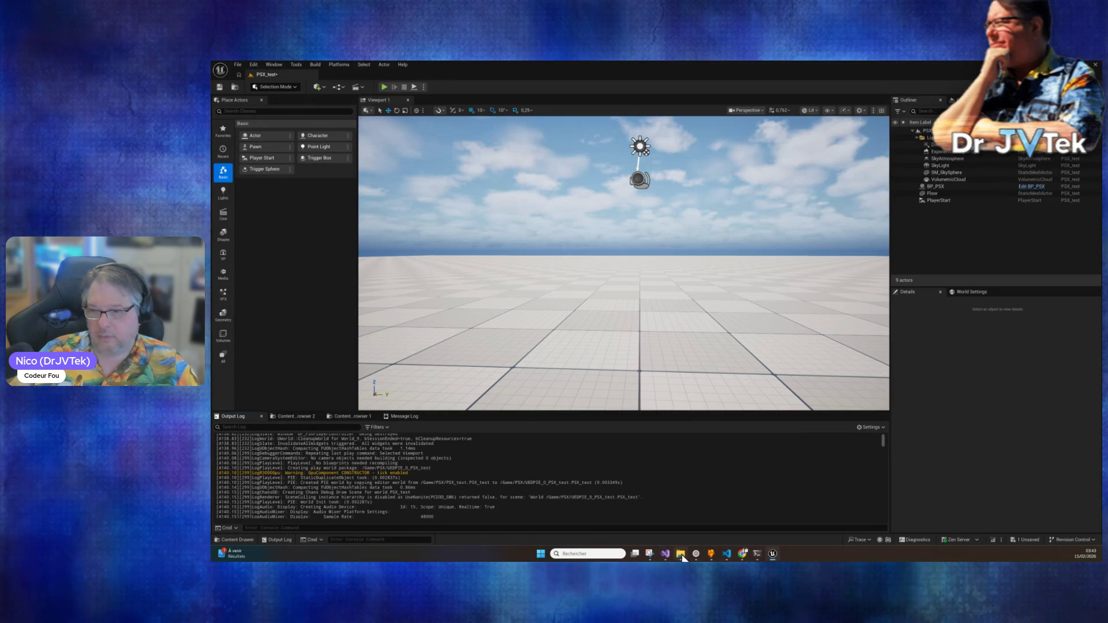
mouse_move(743, 553)
left_click(740, 509)
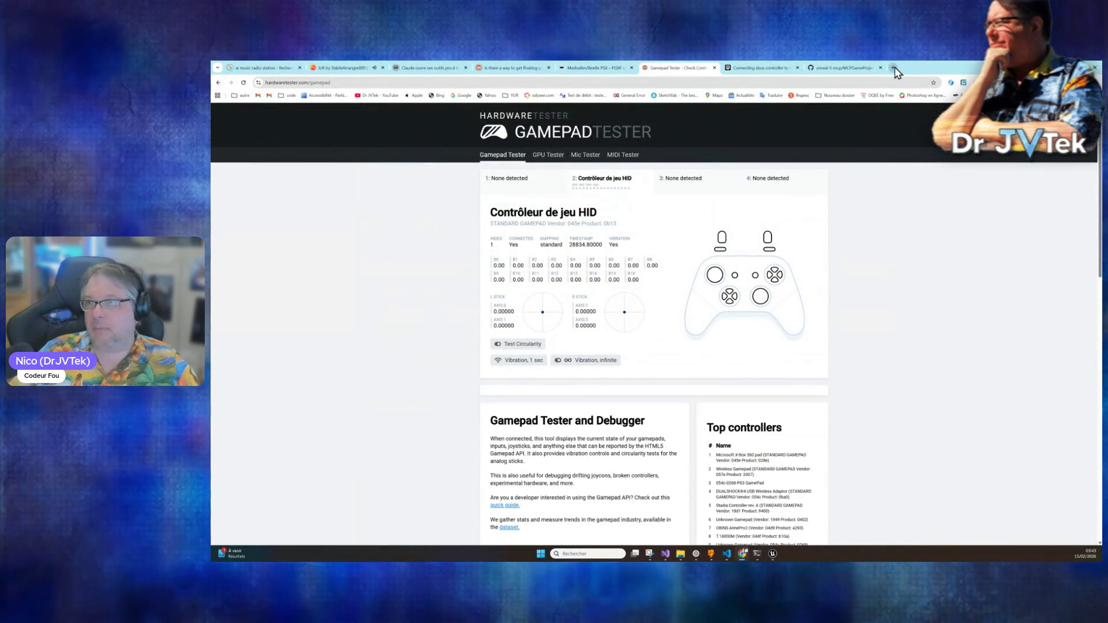
Step: Load youtube.com in a new Chrome tab
left_click(893, 68)
type("y")
key("Return")
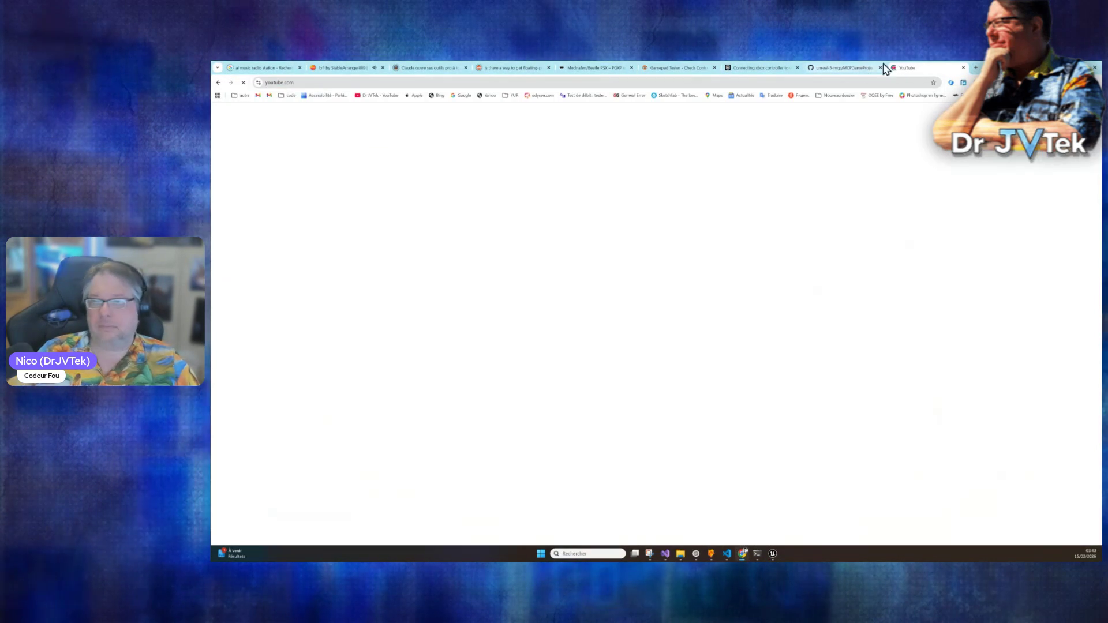
Step: Search YouTube for 'moto racer ps1' and open the Moto Racer PSX gameplay video
left_click(589, 112)
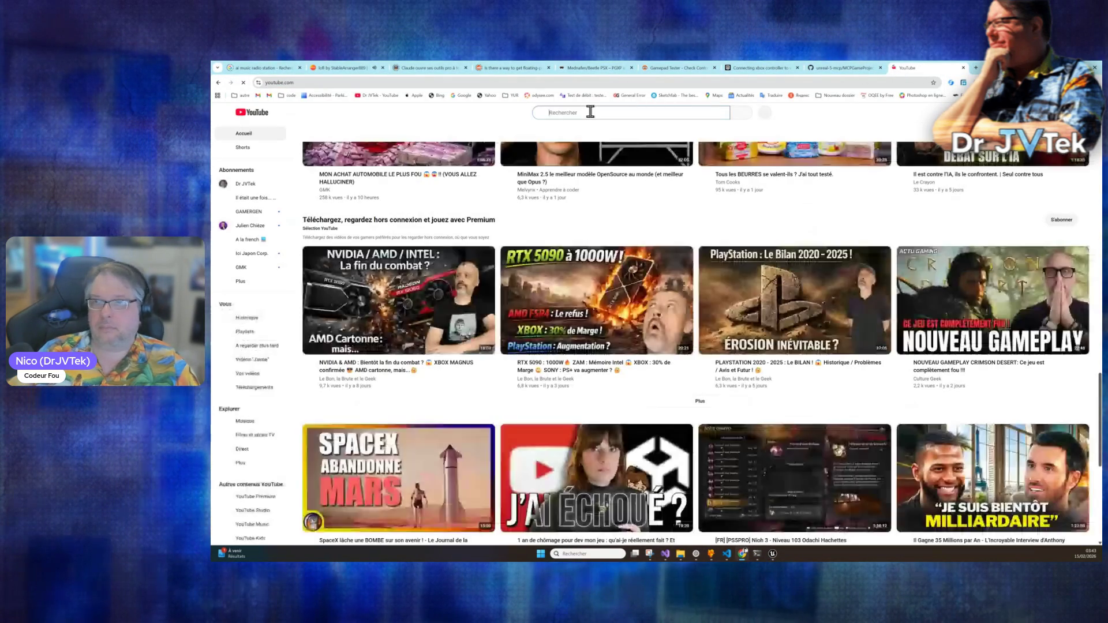
type("motoracer ps")
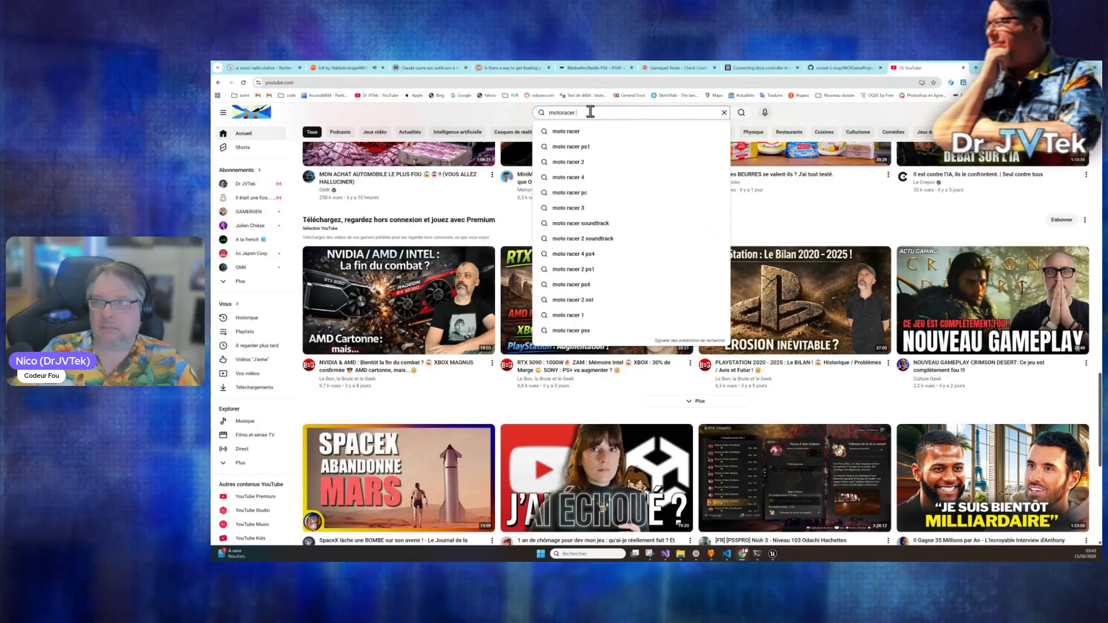
key("Down")
key("Return")
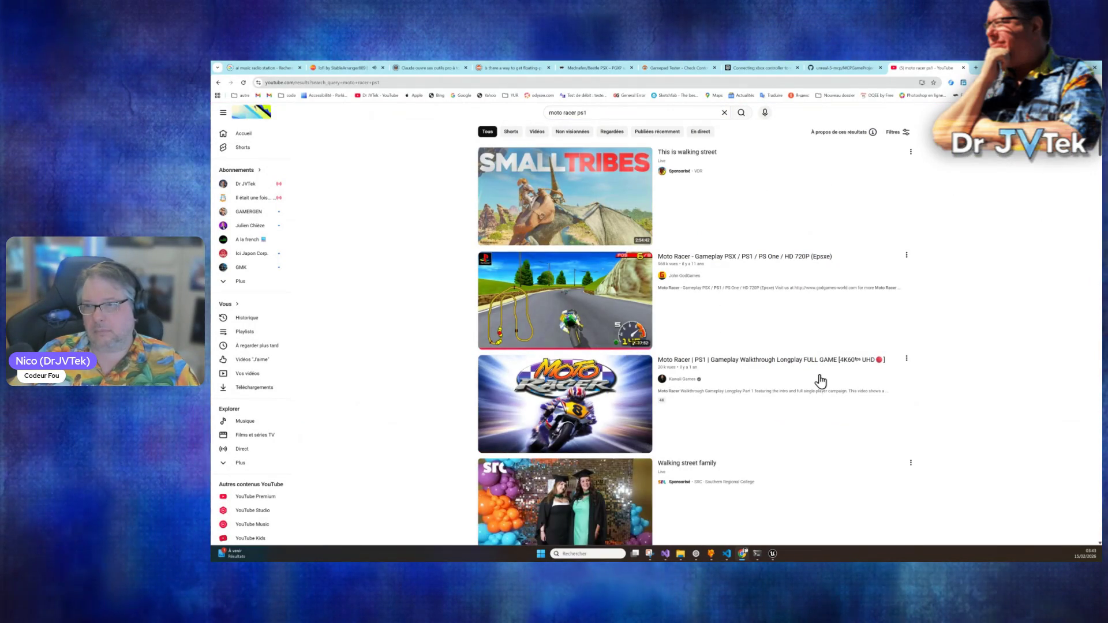
mouse_move(781, 370)
left_click(591, 297)
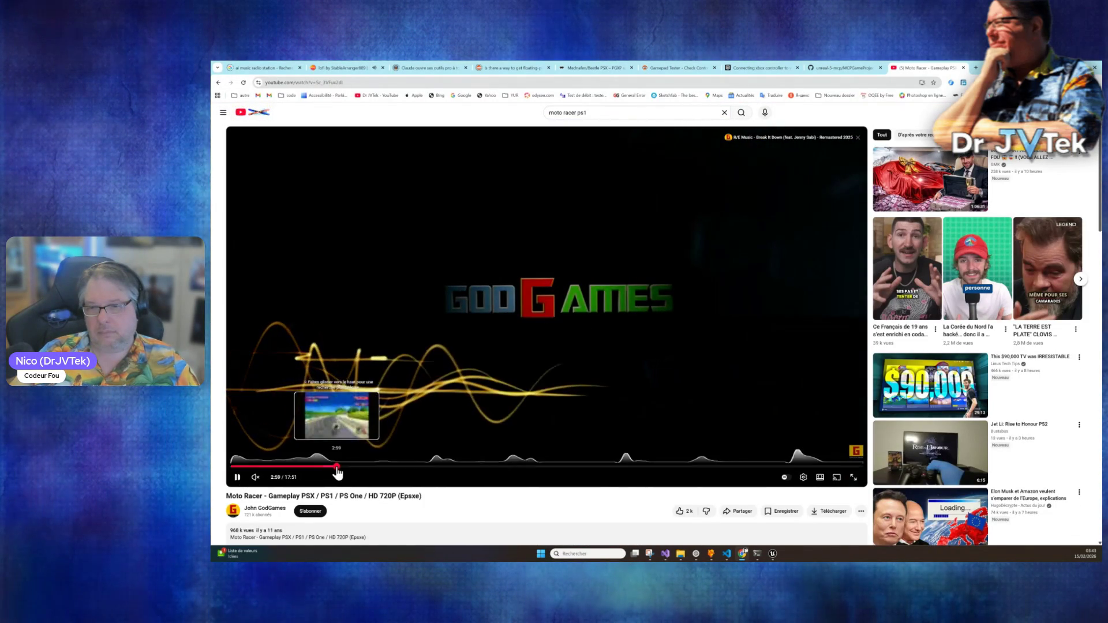
Step: Seek the Moto Racer video to 3:00, 1:37, then 3:06, pause it, and return to Unreal
left_click(336, 467)
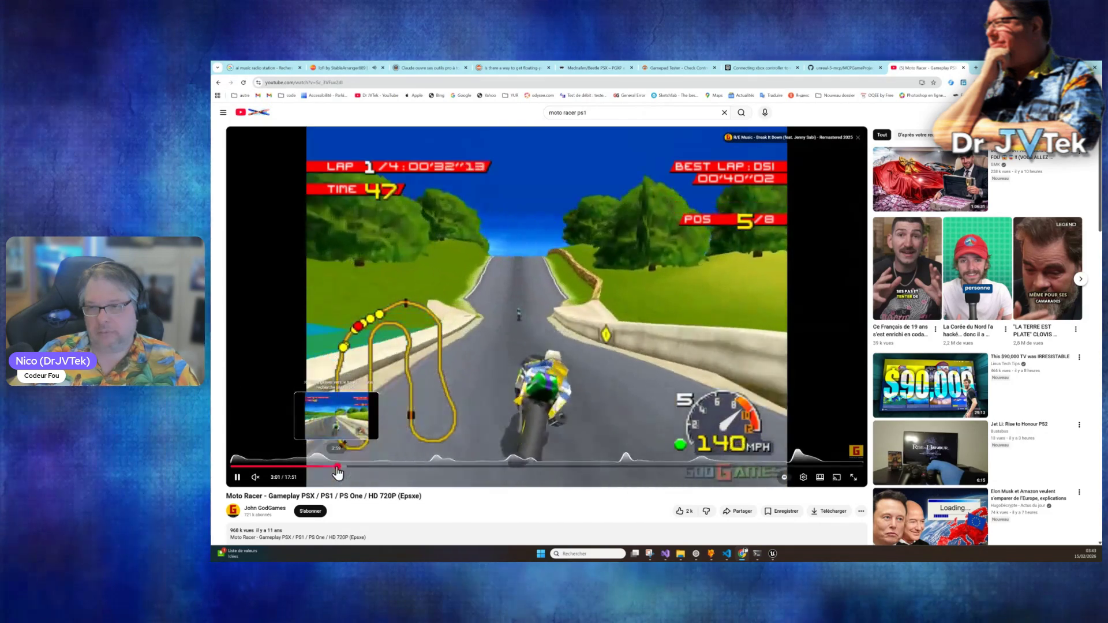
left_click(288, 467)
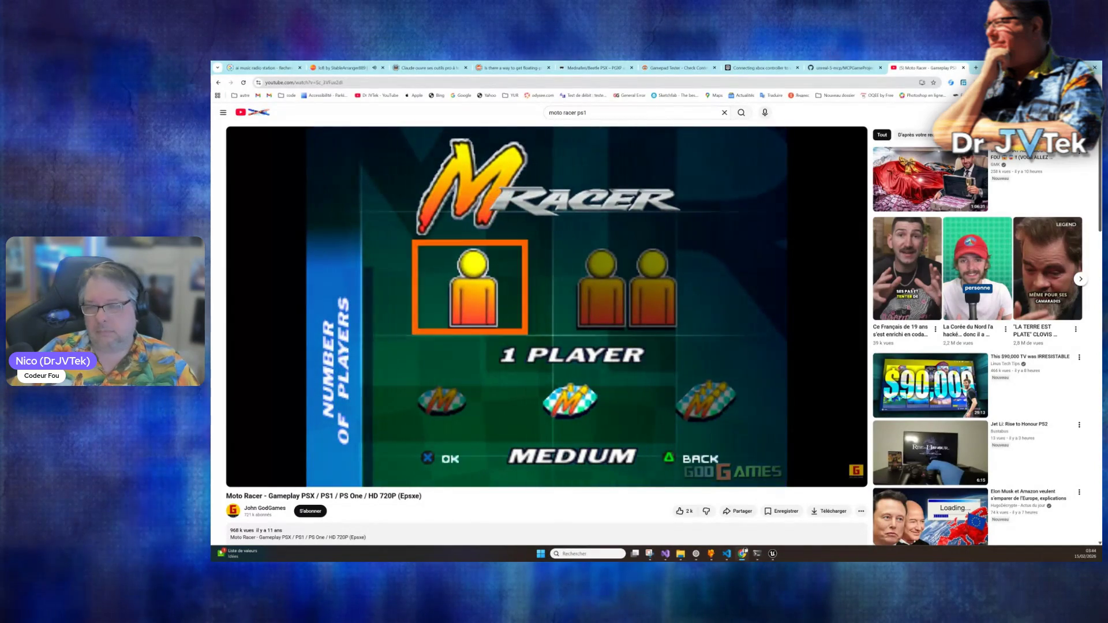
mouse_move(495, 436)
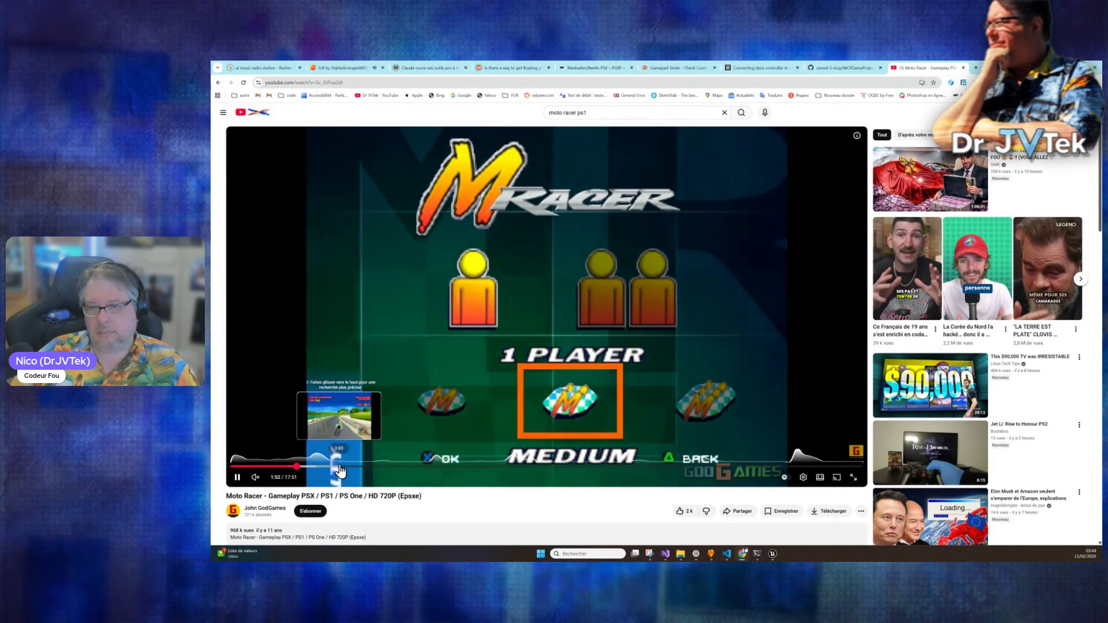
left_click(340, 466)
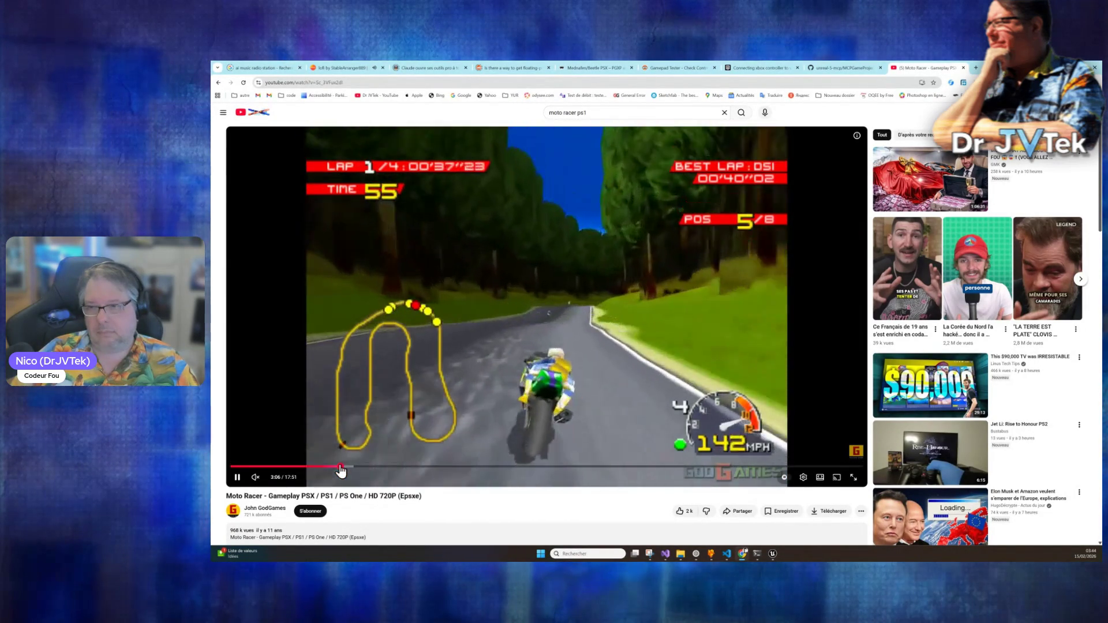
left_click(700, 268)
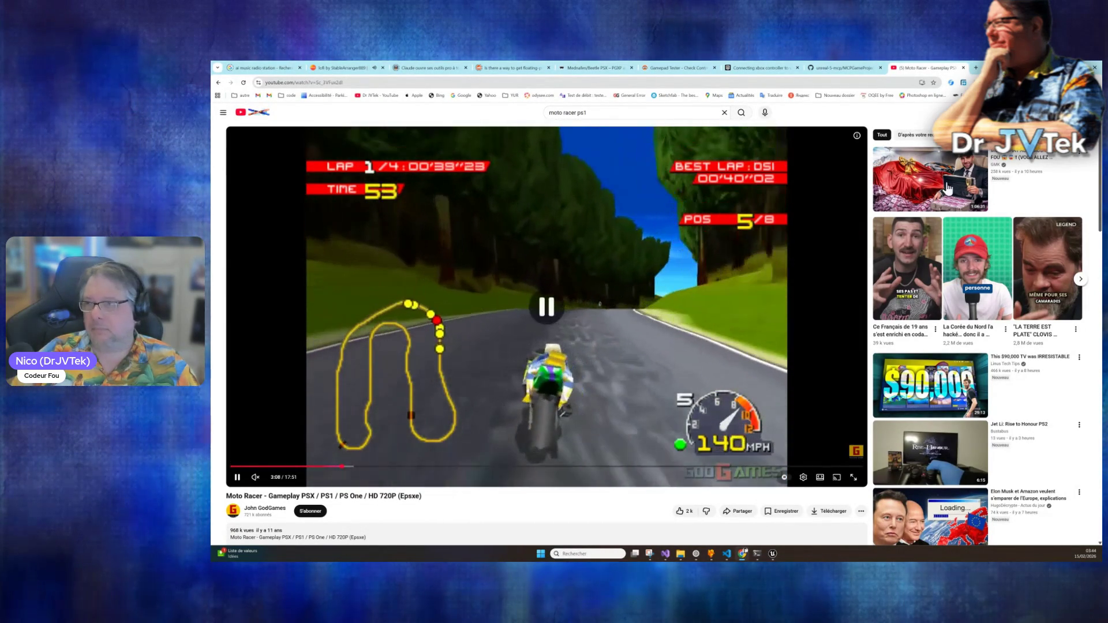
key("alt+Tab")
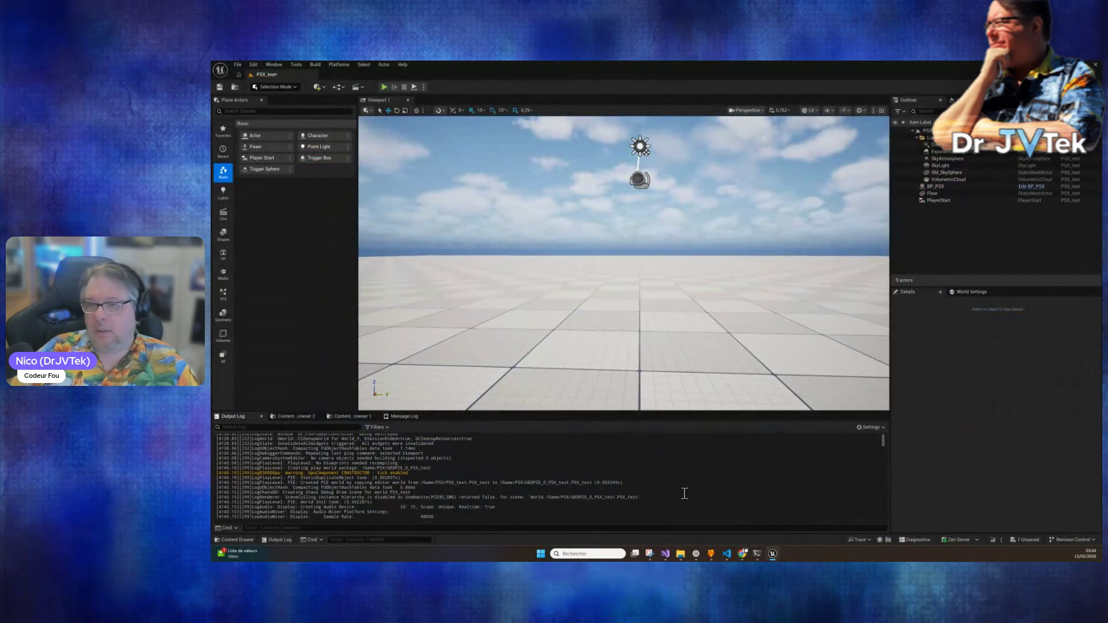
Step: Restore the PSX Test Issue Claude Code terminal over the Unreal level
left_click(758, 555)
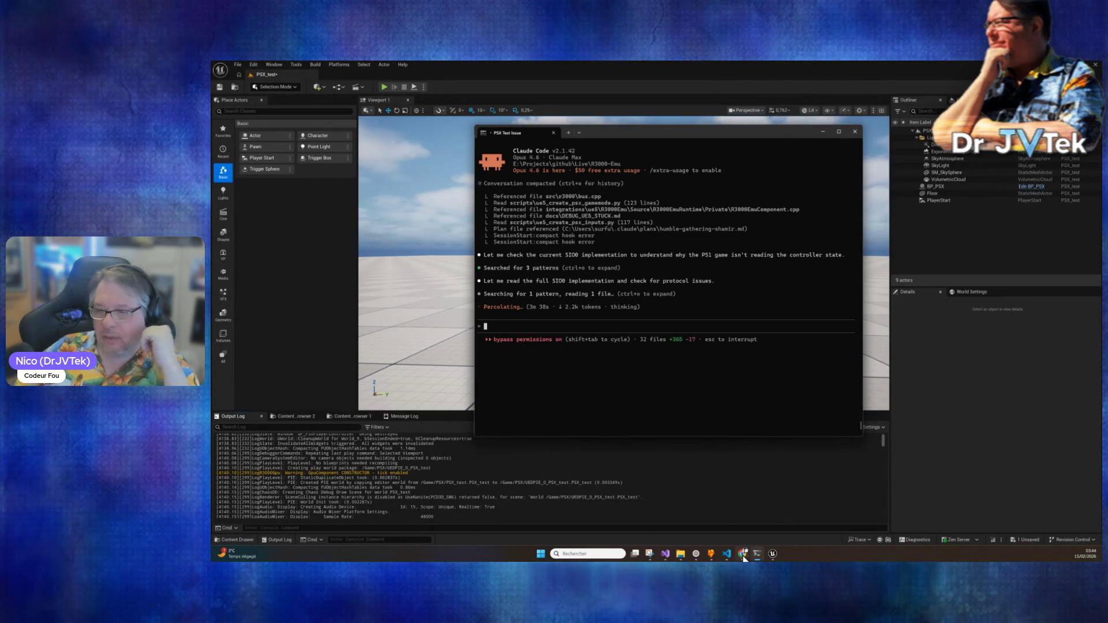
Step: Jump the Moto Racer video to the 10:32 dirt-track race, pause it, and return to Claude Code
mouse_move(744, 558)
left_click(746, 527)
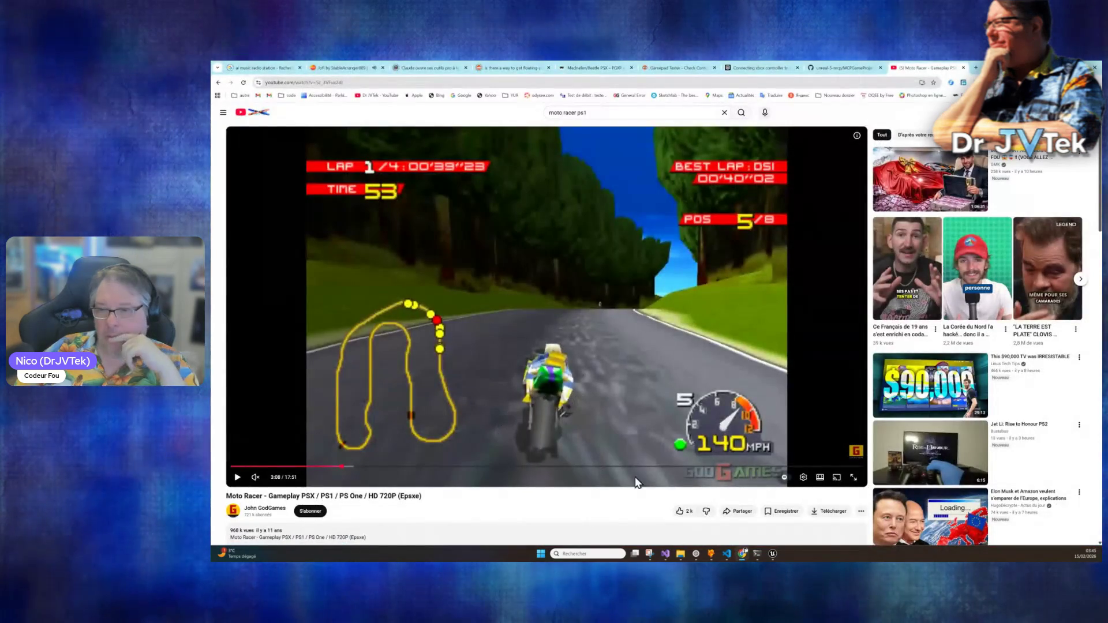
left_click(603, 466)
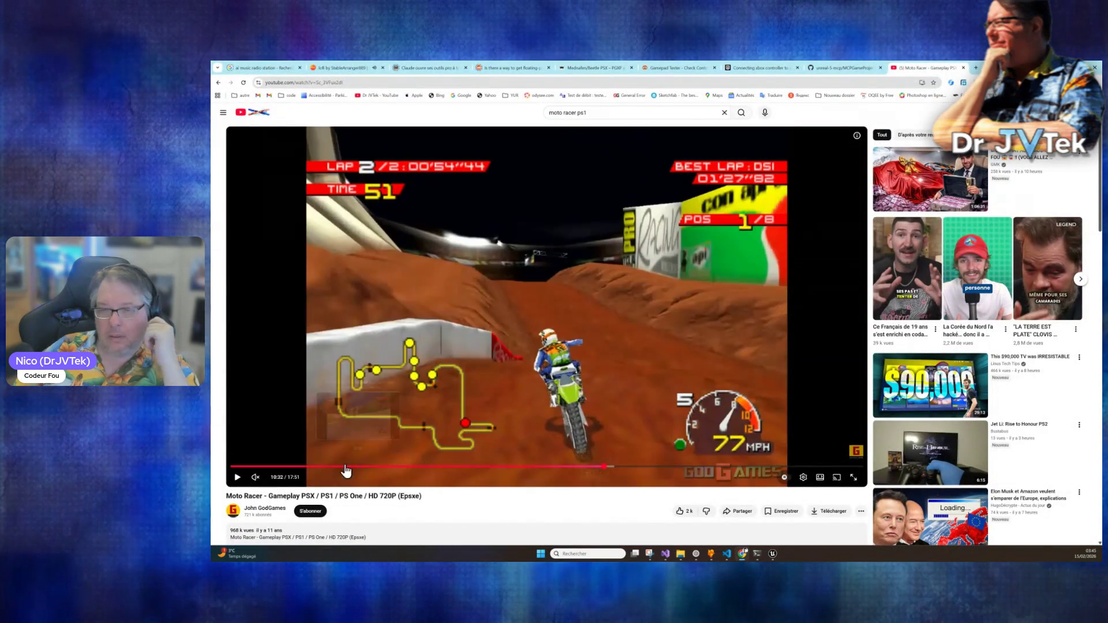
left_click(237, 478)
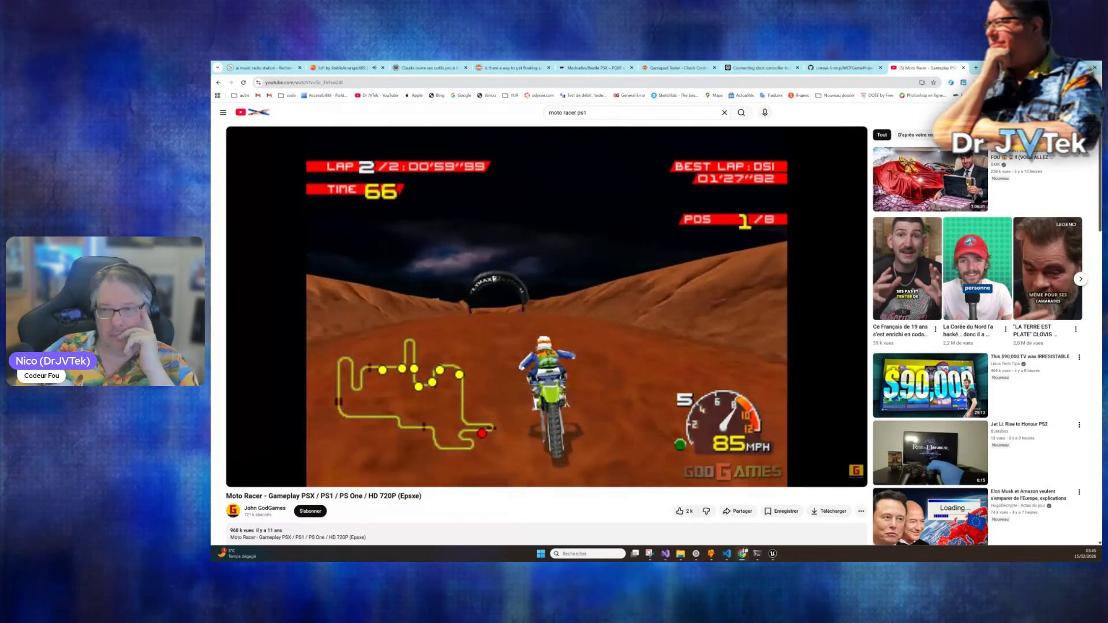
left_click(656, 310)
key("alt+Tab")
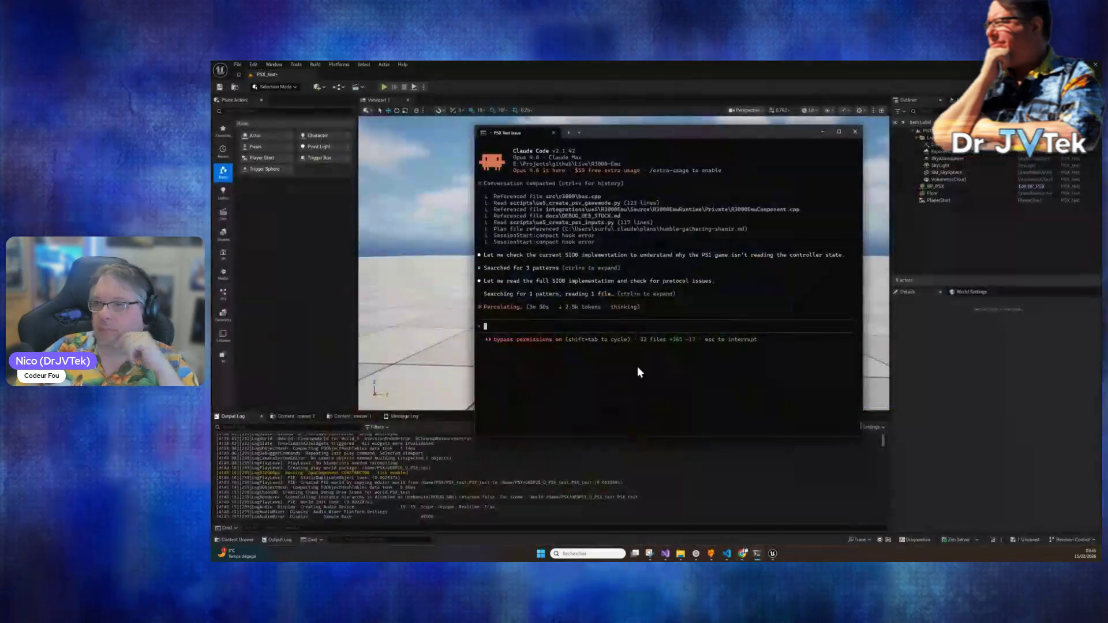